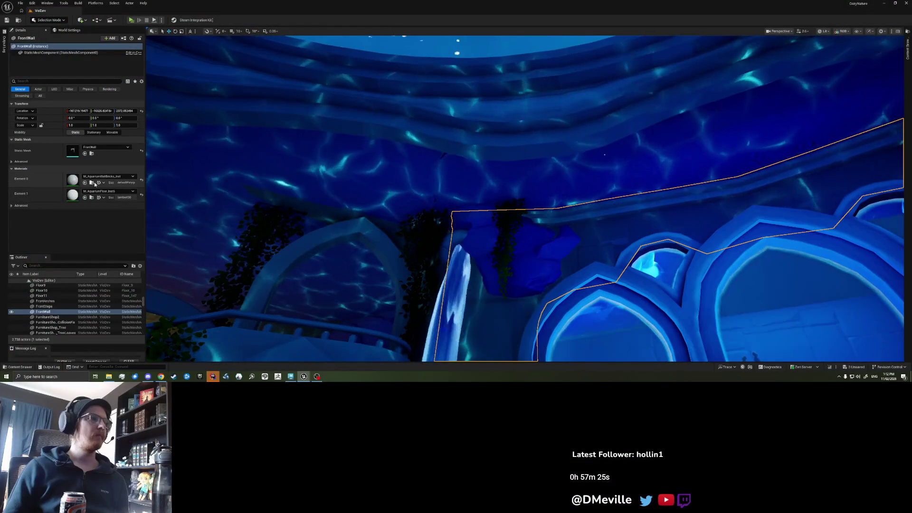
# - Paste the FrontWall's M_AquariumWallBricks_Inst material into EverglowIsland_CaveCeilingFlat's Element 0
pyautogui.click(85, 182)
pyautogui.click(712, 295)
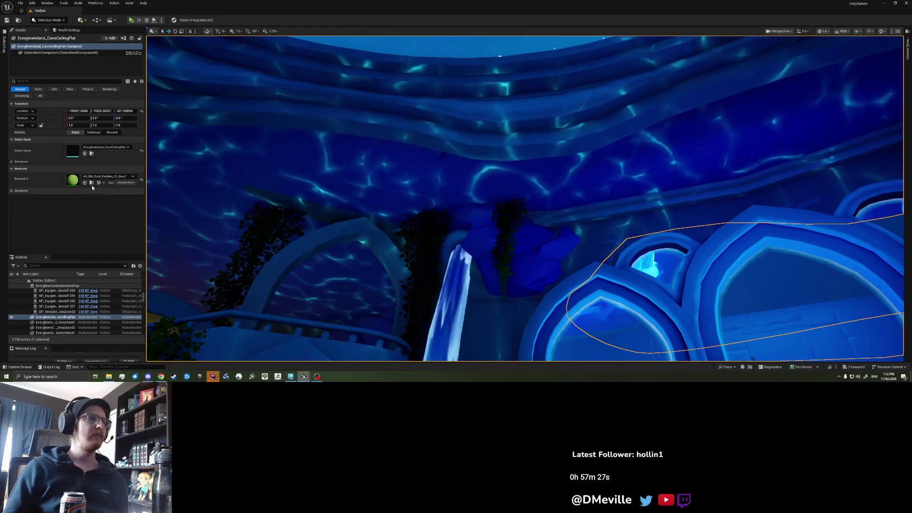
pyautogui.hotkey('ctrl', 'z')
# - Fly the view up to inspect the rippling ceiling, then select a large cliff mesh
pyautogui.moveTo(522, 200)
pyautogui.mouseDown()
pyautogui.moveTo(522, 143)
pyautogui.moveTo(537, 166)
pyautogui.moveTo(541, 157)
pyautogui.moveTo(513, 180)
pyautogui.moveTo(513, 147)
pyautogui.moveTo(523, 162)
pyautogui.moveTo(520, 202)
pyautogui.moveTo(525, 187)
pyautogui.moveTo(551, 178)
pyautogui.mouseUp()
pyautogui.press('Escape')
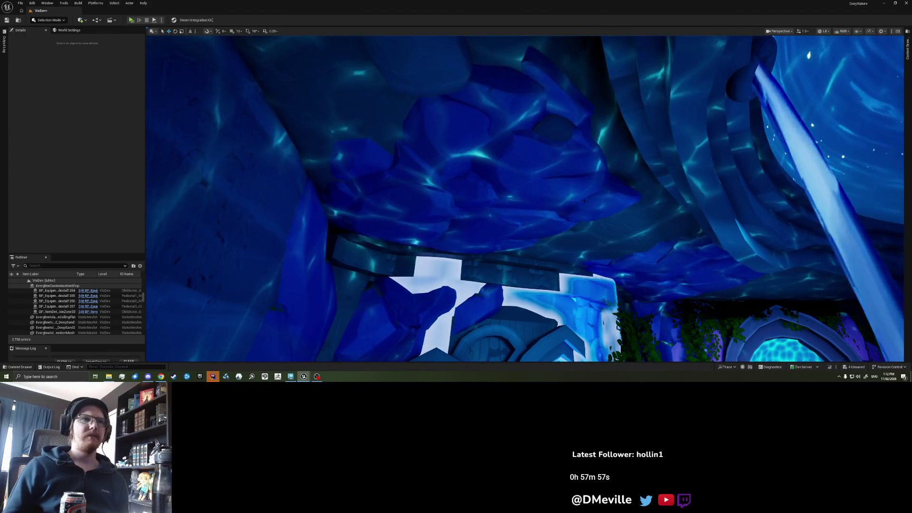
pyautogui.click(482, 216)
pyautogui.press('Escape')
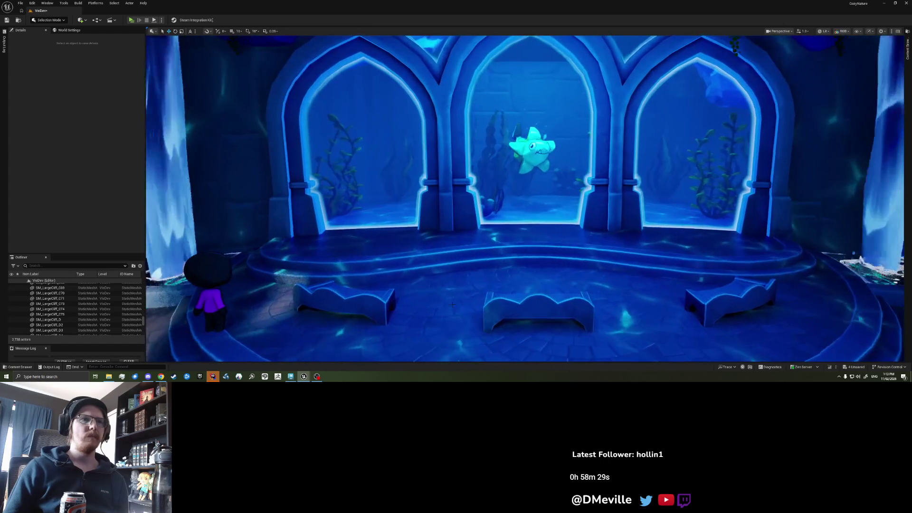
pyautogui.click(449, 273)
pyautogui.press('f')
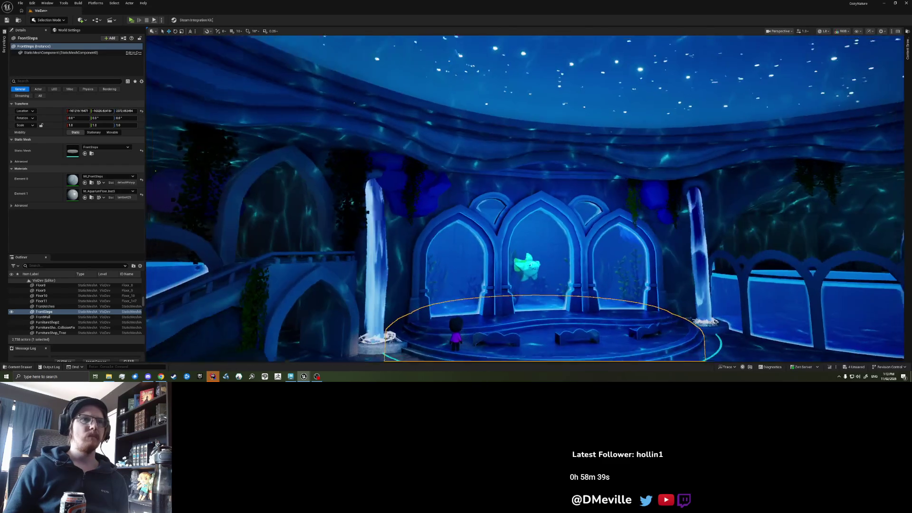
# - Save the VisDev level and locate the cave ceiling mesh asset in the content
pyautogui.hotkey('ctrl', 's')
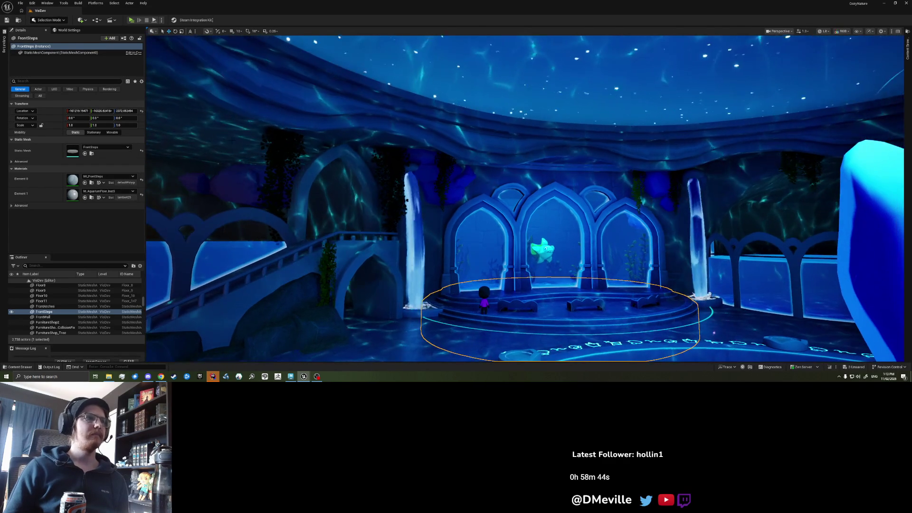
pyautogui.click(563, 187)
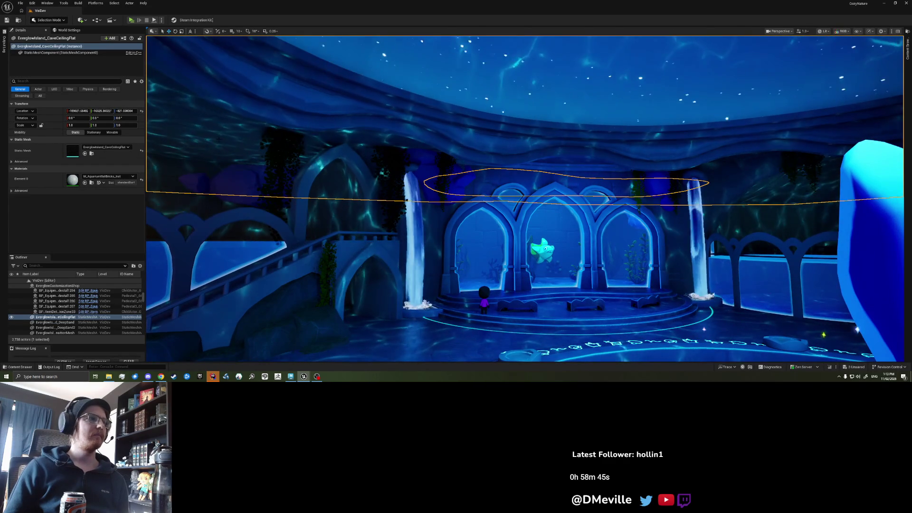
pyautogui.click(93, 153)
pyautogui.scroll(3, 328, 218)
# - Fly around the arches, fish and front steps, then bring up the stage scene in Maya
pyautogui.moveTo(328, 218)
pyautogui.mouseDown()
pyautogui.moveTo(325, 133)
pyautogui.moveTo(326, 175)
pyautogui.mouseUp()
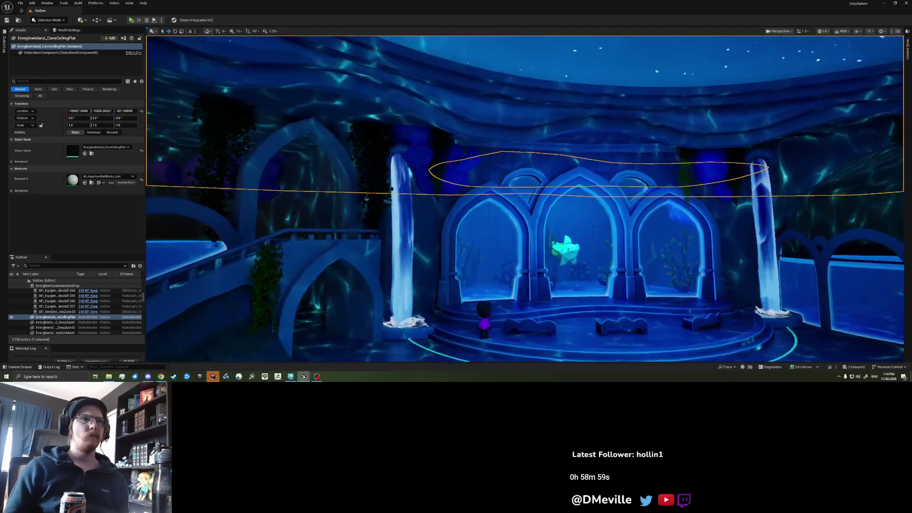
pyautogui.moveTo(326, 176); pyautogui.dragTo(326, 182)
pyautogui.press('Escape')
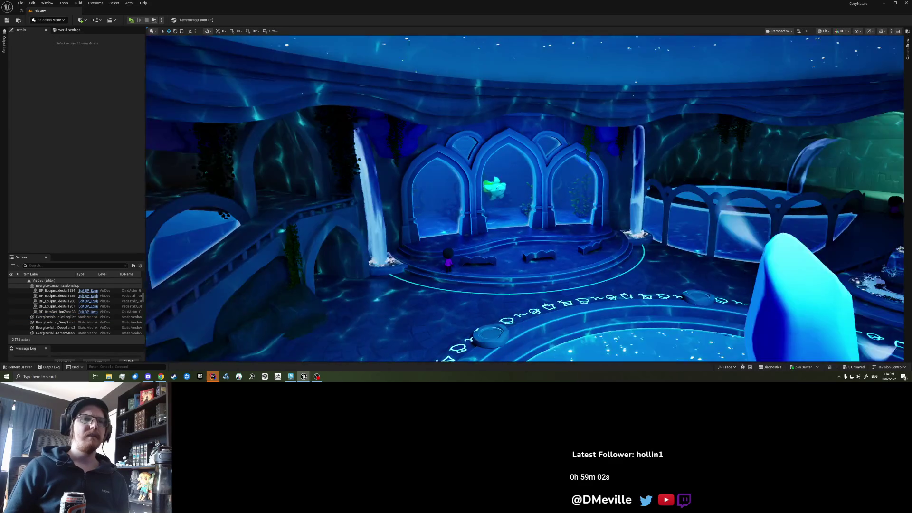
pyautogui.moveTo(326, 183); pyautogui.dragTo(325, 140)
pyautogui.click(316, 254)
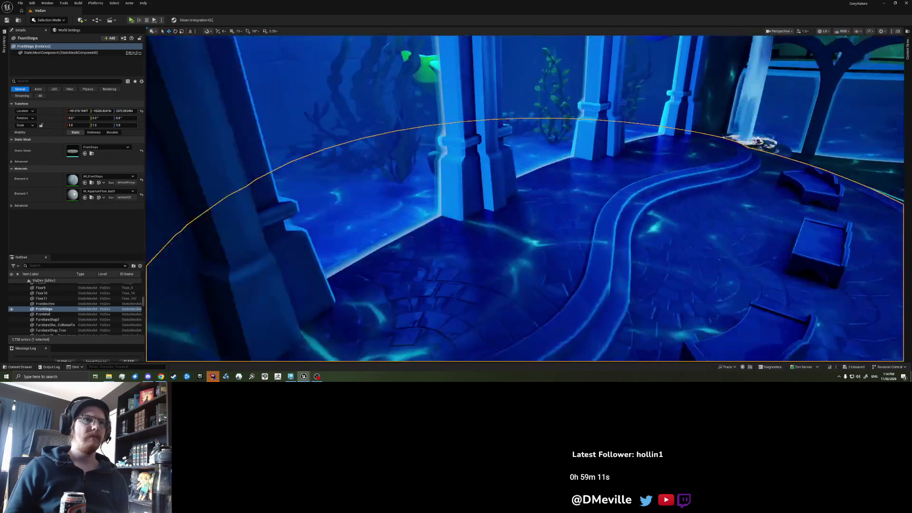
pyautogui.moveTo(326, 140); pyautogui.dragTo(307, 142)
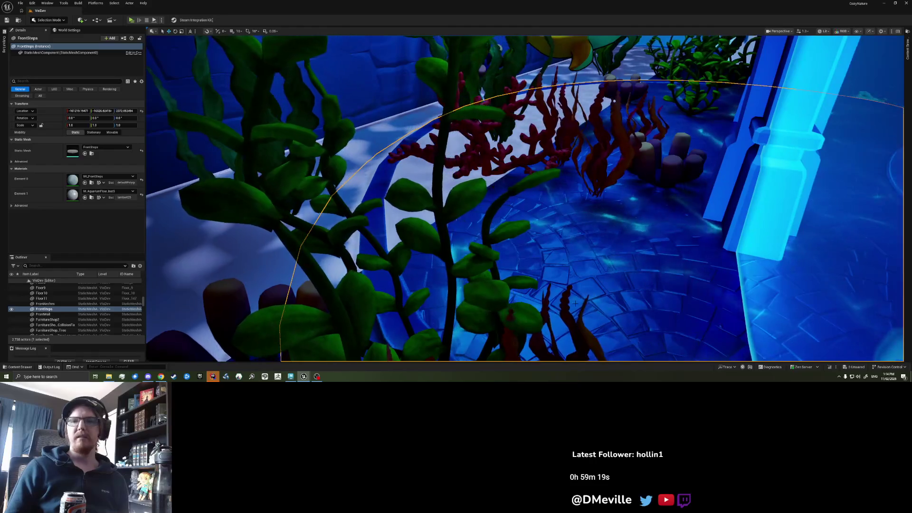
pyautogui.moveTo(485, 231)
pyautogui.mouseDown()
pyautogui.moveTo(484, 273)
pyautogui.moveTo(485, 231)
pyautogui.mouseUp()
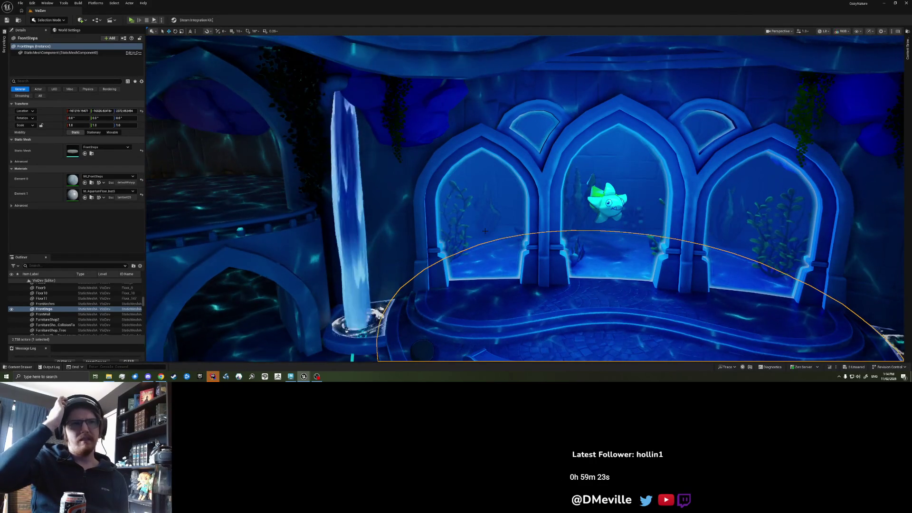
pyautogui.moveTo(485, 231); pyautogui.dragTo(484, 220)
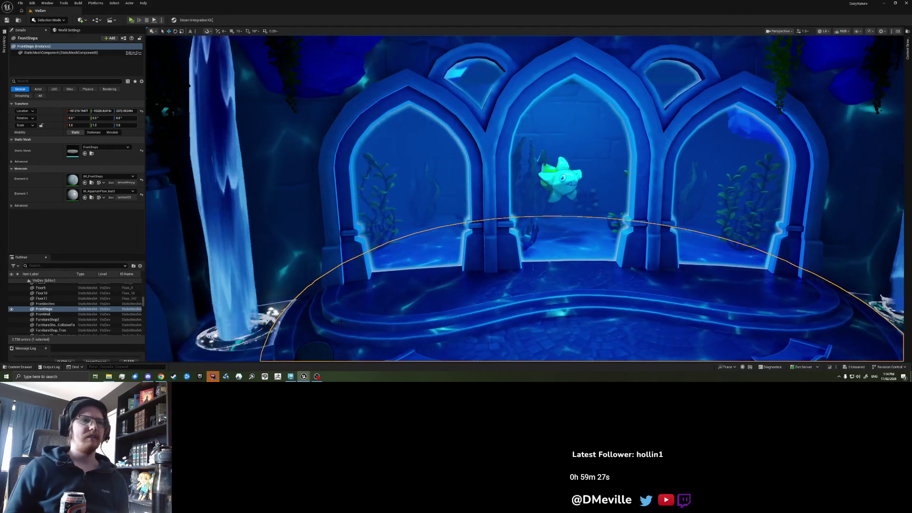
pyautogui.click(290, 376)
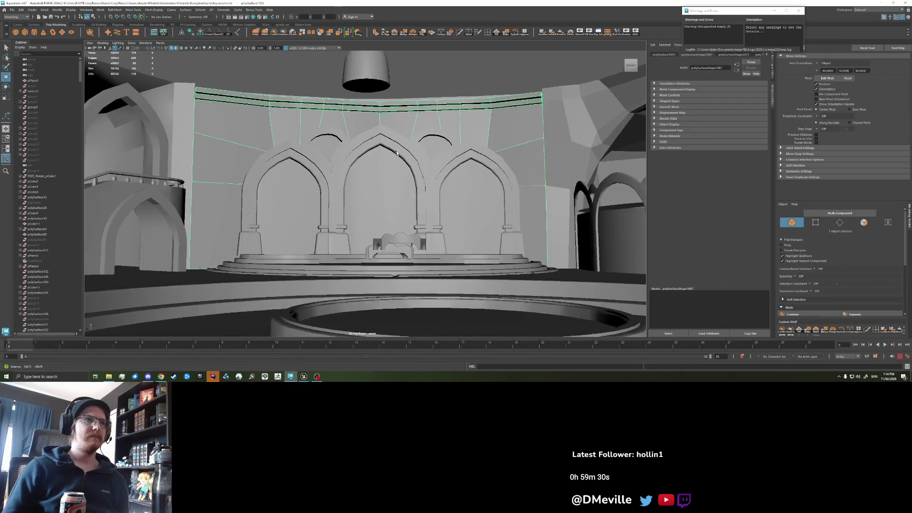
# - Select the large round top object and show the Channel Box and Layers panel
pyautogui.moveTo(415, 198); pyautogui.dragTo(521, 104)
pyautogui.click(521, 104)
pyautogui.click(773, 86)
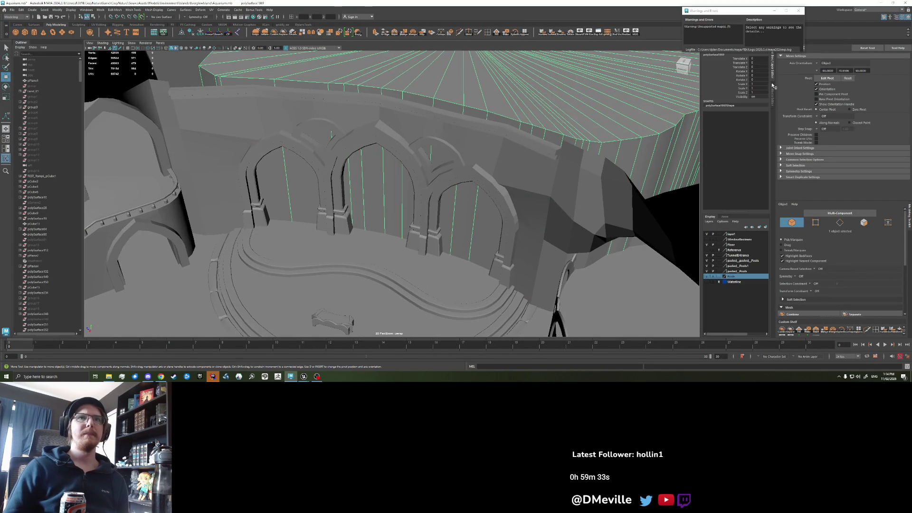
# - Select the curved pool, the outer stepped ring and the curved wall below the rings
pyautogui.moveTo(390, 205)
pyautogui.mouseDown()
pyautogui.moveTo(376, 195)
pyautogui.moveTo(385, 191)
pyautogui.mouseUp()
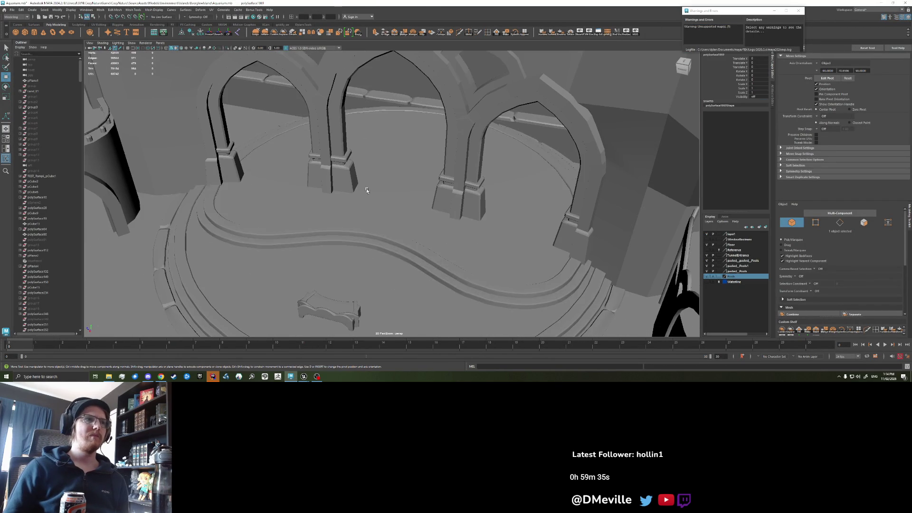
pyautogui.click(385, 191)
pyautogui.keyDown('shift'); pyautogui.click(346, 264); pyautogui.keyUp('shift')
pyautogui.moveTo(346, 263); pyautogui.dragTo(487, 305)
pyautogui.keyDown('shift'); pyautogui.click(488, 305); pyautogui.keyUp('shift')
# - Select the eight curved wall segments around the base of the platform
pyautogui.press('q')
pyautogui.click(360, 294)
pyautogui.keyDown('shift'); pyautogui.click(420, 290); pyautogui.keyUp('shift')
pyautogui.keyDown('shift'); pyautogui.click(475, 273); pyautogui.keyUp('shift')
pyautogui.keyDown('shift'); pyautogui.click(499, 260); pyautogui.keyUp('shift')
pyautogui.keyDown('shift'); pyautogui.click(519, 237); pyautogui.keyUp('shift')
pyautogui.keyDown('shift'); pyautogui.click(532, 209); pyautogui.keyUp('shift')
pyautogui.keyDown('shift'); pyautogui.click(535, 190); pyautogui.keyUp('shift')
pyautogui.keyDown('shift'); pyautogui.click(517, 170); pyautogui.keyUp('shift')
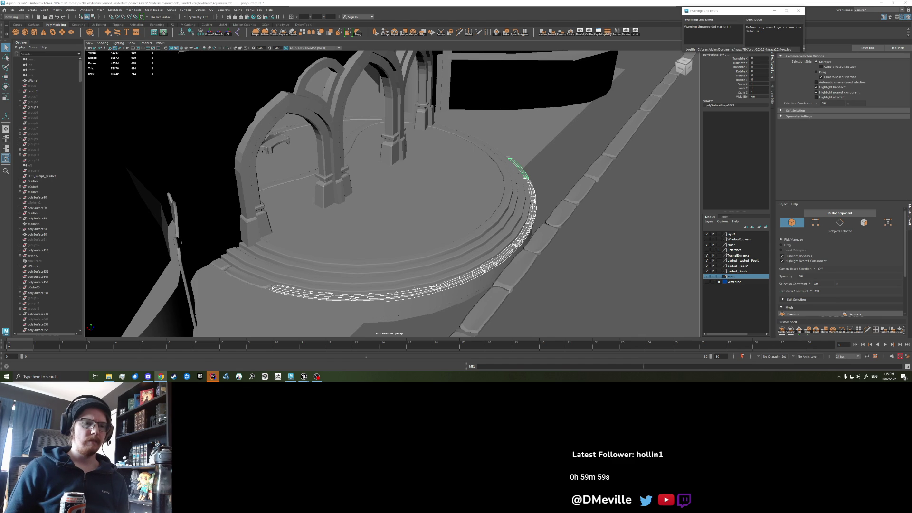
pyautogui.keyDown('alt'); pyautogui.moveTo(557, 205); pyautogui.dragTo(539, 192); pyautogui.keyUp('alt')
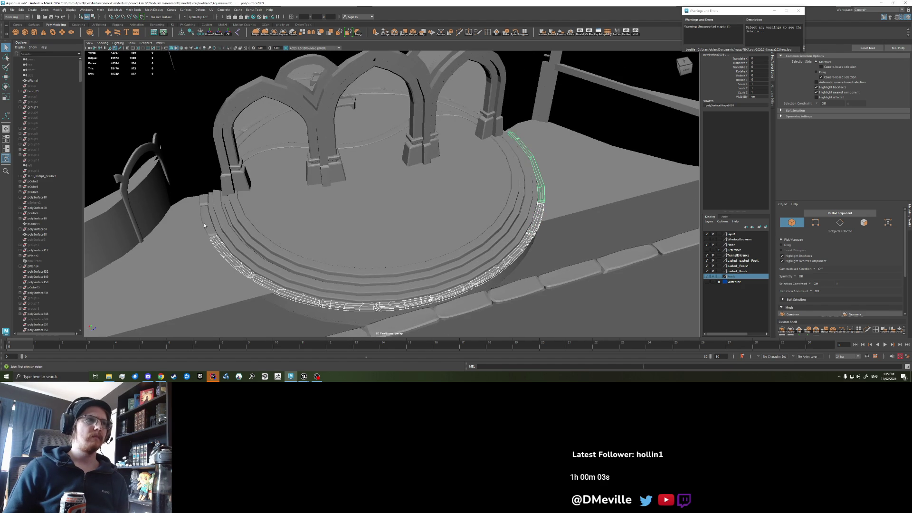
# - Clear the selection, select the four pool-step pieces, then deselect them
pyautogui.press('Delete')
pyautogui.moveTo(209, 202)
pyautogui.keyDown('alt'); pyautogui.mouseDown()
pyautogui.moveTo(401, 177)
pyautogui.moveTo(561, 195)
pyautogui.mouseUp(); pyautogui.keyUp('alt')
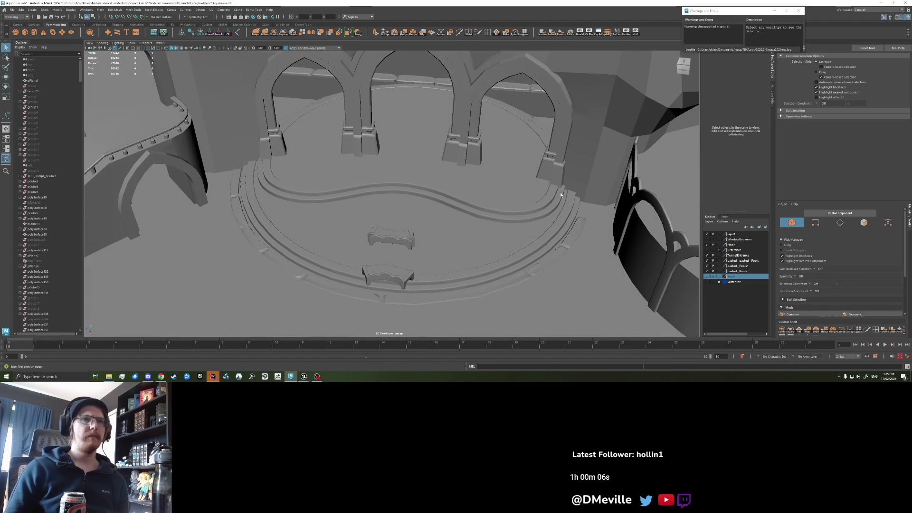
pyautogui.click(570, 232)
pyautogui.keyDown('shift'); pyautogui.click(542, 264); pyautogui.keyUp('shift')
pyautogui.keyDown('shift'); pyautogui.click(432, 297); pyautogui.keyUp('shift')
pyautogui.keyDown('shift'); pyautogui.click(306, 280); pyautogui.keyUp('shift')
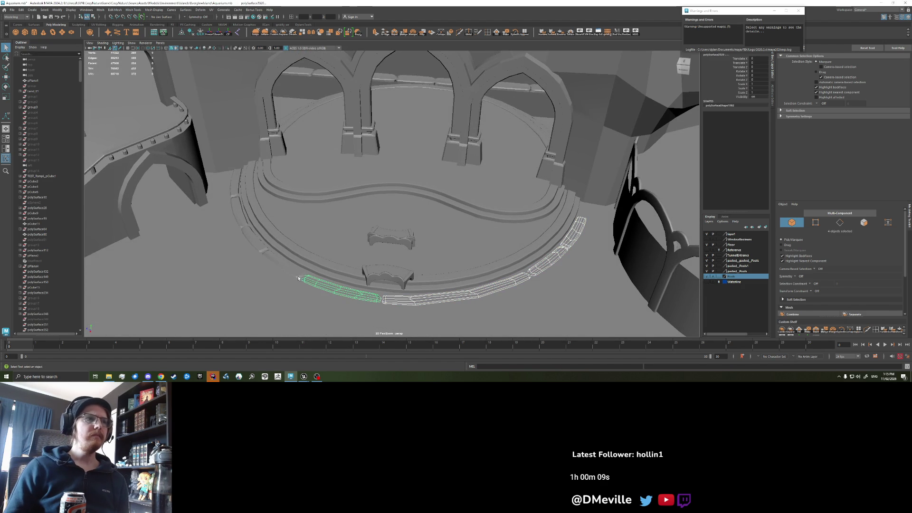
pyautogui.click(235, 187)
# - Select the inner wavy step and outer pool ring and move them aside along X
pyautogui.click(263, 183)
pyautogui.moveTo(263, 183)
pyautogui.keyDown('alt'); pyautogui.mouseDown()
pyautogui.moveTo(375, 206)
pyautogui.moveTo(289, 188)
pyautogui.mouseUp(); pyautogui.keyUp('alt')
pyautogui.keyDown('shift'); pyautogui.click(376, 266); pyautogui.keyUp('shift')
pyautogui.press('w')
pyautogui.scroll(-2, 288, 187)
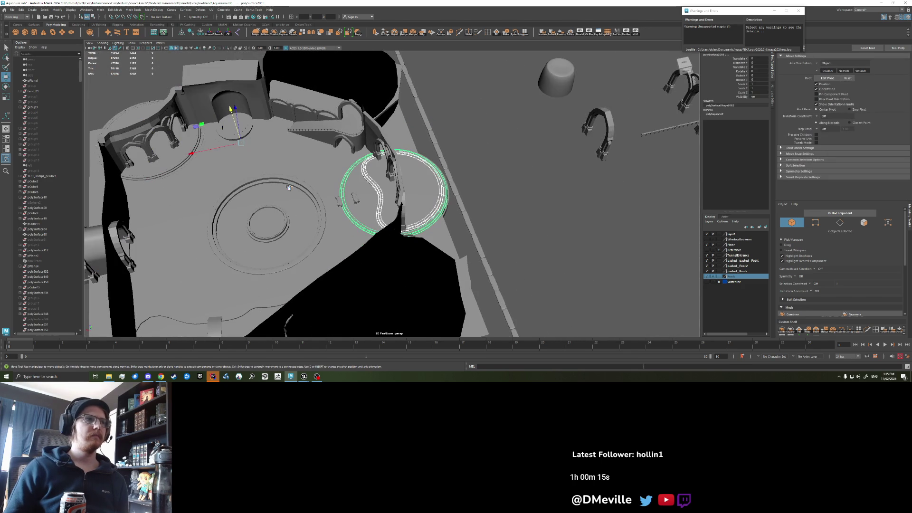
pyautogui.moveTo(199, 151)
pyautogui.mouseDown()
pyautogui.moveTo(325, 132)
pyautogui.moveTo(331, 122)
pyautogui.mouseUp()
pyautogui.scroll(5, 422, 211)
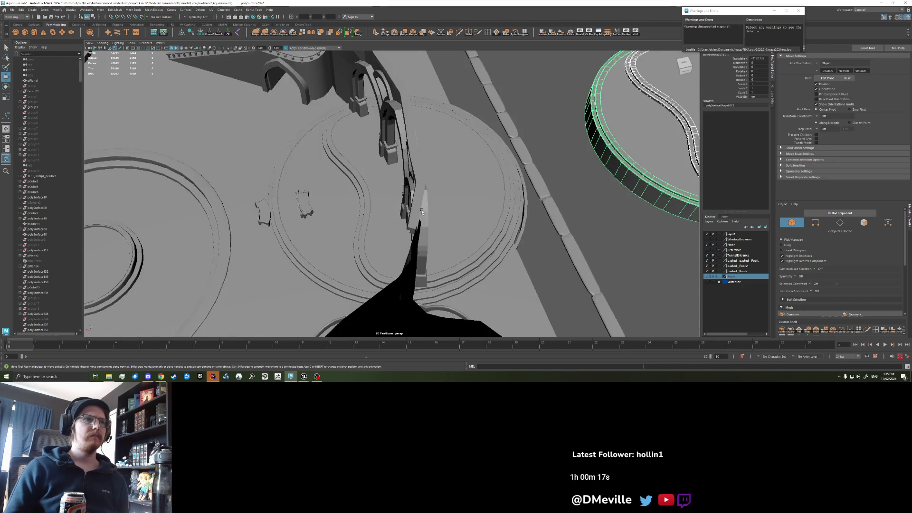
# - Raise the outer pool ring on Y to 134.929 so it forms a tall round wall
pyautogui.moveTo(422, 212)
pyautogui.keyDown('alt'); pyautogui.mouseDown()
pyautogui.moveTo(341, 196)
pyautogui.moveTo(379, 194)
pyautogui.moveTo(377, 167)
pyautogui.moveTo(304, 190)
pyautogui.moveTo(328, 196)
pyautogui.mouseUp(); pyautogui.keyUp('alt')
pyautogui.click(340, 266)
pyautogui.keyDown('alt'); pyautogui.moveTo(339, 266); pyautogui.dragTo(342, 262); pyautogui.keyUp('alt')
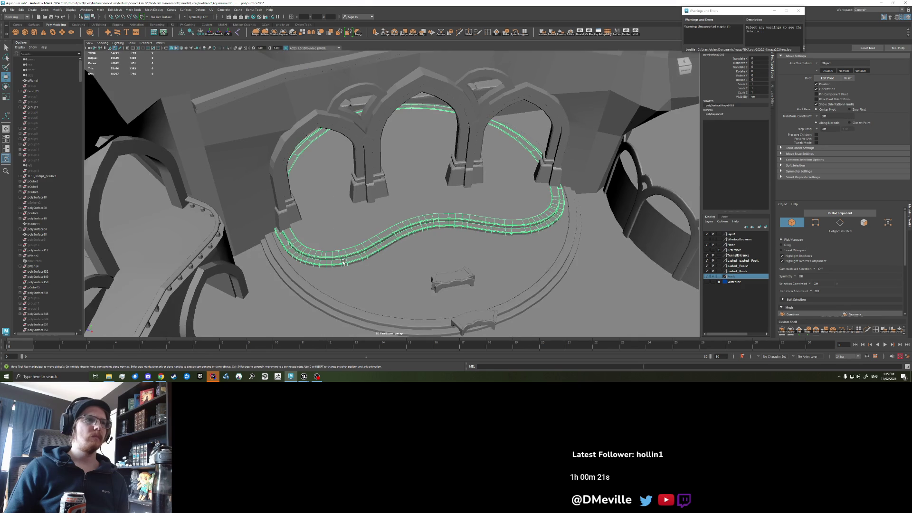
pyautogui.keyDown('alt'); pyautogui.moveTo(405, 266); pyautogui.dragTo(418, 256); pyautogui.keyUp('alt')
pyautogui.click(421, 254)
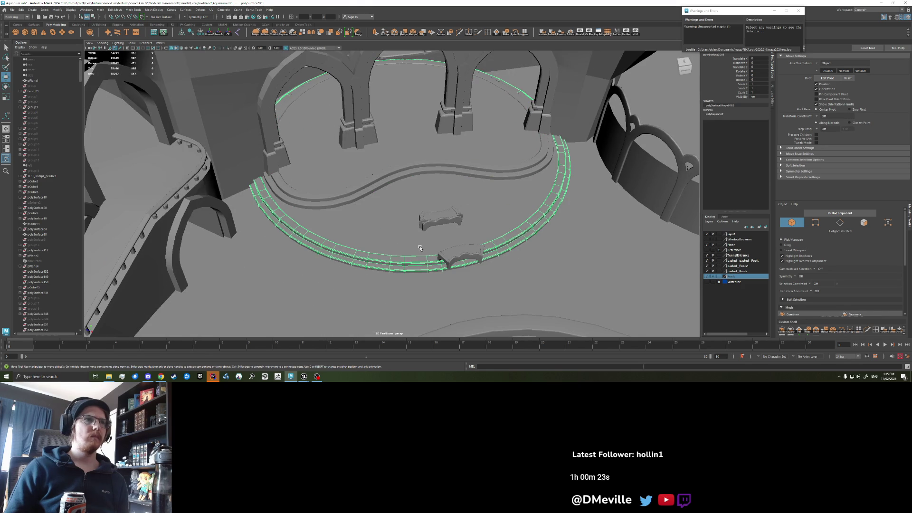
pyautogui.scroll(-2, 419, 235)
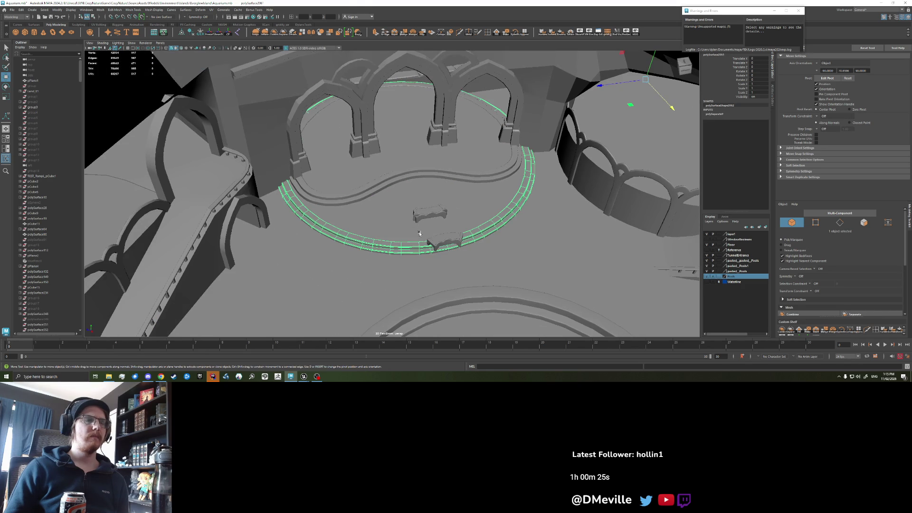
pyautogui.keyDown('alt'); pyautogui.moveTo(416, 218); pyautogui.dragTo(419, 208); pyautogui.keyUp('alt')
pyautogui.moveTo(541, 142)
pyautogui.mouseDown()
pyautogui.moveTo(540, 120)
pyautogui.moveTo(566, 126)
pyautogui.moveTo(671, 278)
pyautogui.moveTo(682, 312)
pyautogui.moveTo(472, 261)
pyautogui.mouseUp()
# - Delete the raised pool's top face in face mode
pyautogui.rightClick(378, 206)
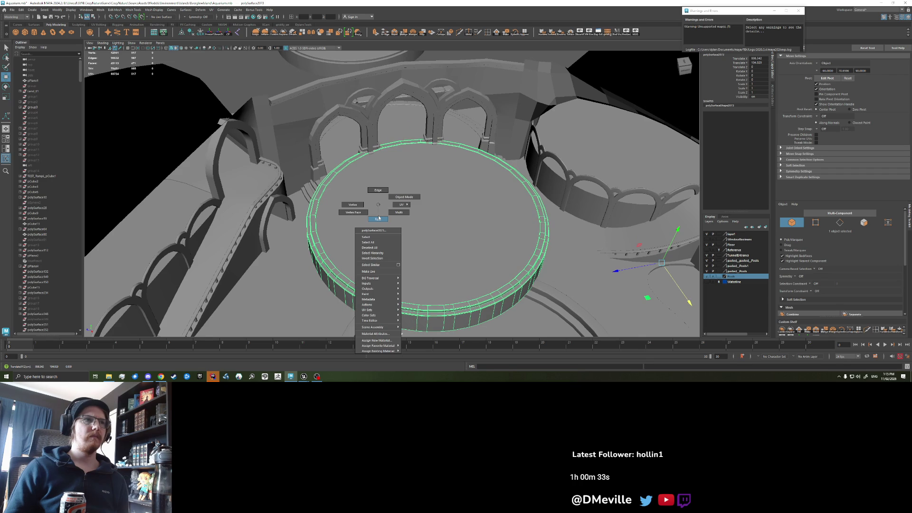
pyautogui.click(379, 218)
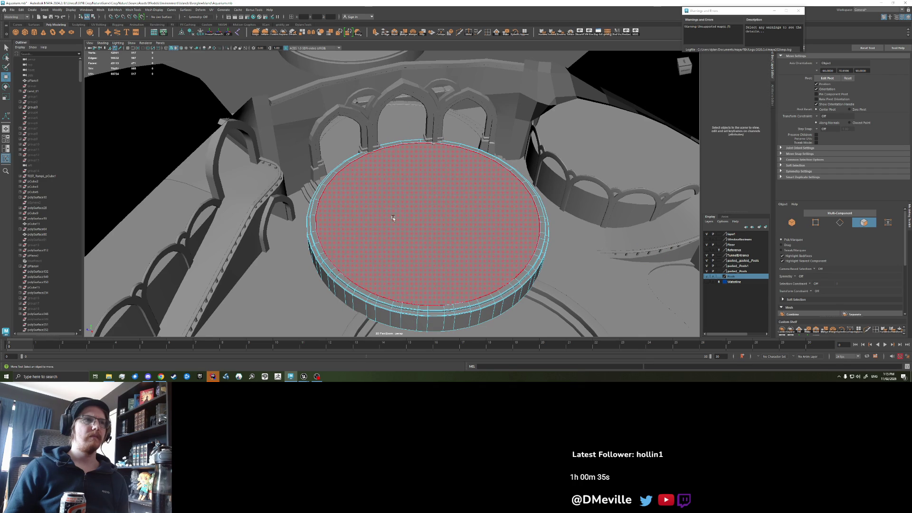
pyautogui.click(390, 218)
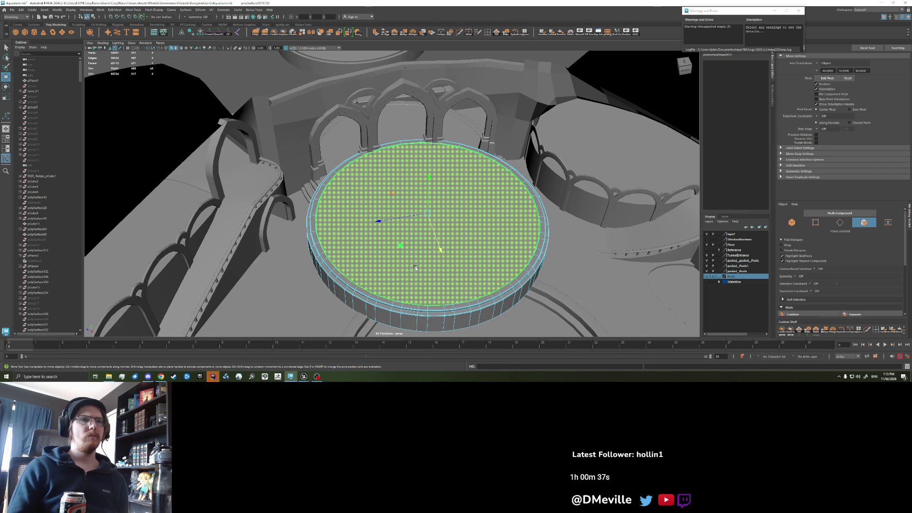
pyautogui.press('Delete')
# - Select all the pool's wall faces and shift them back along Z
pyautogui.doubleClick(473, 315)
pyautogui.moveTo(438, 261)
pyautogui.mouseDown()
pyautogui.moveTo(405, 188)
pyautogui.moveTo(370, 215)
pyautogui.mouseUp()
pyautogui.moveTo(362, 227); pyautogui.dragTo(286, 198)
pyautogui.press('q')
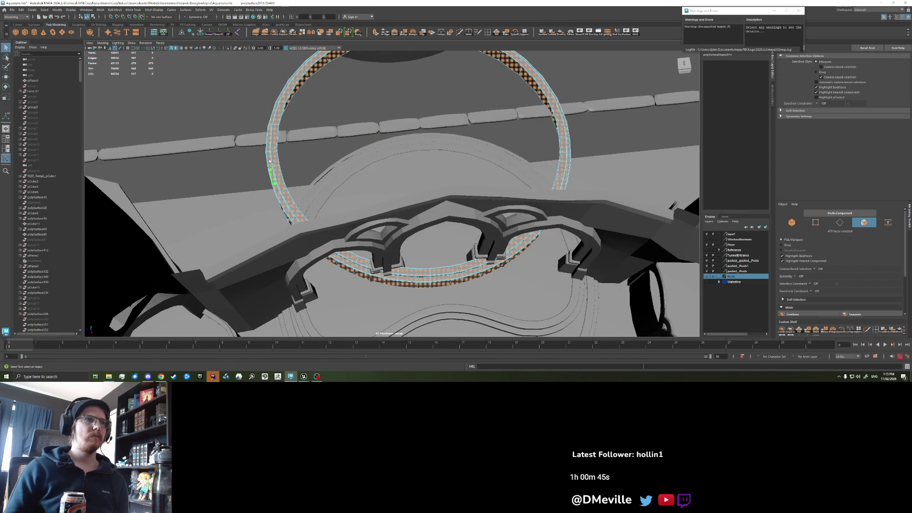
# - Set symmetry to Object Z and select face loops along the ring
pyautogui.click(185, 17)
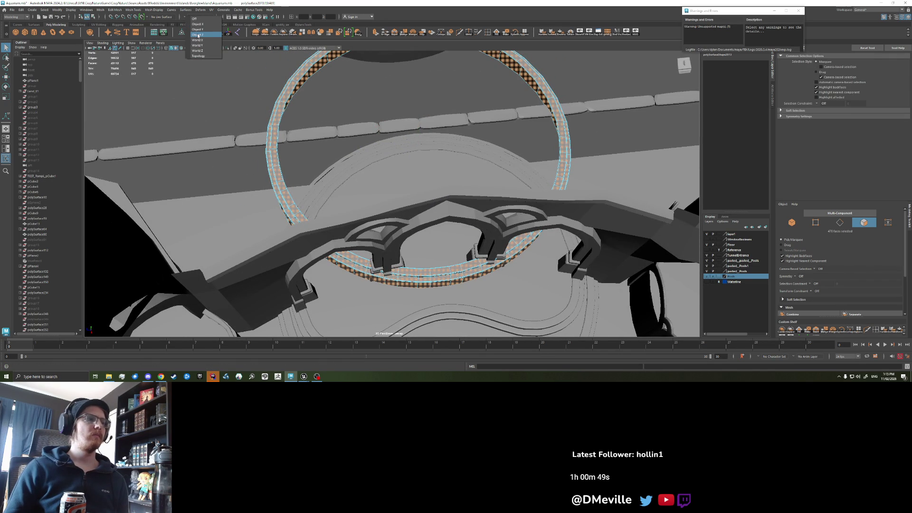
pyautogui.click(198, 36)
pyautogui.click(277, 175)
pyautogui.moveTo(281, 187); pyautogui.dragTo(245, 204)
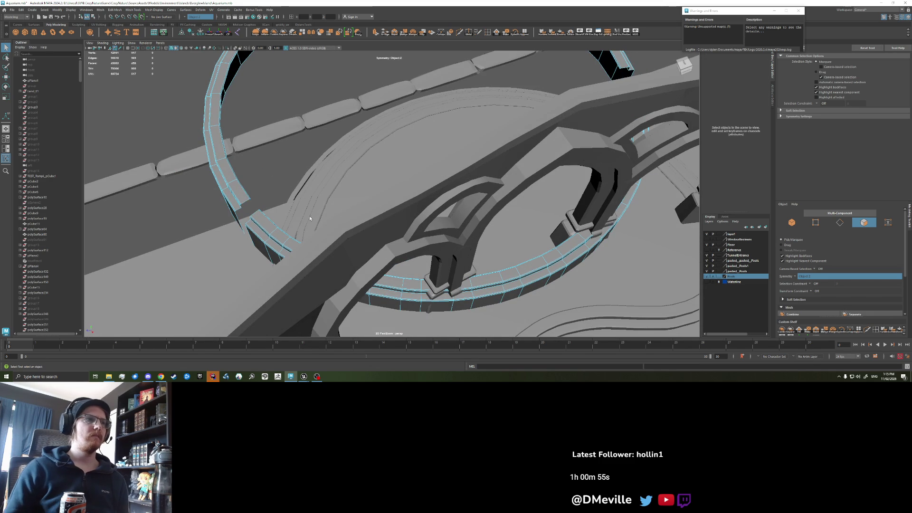
pyautogui.keyDown('shift'); pyautogui.doubleClick(230, 199); pyautogui.keyUp('shift')
pyautogui.scroll(-5, 230, 199)
pyautogui.keyDown('shift'); pyautogui.doubleClick(257, 225); pyautogui.keyUp('shift')
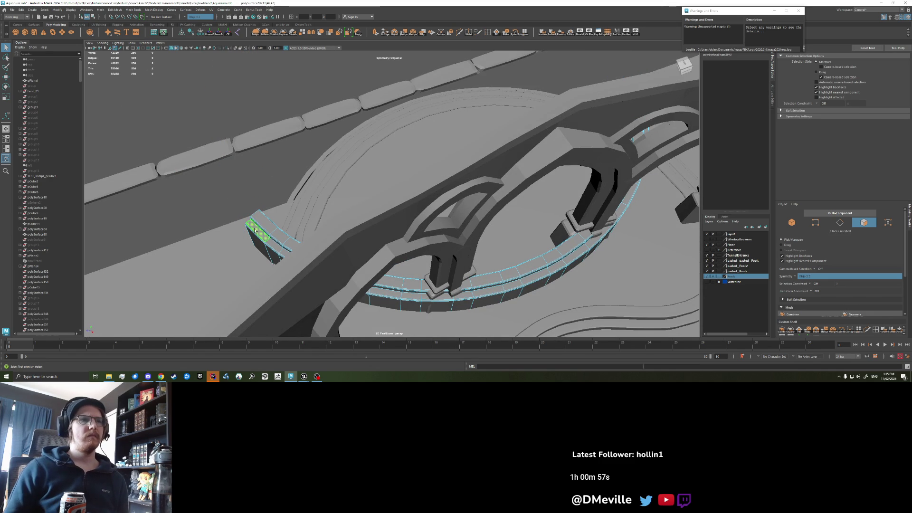
pyautogui.moveTo(256, 226)
pyautogui.mouseDown()
pyautogui.moveTo(387, 179)
pyautogui.moveTo(344, 190)
pyautogui.mouseUp()
pyautogui.click(200, 10)
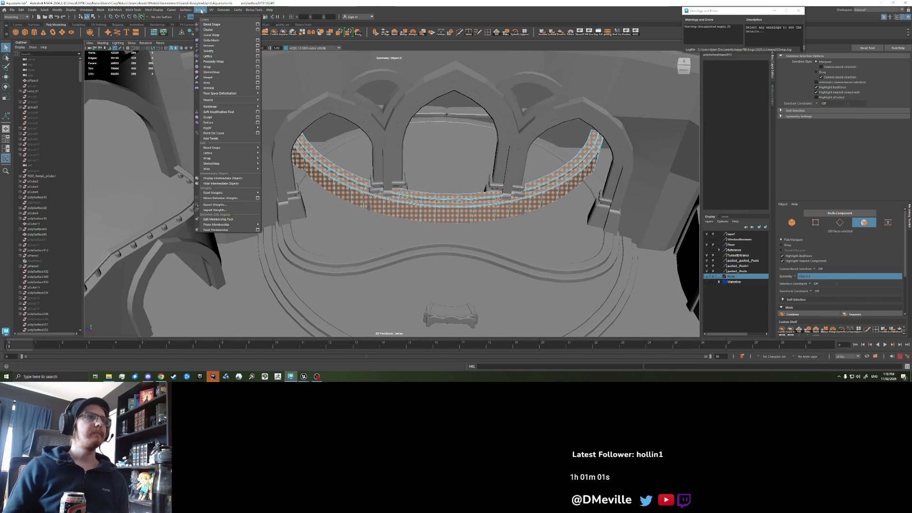
# - Add a Bend deformer to the walkway and set the handle's Rotate X to -90 and Rotate Y to 180
pyautogui.moveTo(226, 107)
pyautogui.click(277, 108)
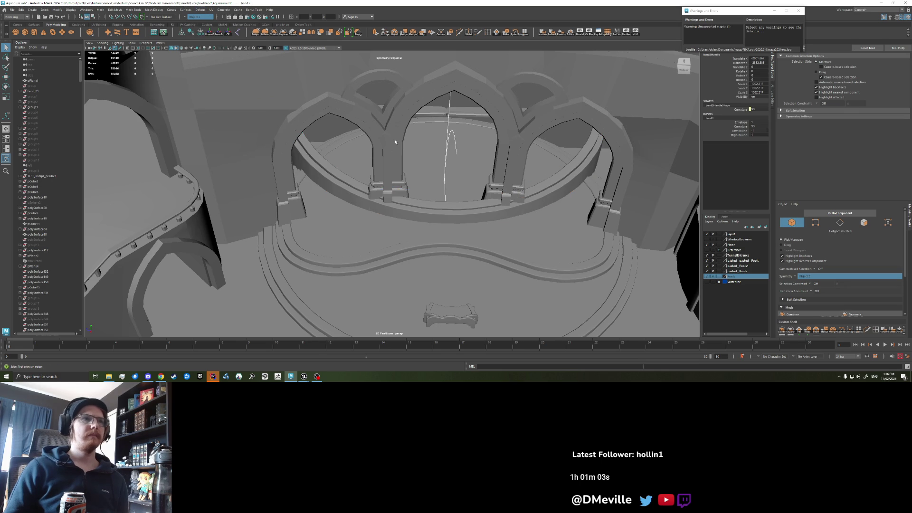
pyautogui.press('e')
pyautogui.moveTo(450, 142)
pyautogui.mouseDown()
pyautogui.moveTo(547, 164)
pyautogui.moveTo(519, 182)
pyautogui.mouseUp()
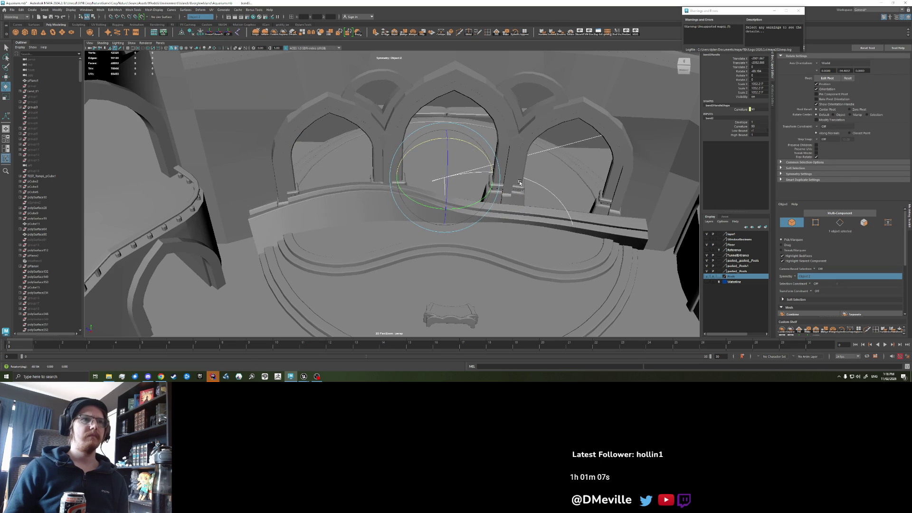
pyautogui.moveTo(484, 154); pyautogui.dragTo(498, 163)
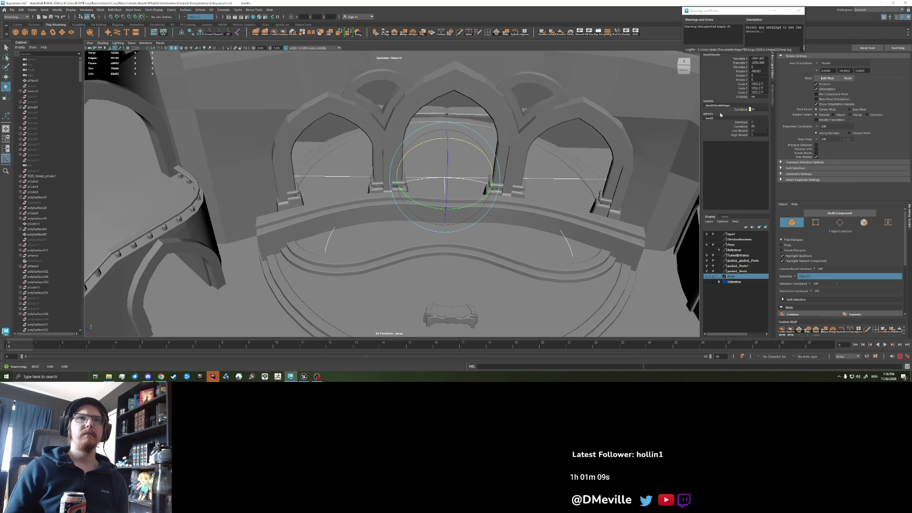
pyautogui.click(758, 70)
pyautogui.write('-90')
pyautogui.press('Return')
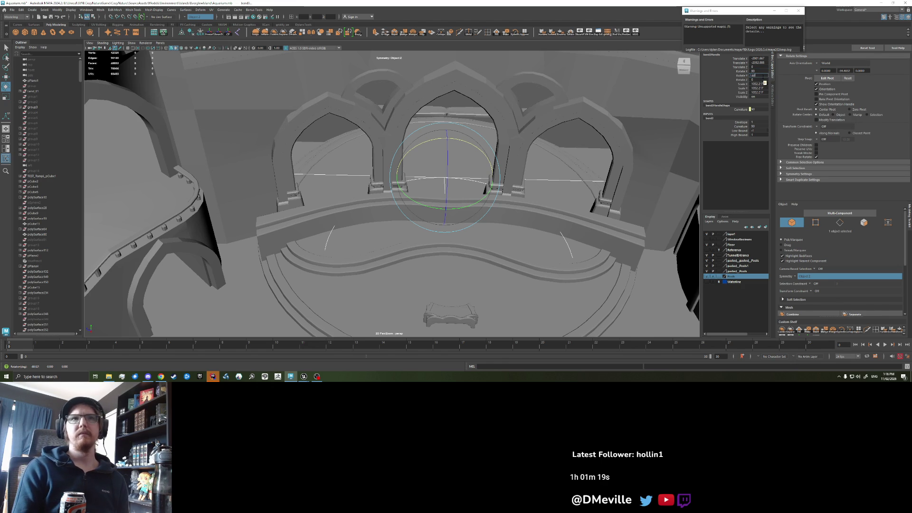
pyautogui.press('Return')
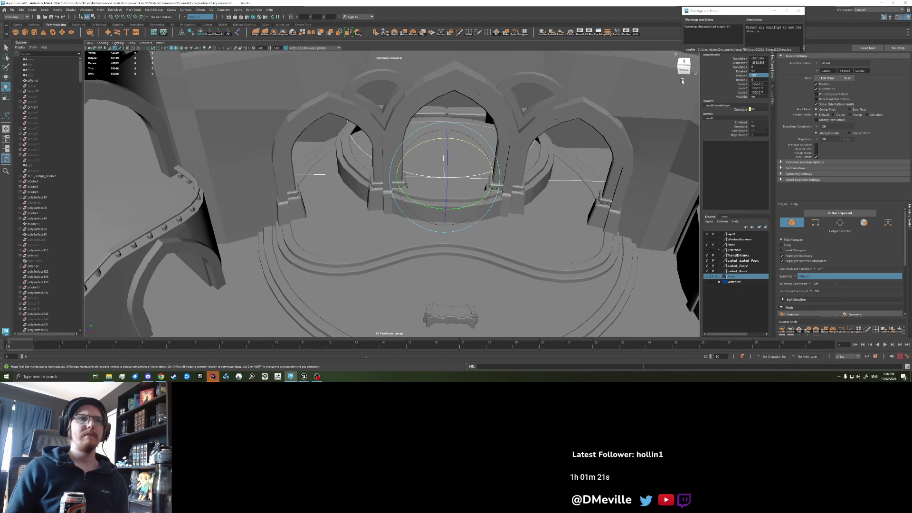
# - Set the bend Curvature to about -80 so the walkway arcs along the stage edge
pyautogui.click(773, 101)
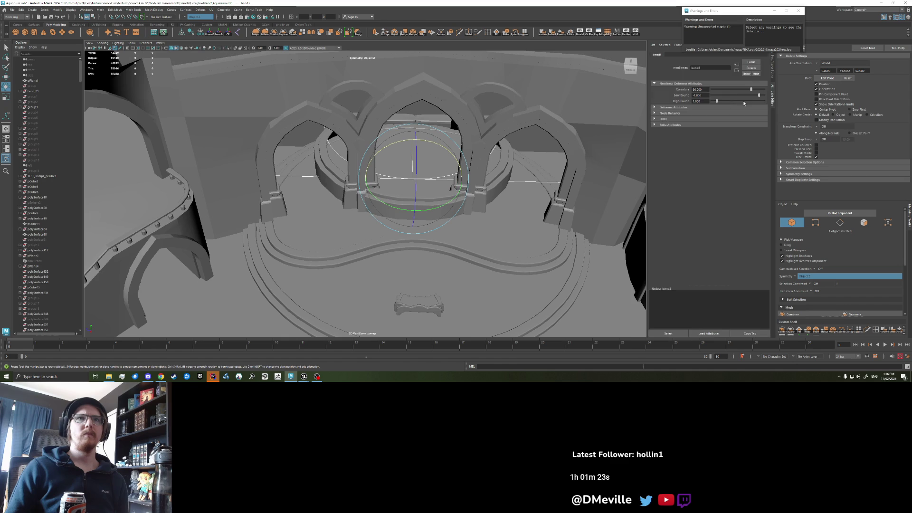
pyautogui.moveTo(750, 90); pyautogui.dragTo(722, 89)
pyautogui.moveTo(454, 160)
pyautogui.mouseDown()
pyautogui.moveTo(403, 157)
pyautogui.moveTo(433, 183)
pyautogui.mouseUp()
pyautogui.press('w')
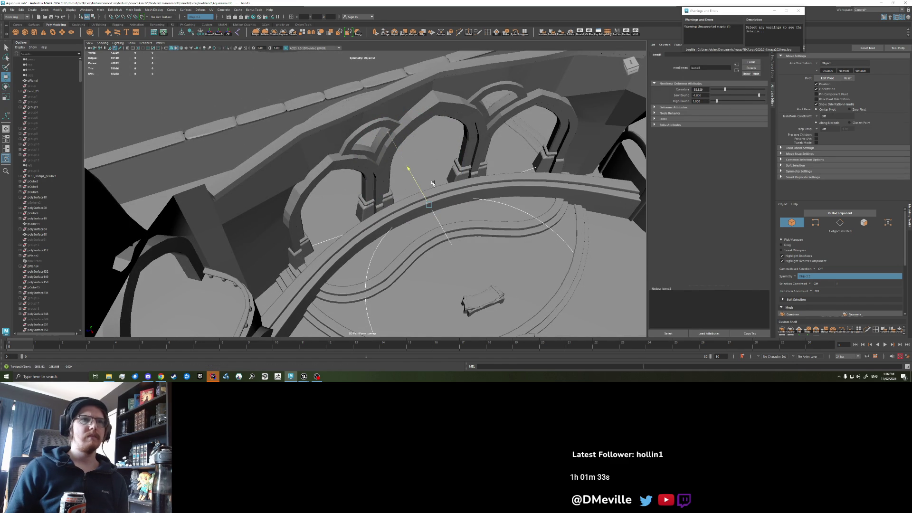
pyautogui.keyDown('shift'); pyautogui.click(432, 194); pyautogui.keyUp('shift')
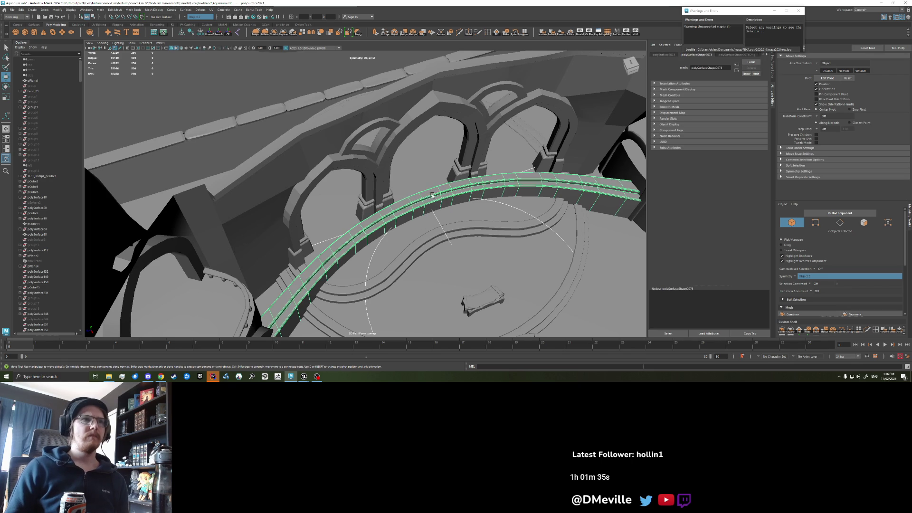
# - Select and frame the bend deformer handle, adjusting it with the move tool
pyautogui.keyDown('alt'); pyautogui.moveTo(422, 201); pyautogui.dragTo(466, 287); pyautogui.keyUp('alt')
pyautogui.moveTo(505, 316); pyautogui.dragTo(498, 311)
pyautogui.click(388, 206)
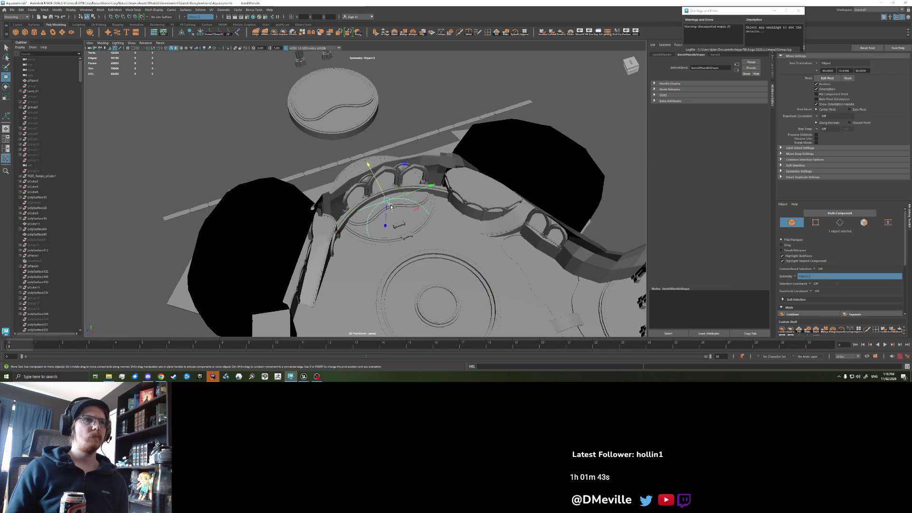
pyautogui.press('f')
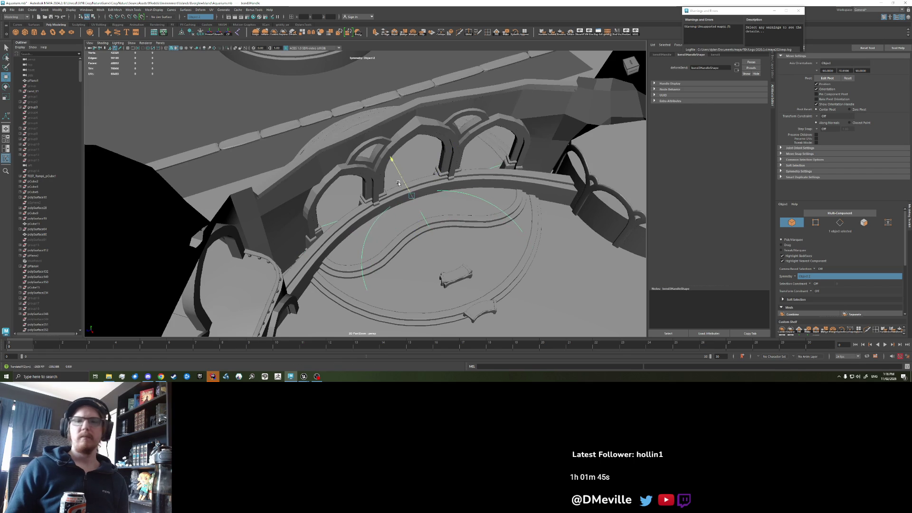
pyautogui.press('w')
pyautogui.scroll(2, 428, 233)
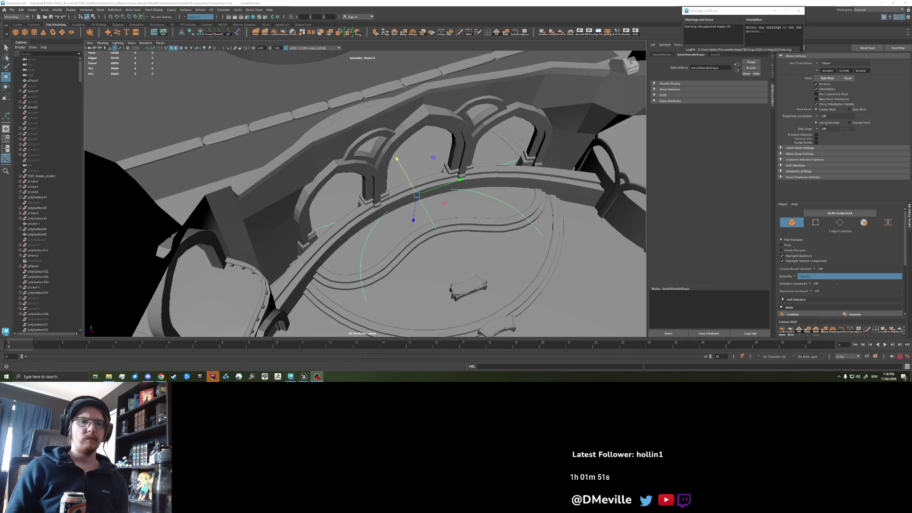
pyautogui.scroll(2, 421, 232)
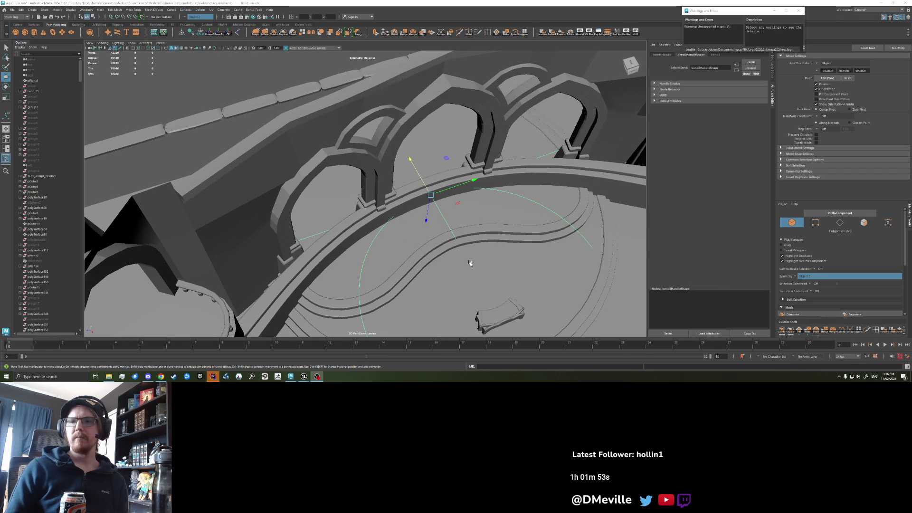
pyautogui.moveTo(470, 262); pyautogui.dragTo(461, 251)
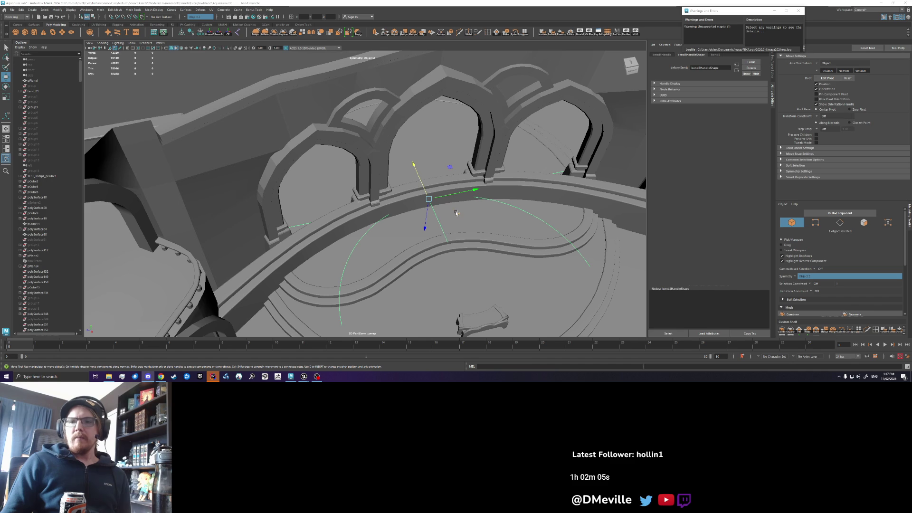
# - Select the rail mesh and move it vertically to sit along the stage edge
pyautogui.click(408, 193)
pyautogui.moveTo(410, 195)
pyautogui.mouseDown()
pyautogui.moveTo(441, 207)
pyautogui.moveTo(420, 193)
pyautogui.mouseUp()
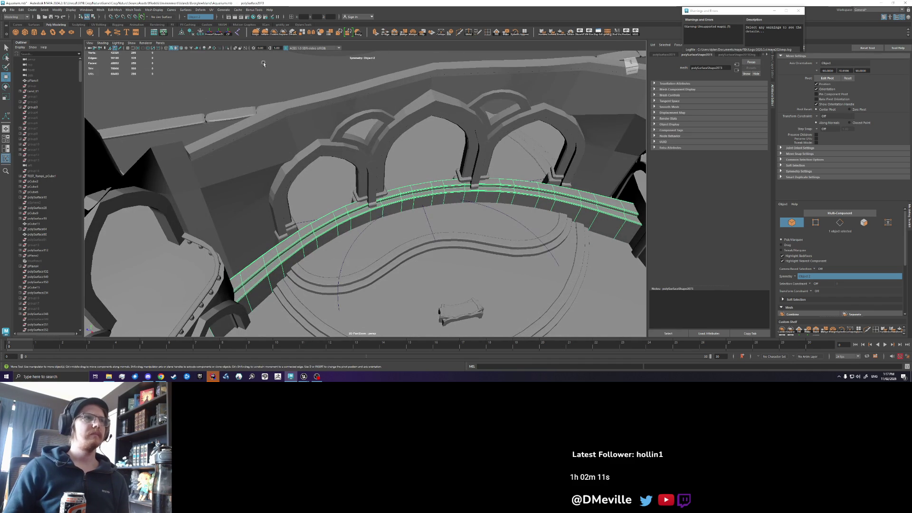
pyautogui.press('w')
pyautogui.moveTo(439, 211)
pyautogui.mouseDown()
pyautogui.moveTo(427, 224)
pyautogui.moveTo(404, 193)
pyautogui.moveTo(481, 178)
pyautogui.moveTo(471, 191)
pyautogui.moveTo(447, 175)
pyautogui.moveTo(402, 177)
pyautogui.mouseUp()
pyautogui.scroll(3, 403, 192)
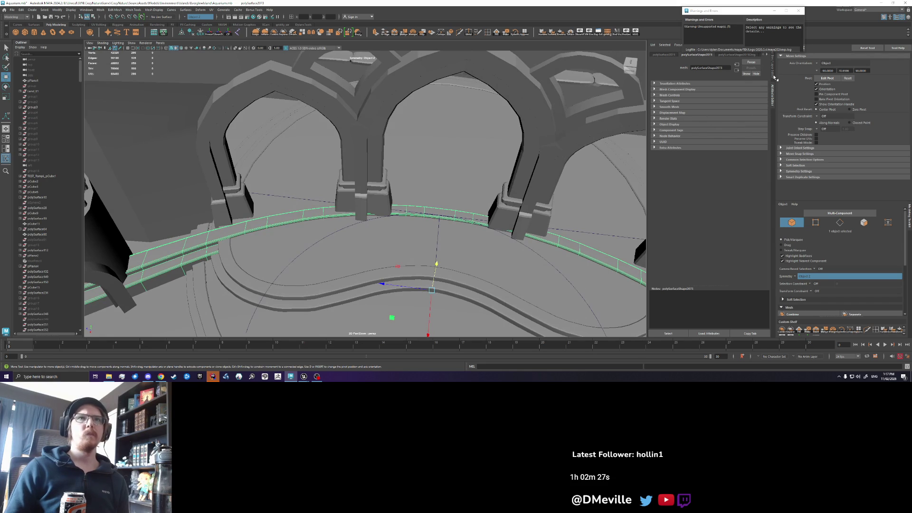
# - In the bend3 deformer settings, set Curvature to -74.010
pyautogui.click(774, 77)
pyautogui.click(774, 98)
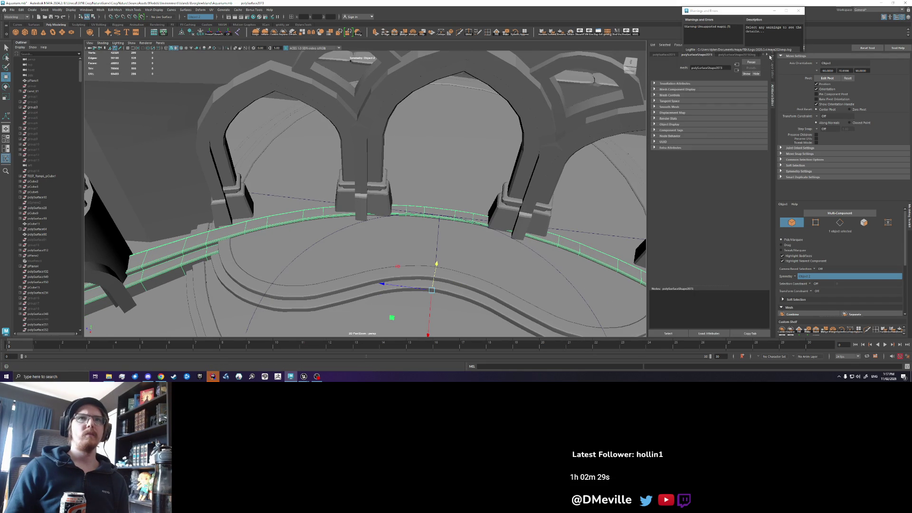
pyautogui.click(714, 55)
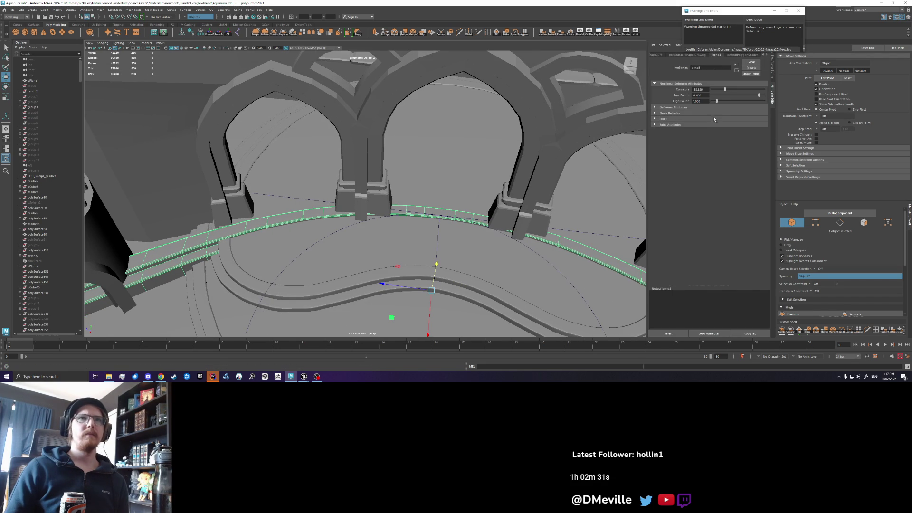
pyautogui.moveTo(725, 91); pyautogui.dragTo(727, 89)
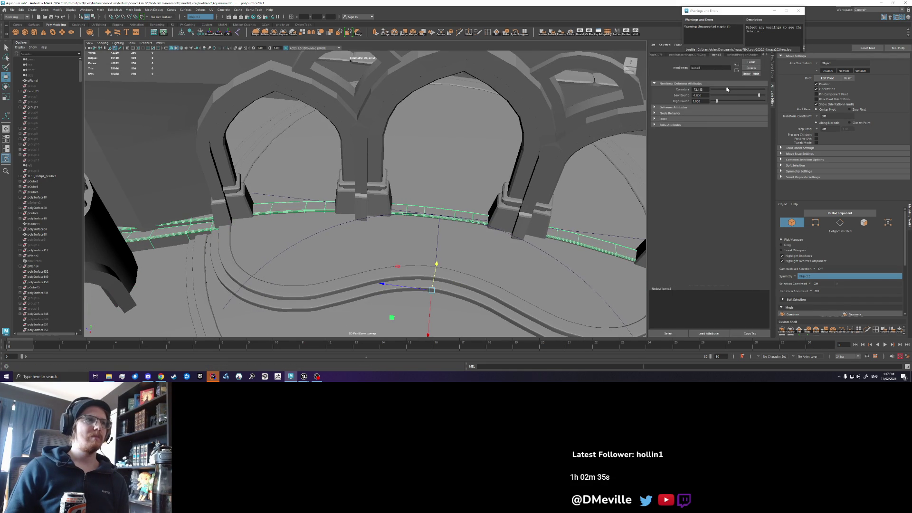
# - Delete the rail's construction history via Edit > Delete by Type > History
pyautogui.moveTo(589, 190)
pyautogui.mouseDown()
pyautogui.moveTo(630, 174)
pyautogui.moveTo(454, 205)
pyautogui.mouseUp()
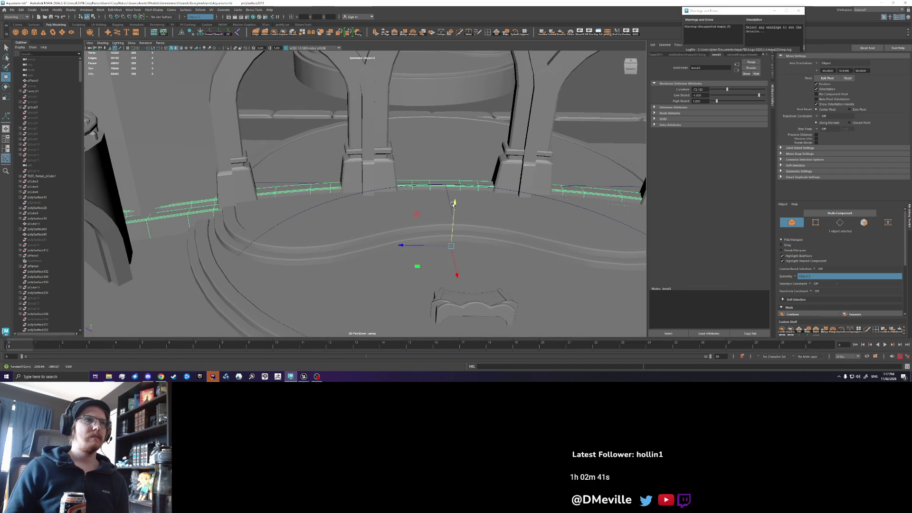
pyautogui.scroll(-3, 454, 205)
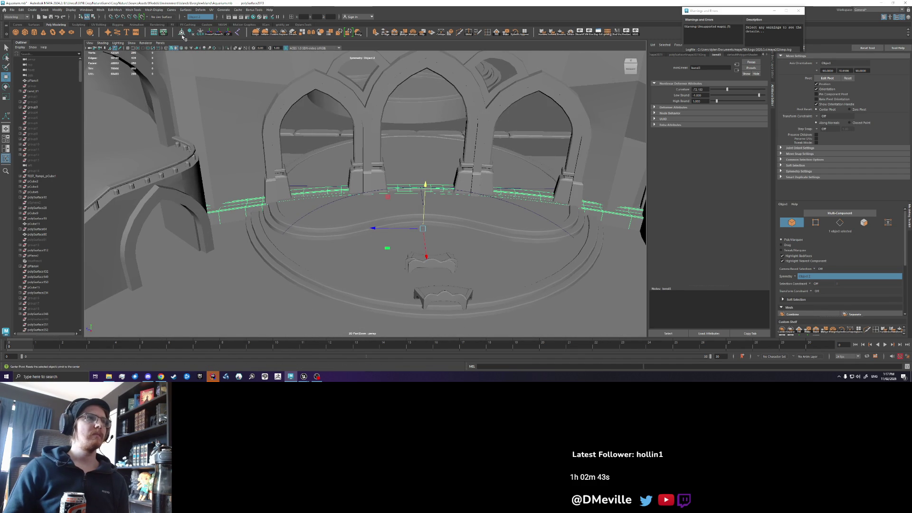
pyautogui.click(202, 38)
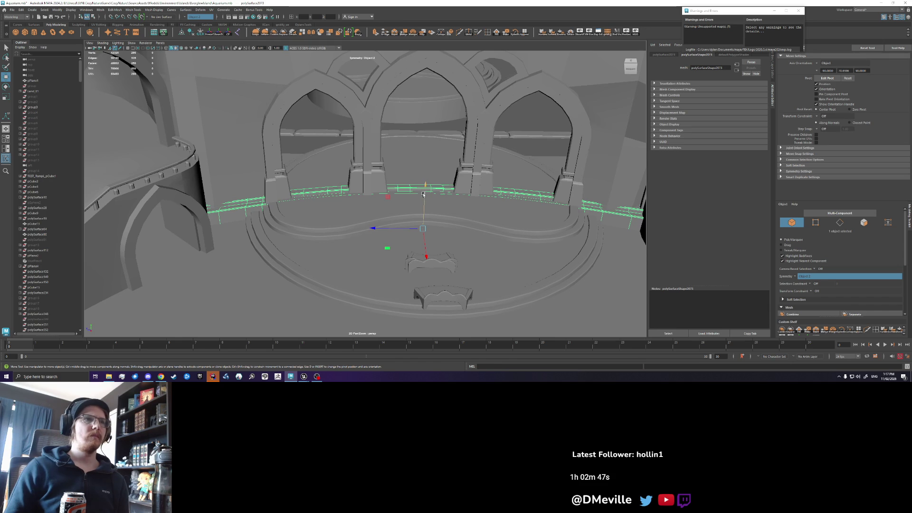
# - Switch the rail to face mode and grow the face selection along it
pyautogui.scroll(3, 422, 193)
pyautogui.scroll(2, 315, 180)
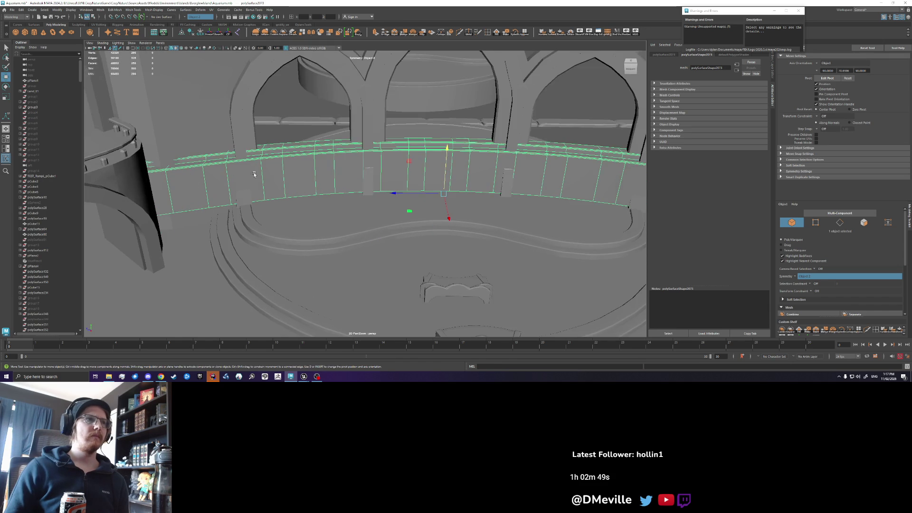
pyautogui.scroll(2, 262, 170)
pyautogui.rightClick(299, 159)
pyautogui.click(314, 144)
pyautogui.hotkey('shift', '.')
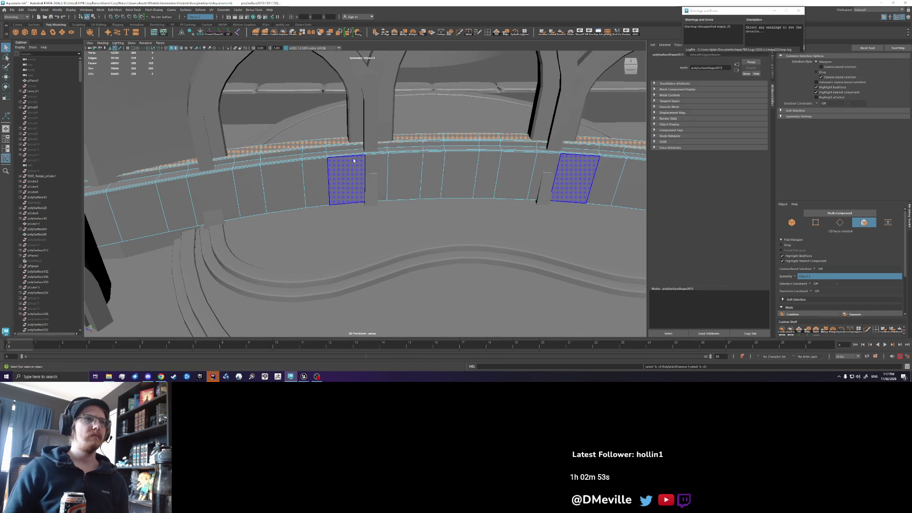
pyautogui.scroll(-2, 353, 179)
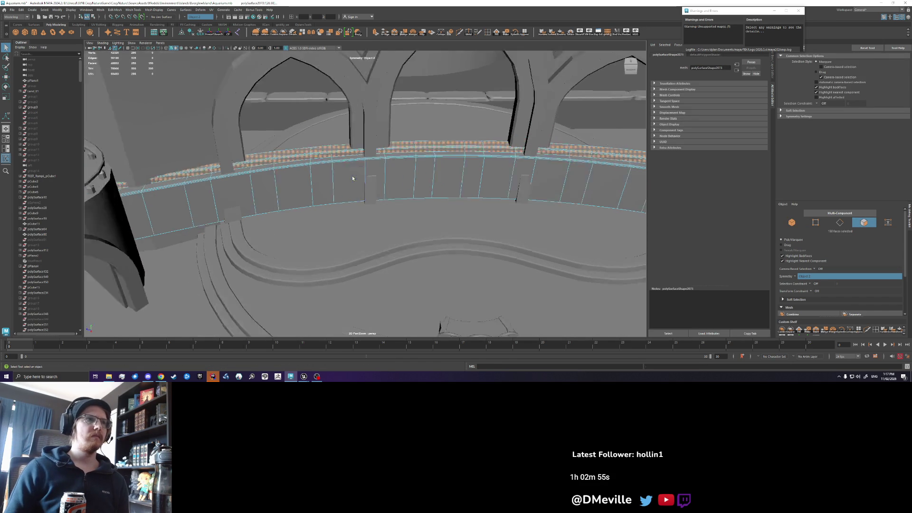
pyautogui.scroll(-5, 352, 179)
pyautogui.moveTo(472, 128)
pyautogui.mouseDown()
pyautogui.moveTo(217, 219)
pyautogui.moveTo(285, 280)
pyautogui.mouseUp()
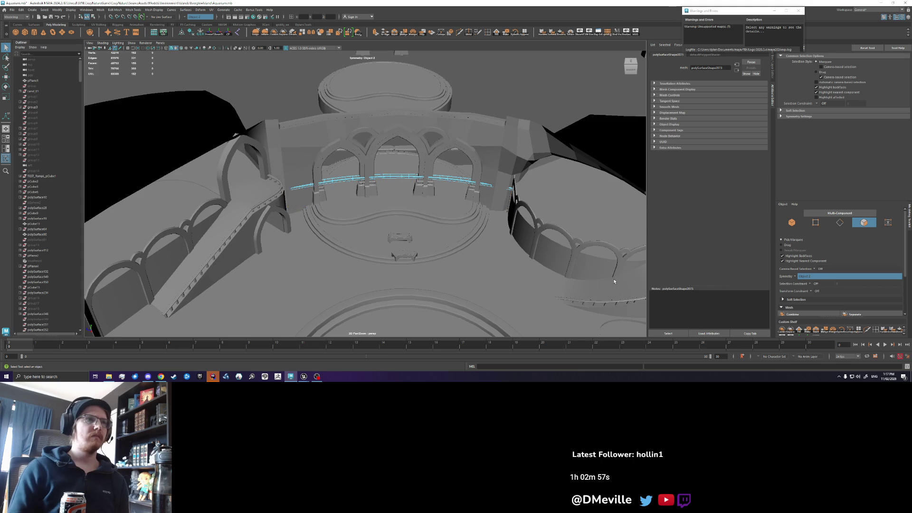
pyautogui.scroll(5, 452, 226)
# - Select the rail's face loop, then a single top face, and switch to edge selection
pyautogui.click(307, 147)
pyautogui.scroll(2, 305, 160)
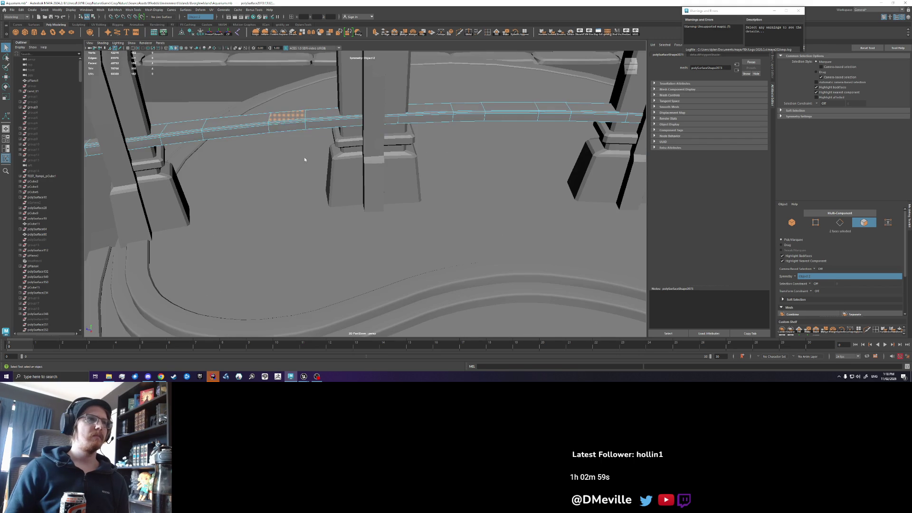
pyautogui.doubleClick(301, 116)
pyautogui.scroll(-5, 302, 155)
pyautogui.scroll(2, 481, 122)
pyautogui.moveTo(481, 122)
pyautogui.mouseDown()
pyautogui.moveTo(295, 193)
pyautogui.moveTo(311, 183)
pyautogui.moveTo(326, 146)
pyautogui.mouseUp()
pyautogui.click(386, 120)
pyautogui.rightClick(386, 120)
pyautogui.click(392, 139)
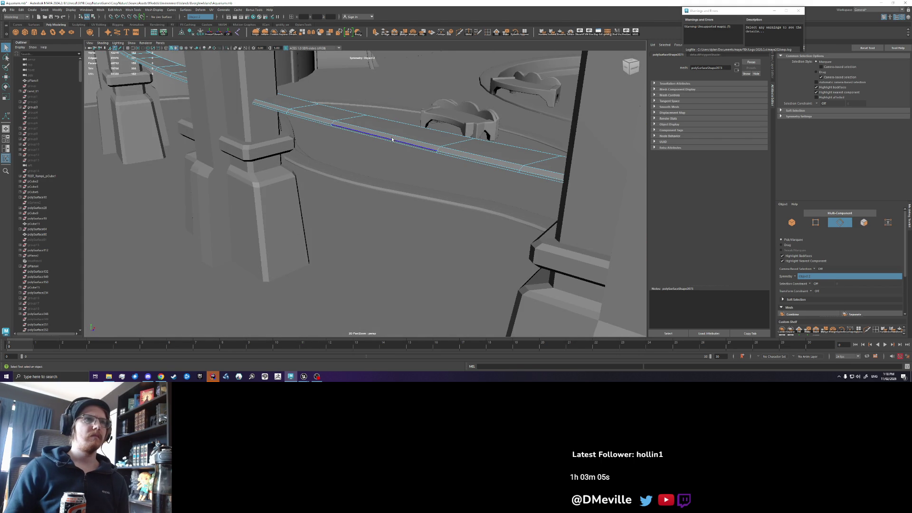
pyautogui.press('w')
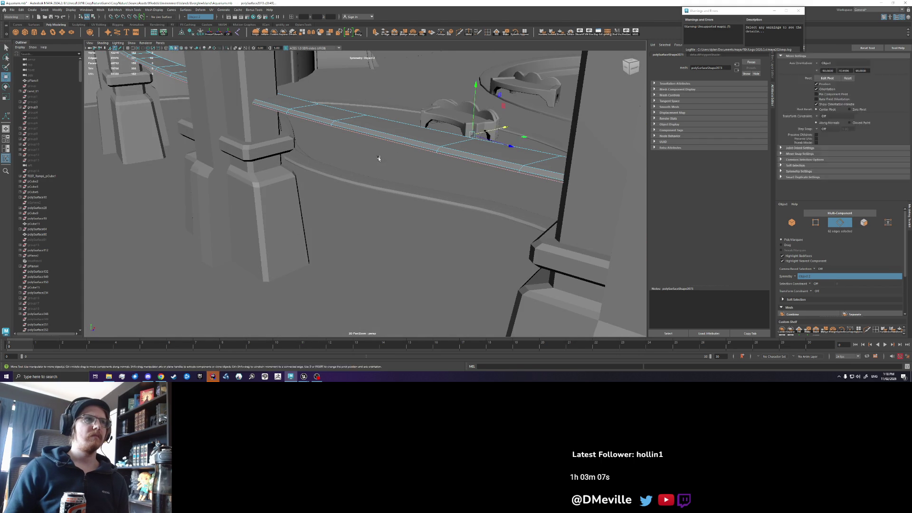
pyautogui.moveTo(474, 113); pyautogui.dragTo(472, 121)
pyautogui.hotkey('ctrl', 'z')
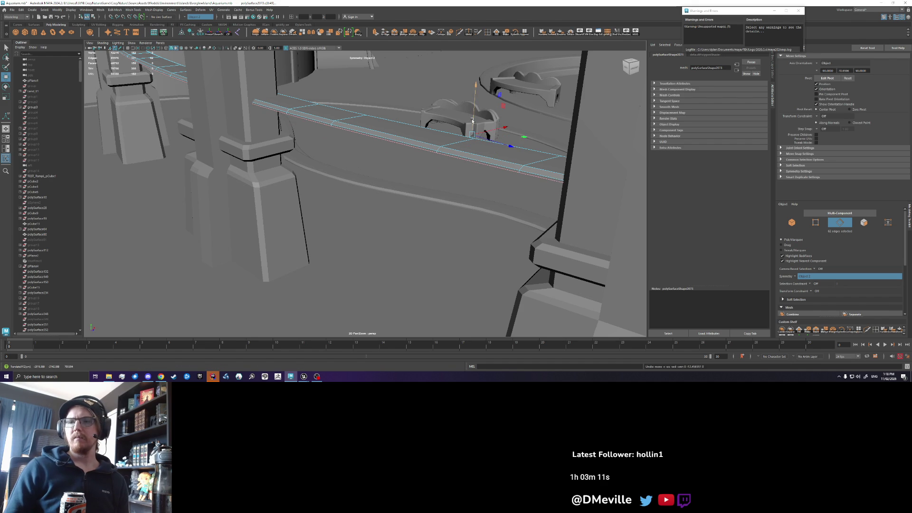
pyautogui.hotkey('ctrl', 'e')
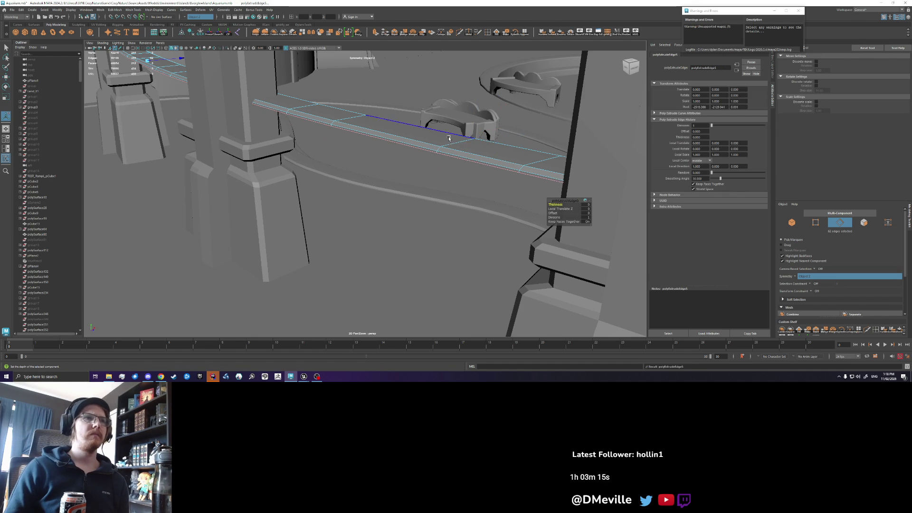
pyautogui.moveTo(554, 204)
pyautogui.mouseDown()
pyautogui.moveTo(332, 195)
pyautogui.moveTo(523, 193)
pyautogui.moveTo(353, 190)
pyautogui.moveTo(430, 196)
pyautogui.mouseUp()
pyautogui.hotkey('ctrl', 'z')
pyautogui.hotkey('ctrl', 'z')
pyautogui.hotkey('ctrl', 'z')
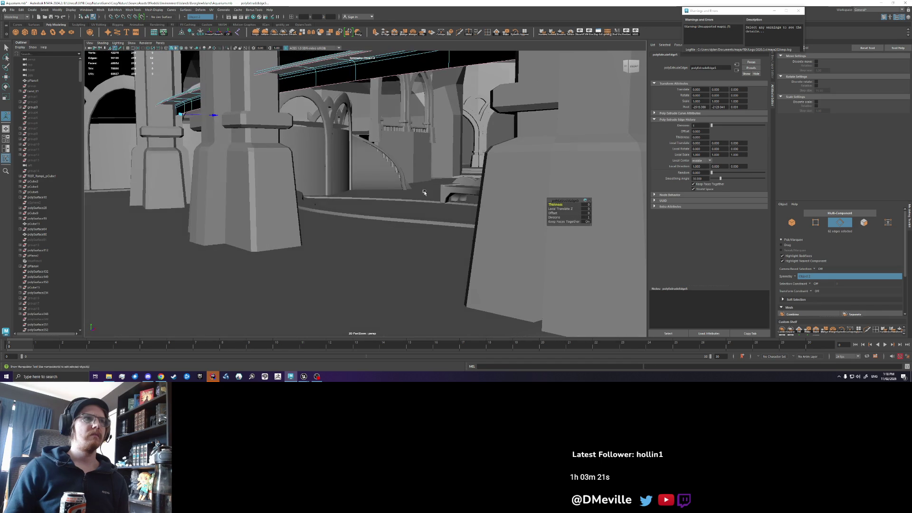
pyautogui.press('q')
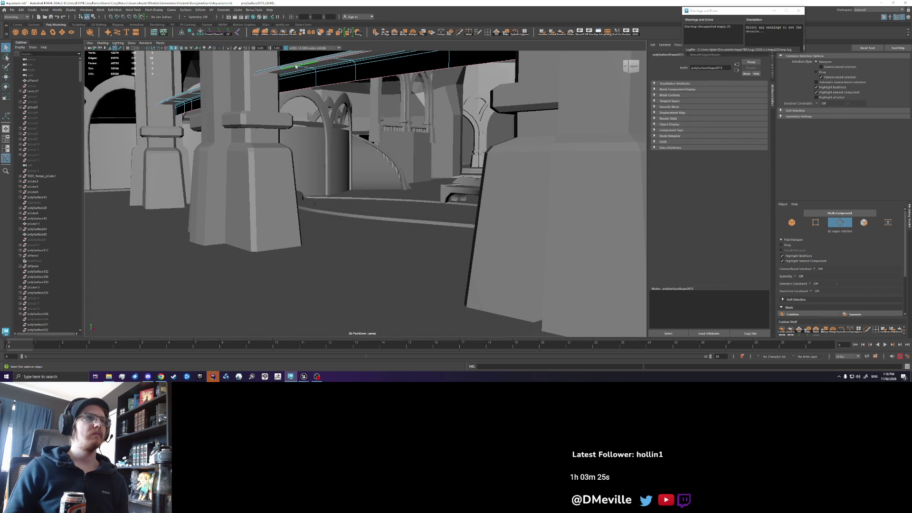
# - Return to object mode and move the railing down, then back up along Y
pyautogui.click(295, 66)
pyautogui.moveTo(295, 67)
pyautogui.mouseDown()
pyautogui.moveTo(483, 137)
pyautogui.moveTo(375, 138)
pyautogui.moveTo(428, 150)
pyautogui.moveTo(311, 168)
pyautogui.mouseUp()
pyautogui.rightClick(311, 168)
pyautogui.moveTo(388, 157); pyautogui.dragTo(352, 156)
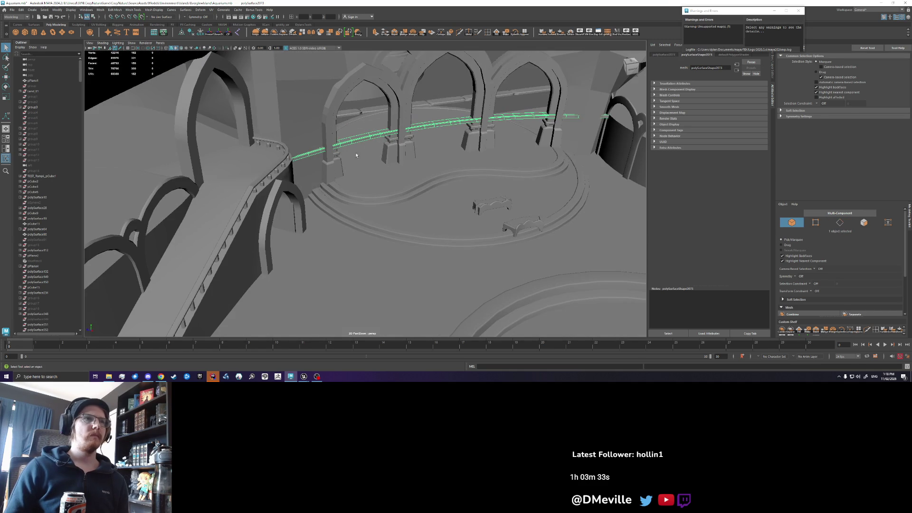
pyautogui.press('w')
pyautogui.moveTo(462, 116)
pyautogui.mouseDown()
pyautogui.moveTo(460, 149)
pyautogui.moveTo(294, 169)
pyautogui.moveTo(386, 190)
pyautogui.mouseUp()
pyautogui.moveTo(294, 209); pyautogui.dragTo(310, 129)
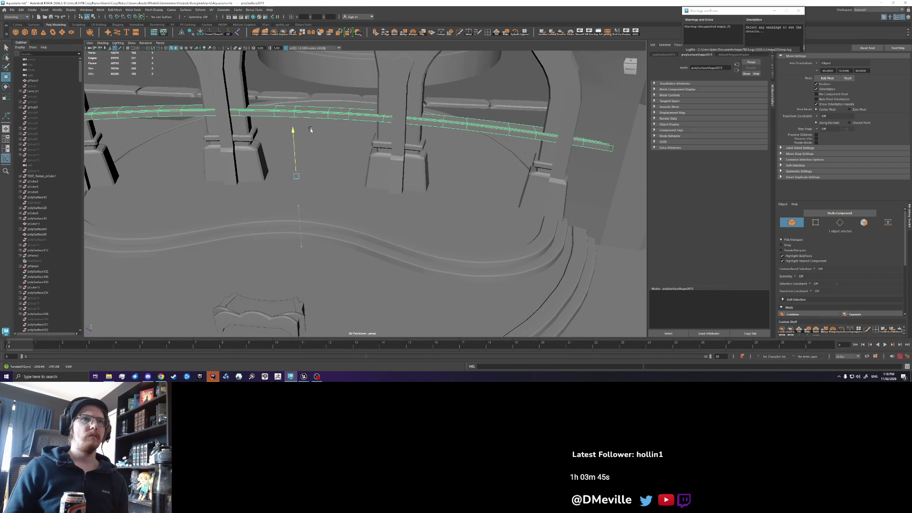
pyautogui.press('q')
pyautogui.rightClick(587, 148)
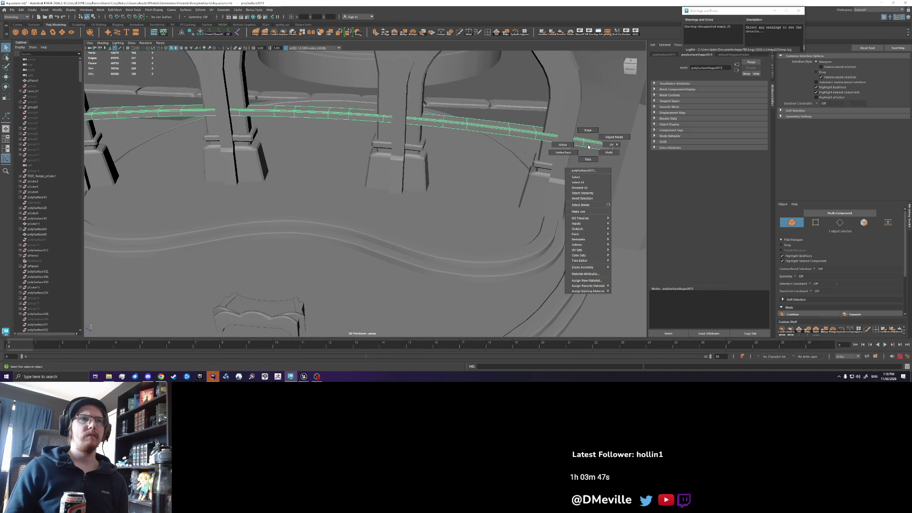
# - In face mode, delete the railing's two end faces and two railing segment loops
pyautogui.click(588, 164)
pyautogui.click(595, 146)
pyautogui.press('Delete')
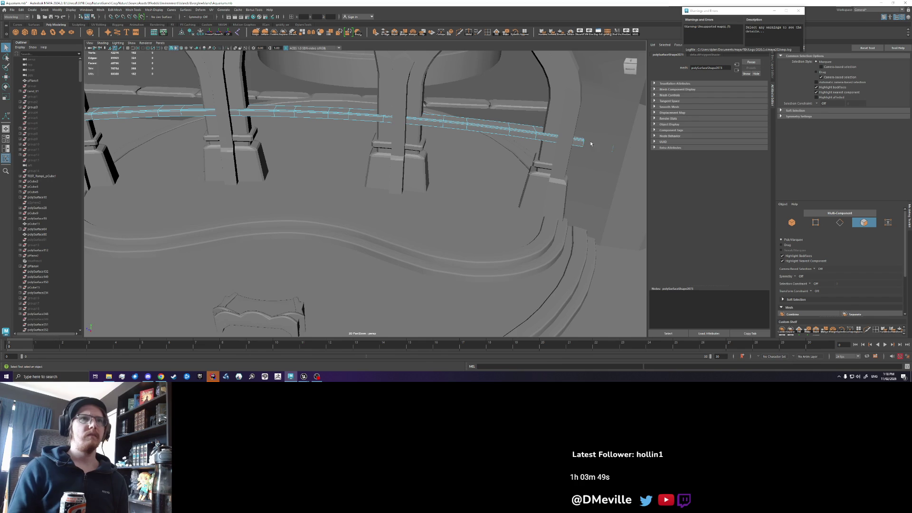
pyautogui.moveTo(322, 142); pyautogui.dragTo(579, 149)
pyautogui.click(294, 123)
pyautogui.click(299, 122)
pyautogui.doubleClick(299, 122)
pyautogui.press('Delete')
pyautogui.doubleClick(271, 120)
pyautogui.press('Delete')
# - Lower and slightly stretch the remaining strip along the stage's back edge, then return to Object Mode
pyautogui.moveTo(270, 120); pyautogui.dragTo(321, 177)
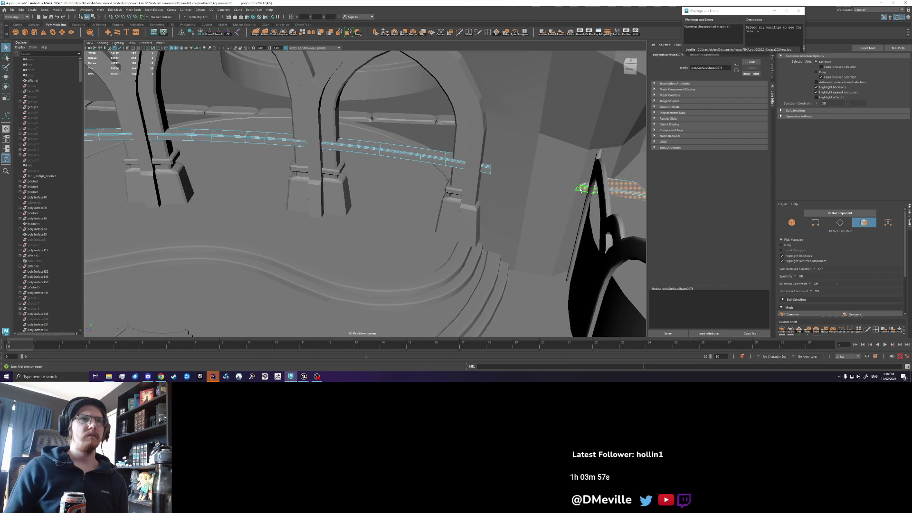
pyautogui.doubleClick(326, 148)
pyautogui.press('f')
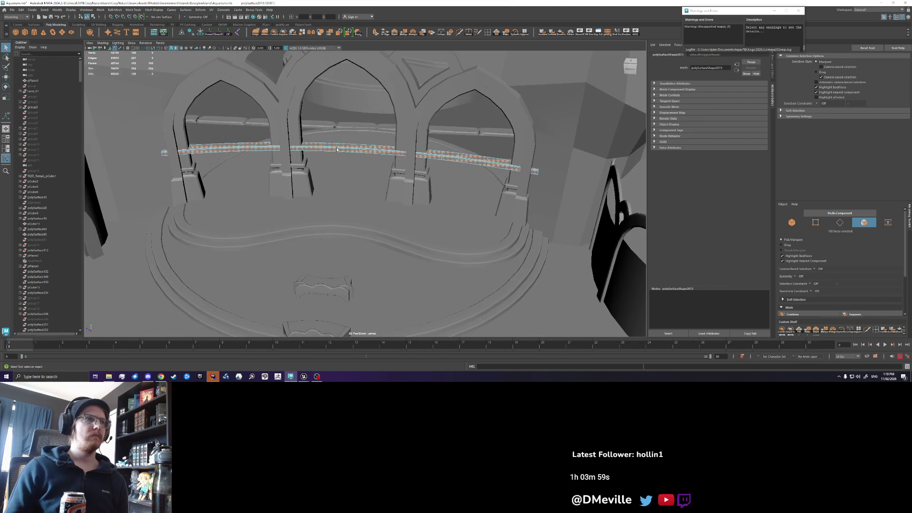
pyautogui.press('w')
pyautogui.moveTo(346, 122); pyautogui.dragTo(336, 172)
pyautogui.scroll(3, 334, 220)
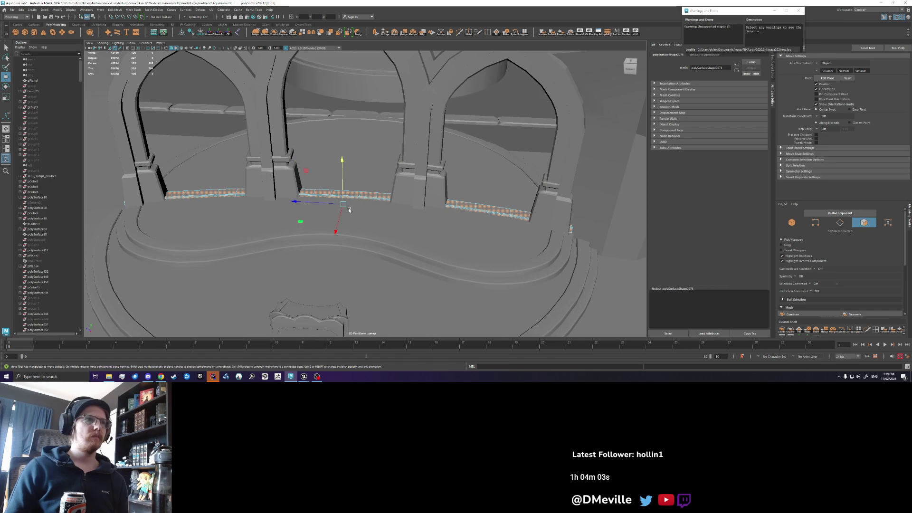
pyautogui.press('r')
pyautogui.moveTo(285, 193)
pyautogui.mouseDown()
pyautogui.moveTo(320, 232)
pyautogui.moveTo(317, 245)
pyautogui.moveTo(346, 224)
pyautogui.moveTo(311, 200)
pyautogui.mouseUp()
pyautogui.press('w')
pyautogui.press('q')
pyautogui.rightClick(310, 200)
pyautogui.click(336, 189)
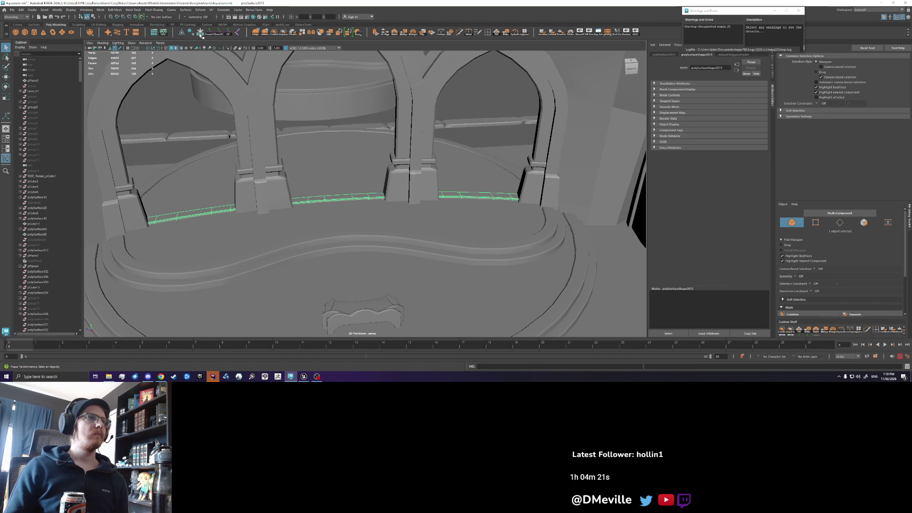
# - Export the selected trim strip with File > Export Selection
pyautogui.click(12, 9)
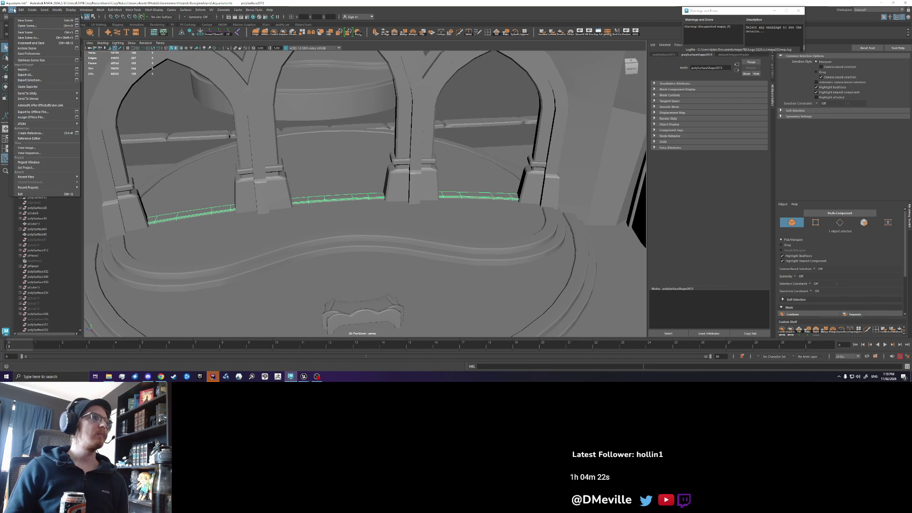
pyautogui.click(33, 82)
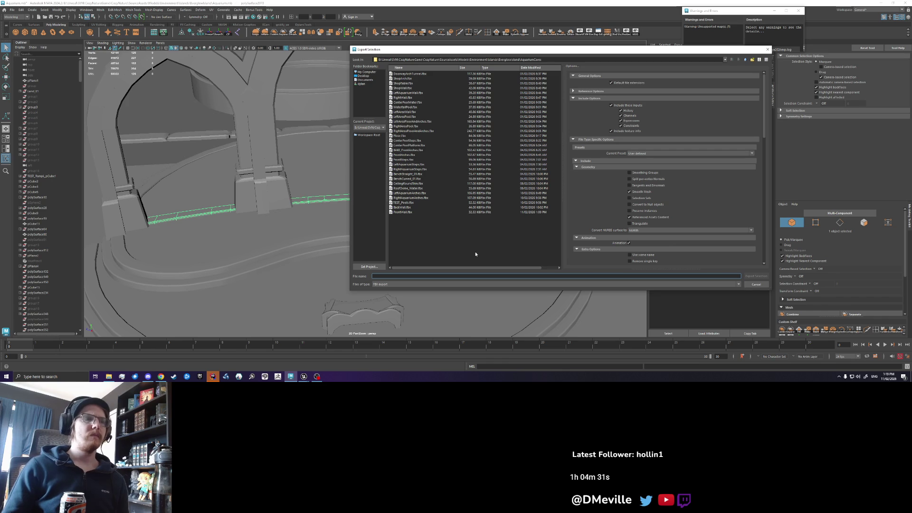
pyautogui.write('Aquarium')
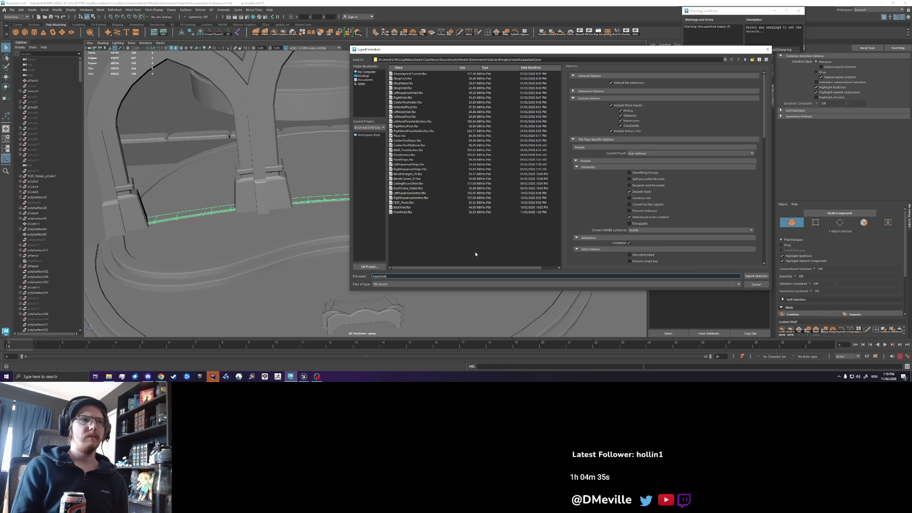
pyautogui.write('FloorT')
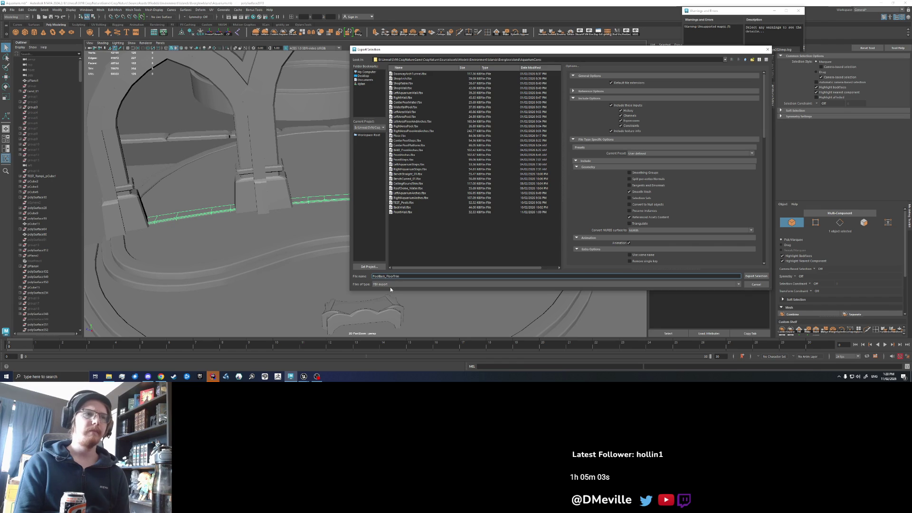
pyautogui.press('Return')
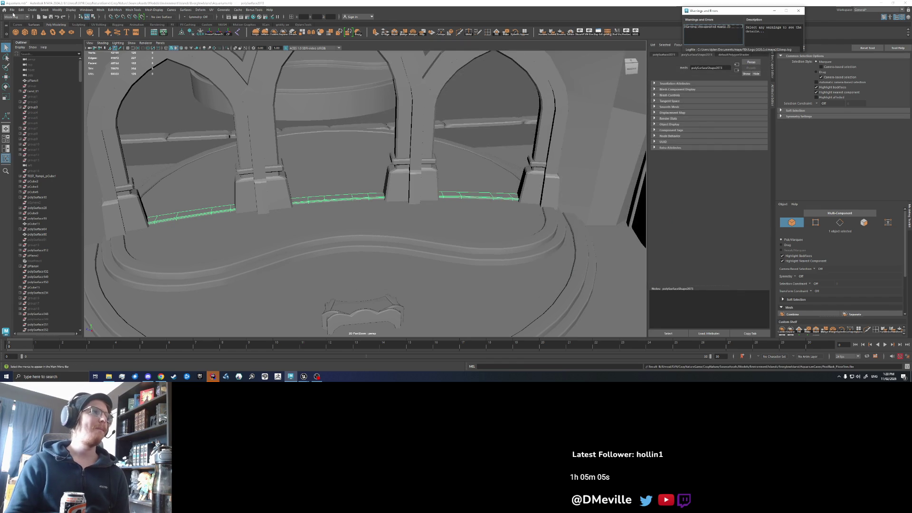
# - Re-export the selection to PoolBack_FloorTrim.fbx, confirming the overwrite
pyautogui.click(12, 10)
pyautogui.click(34, 81)
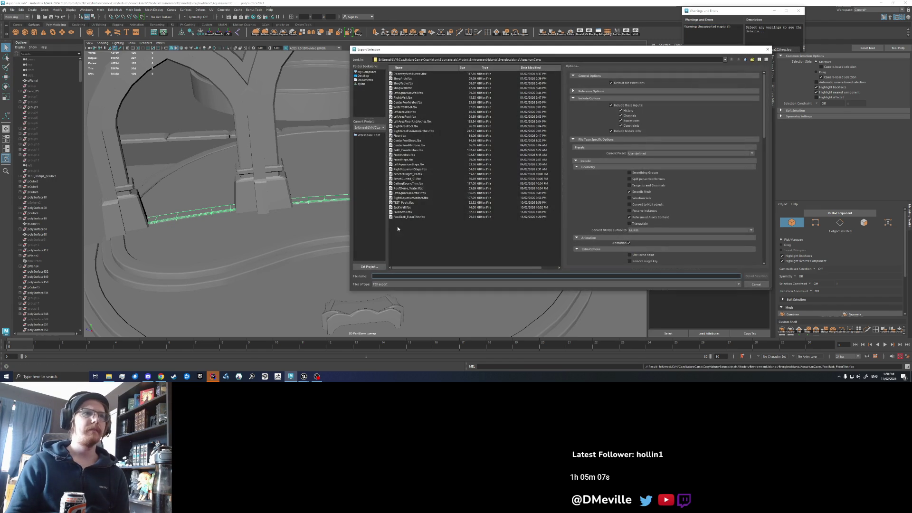
pyautogui.click(417, 217)
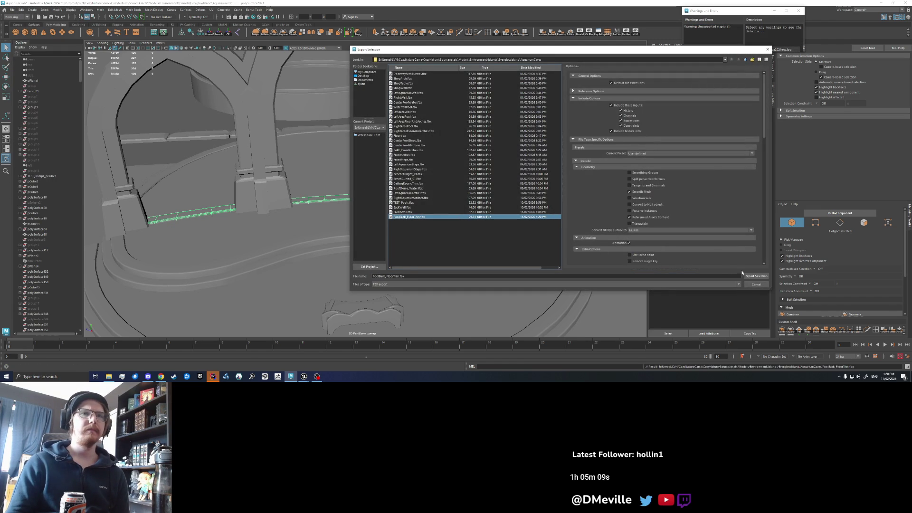
pyautogui.click(754, 275)
pyautogui.click(548, 179)
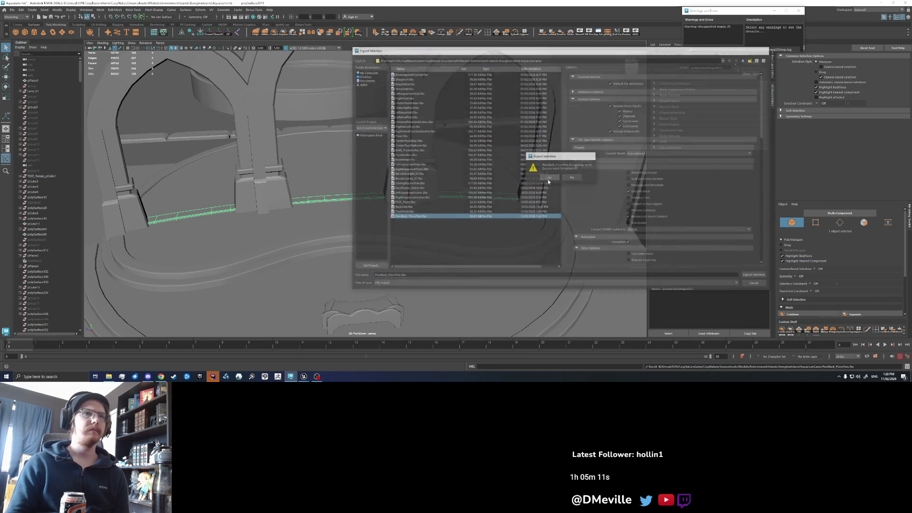
pyautogui.click(303, 376)
# - Import PoolBack_FloorTrim into the Aquarium folder and drag it into the underwater hall
pyautogui.moveTo(381, 295); pyautogui.dragTo(332, 290)
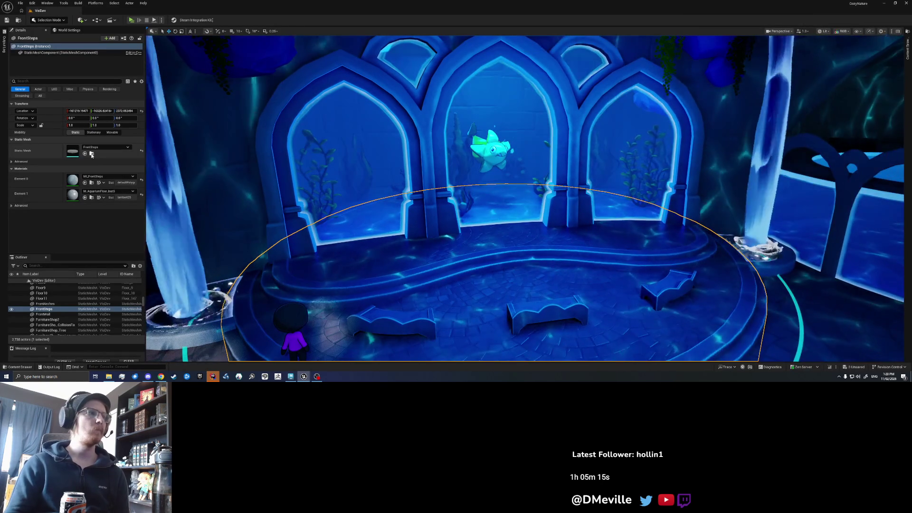
pyautogui.click(92, 153)
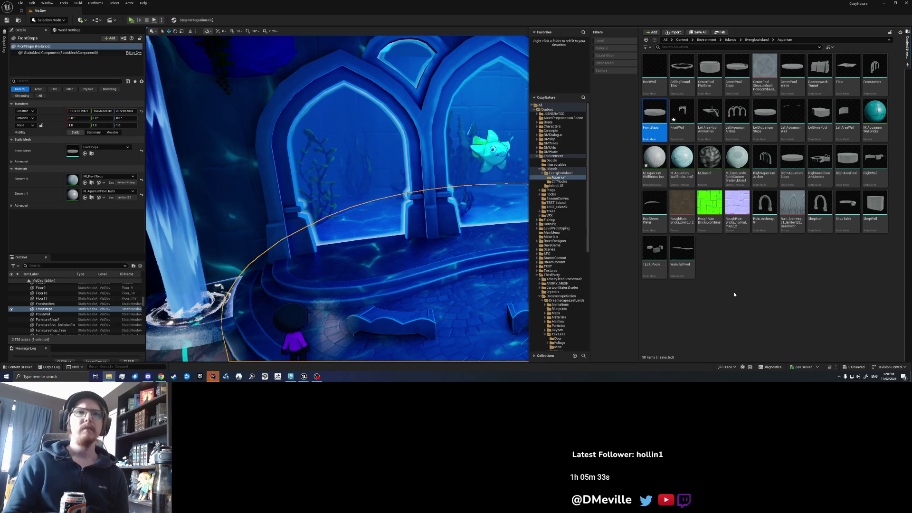
pyautogui.click(518, 267)
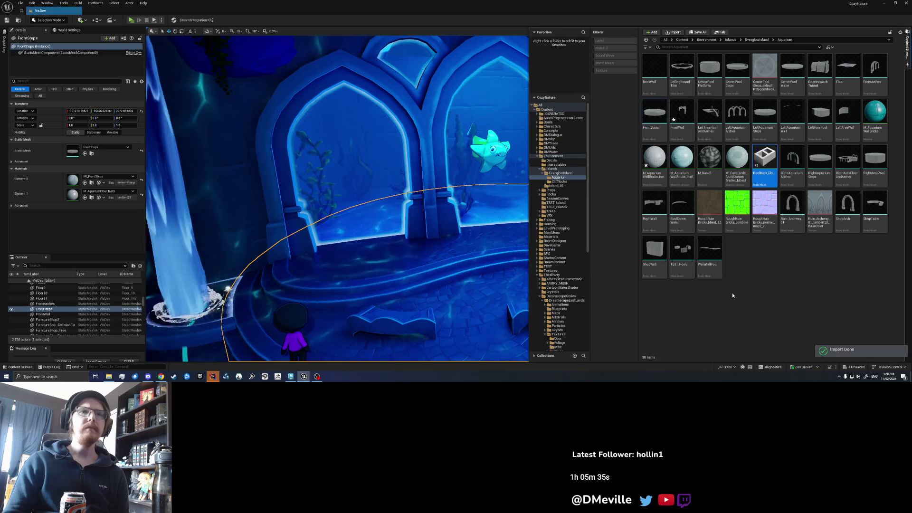
pyautogui.moveTo(760, 161); pyautogui.dragTo(438, 285)
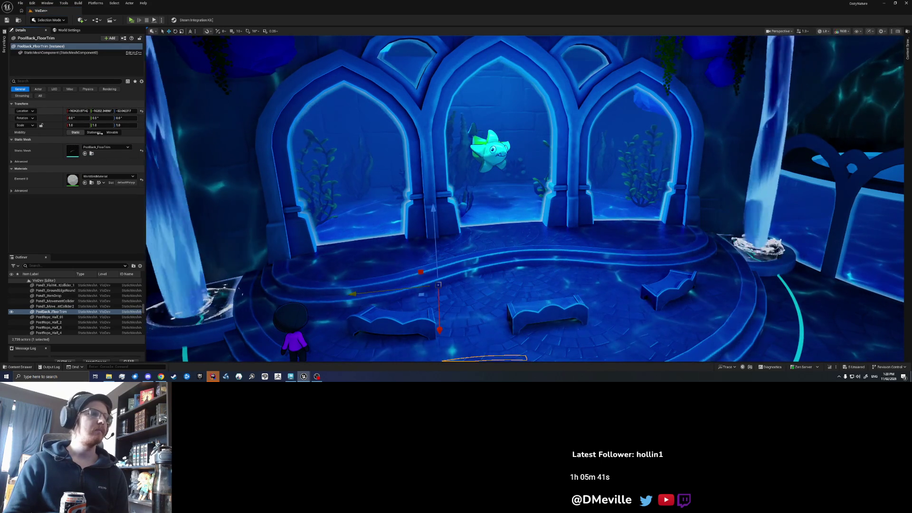
# - Re-place PoolBack_FloorTrim and paste FrontSteps' location so it sits along the back wall
pyautogui.scroll(-3, 524, 200)
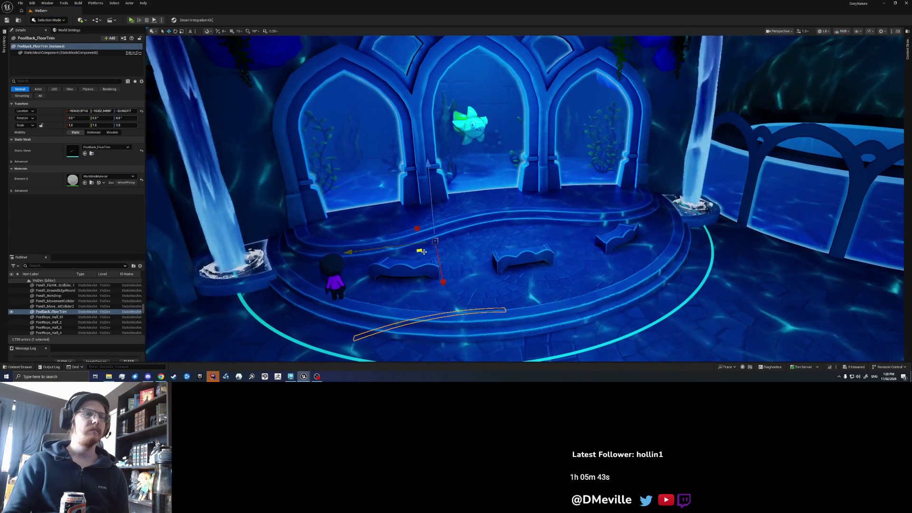
pyautogui.press('Delete')
pyautogui.click(365, 223)
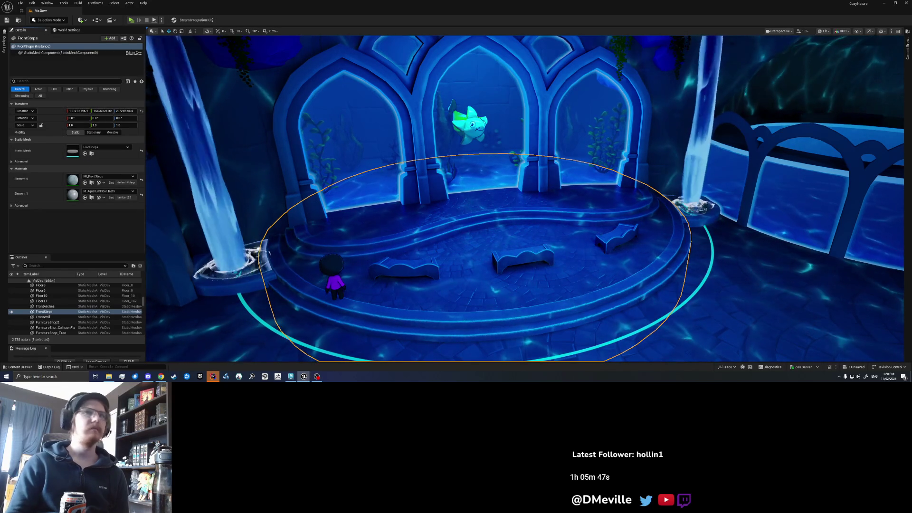
pyautogui.hotkey('ctrl', 'space')
pyautogui.moveTo(765, 168)
pyautogui.mouseDown()
pyautogui.moveTo(404, 275)
pyautogui.moveTo(439, 270)
pyautogui.mouseUp()
pyautogui.hotkey('ctrl', 'v')
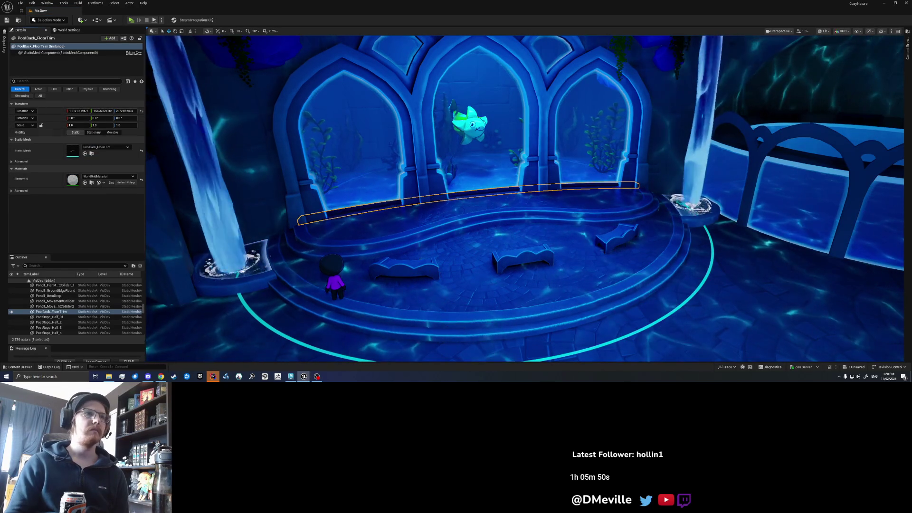
pyautogui.press('f')
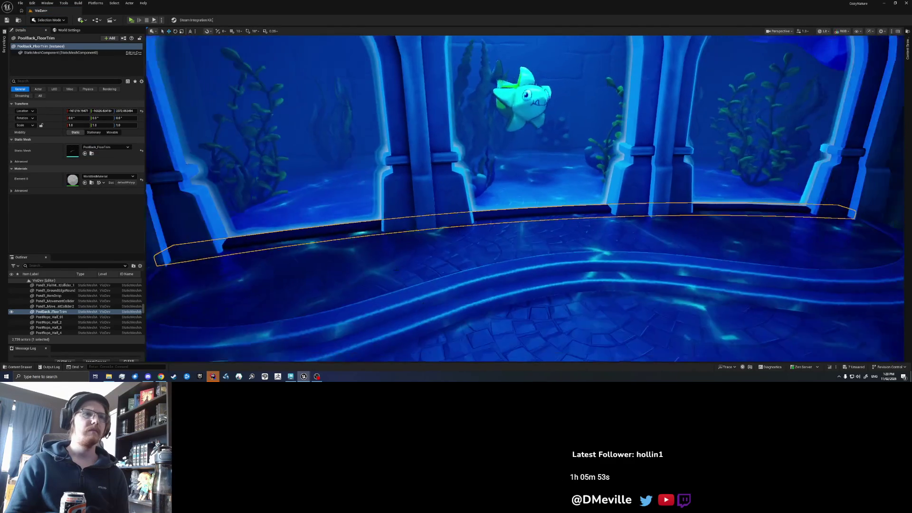
# - Assign the MI_FrontSteps material to the trim's Element 0, then deselect
pyautogui.click(361, 266)
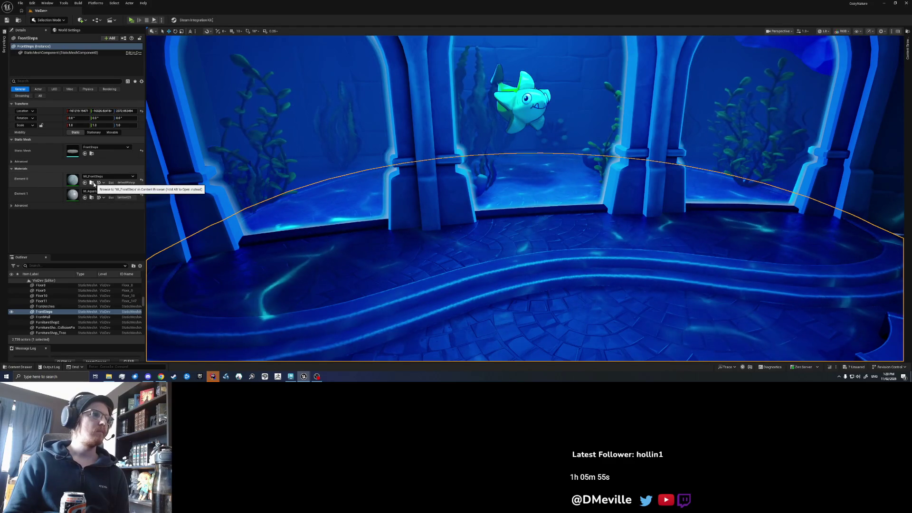
pyautogui.click(92, 183)
pyautogui.click(273, 214)
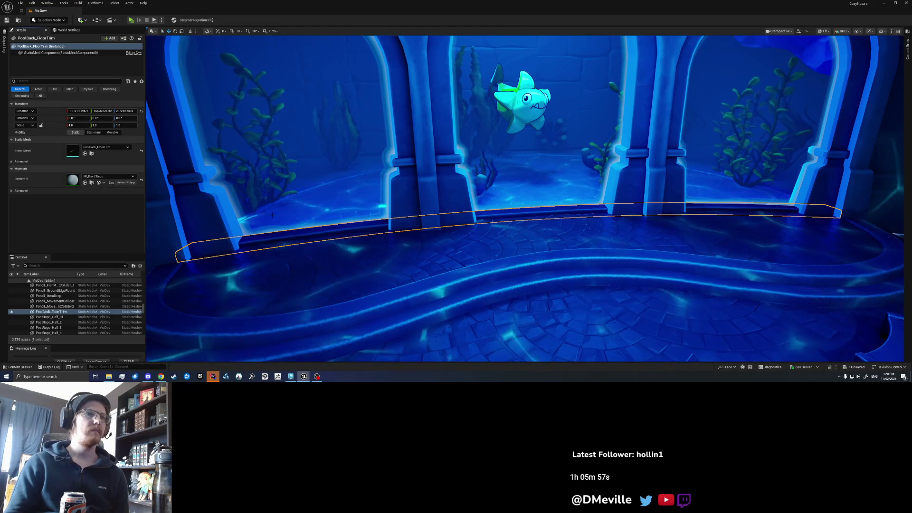
pyautogui.press('Escape')
pyautogui.scroll(-5, 272, 214)
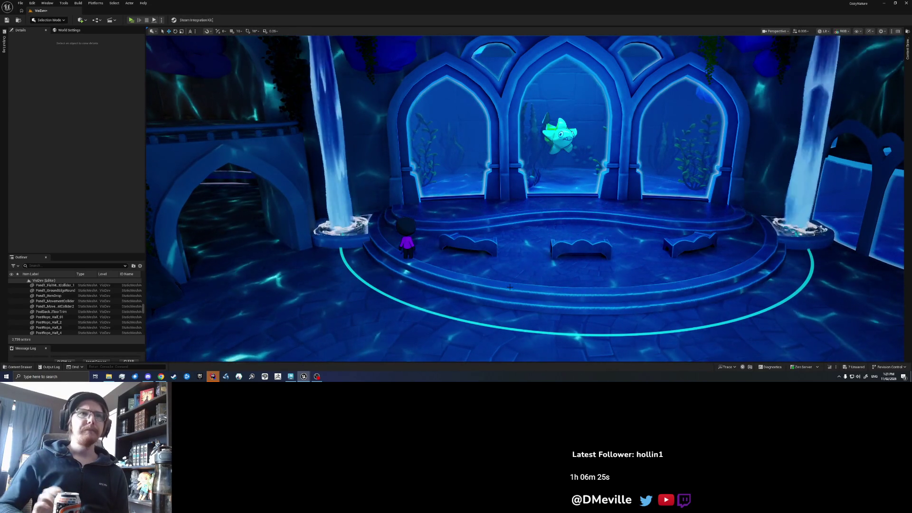
pyautogui.scroll(10, 525, 199)
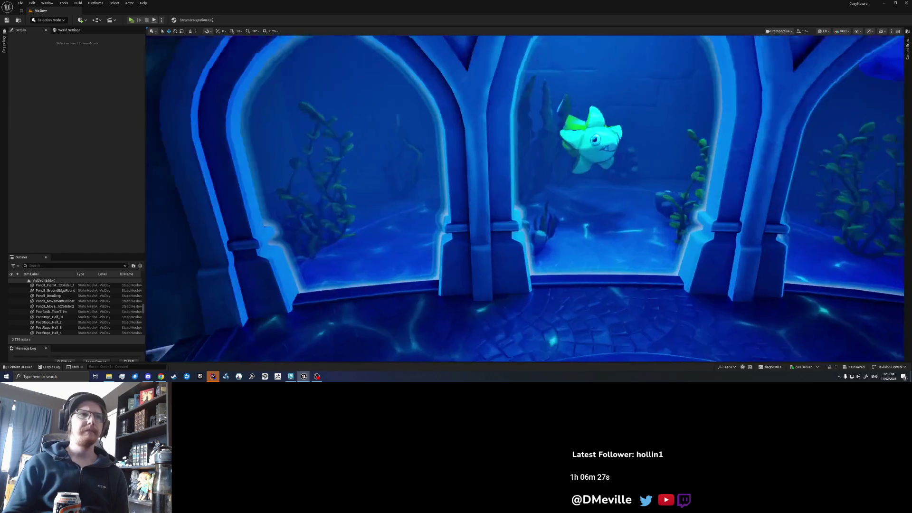
pyautogui.press('w')
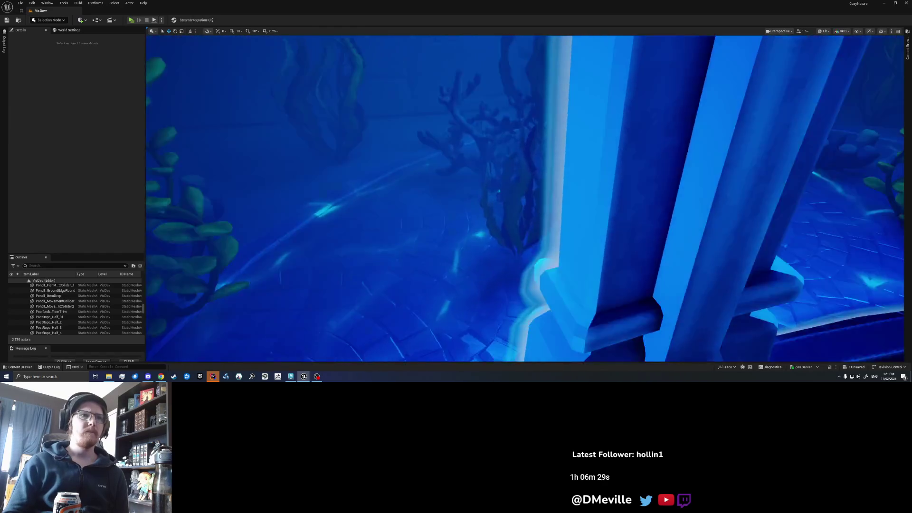
pyautogui.press('s')
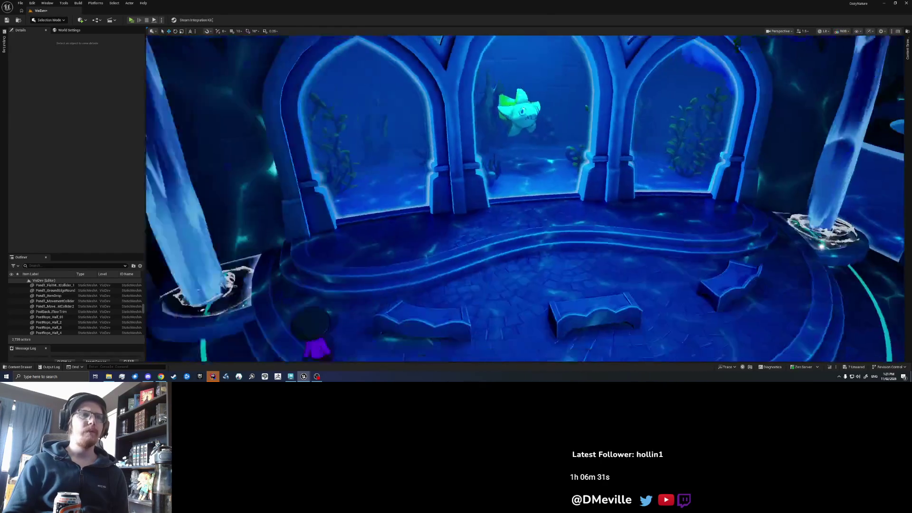
pyautogui.press('d')
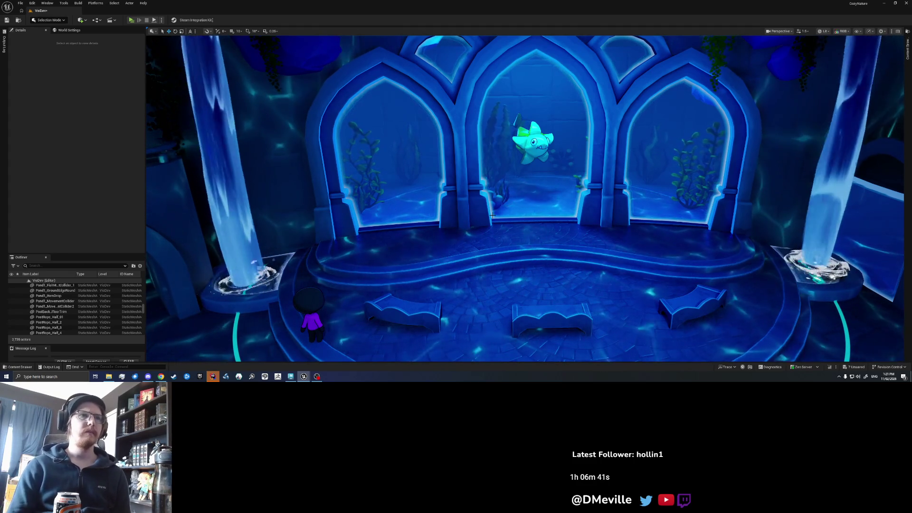
pyautogui.scroll(5, 525, 199)
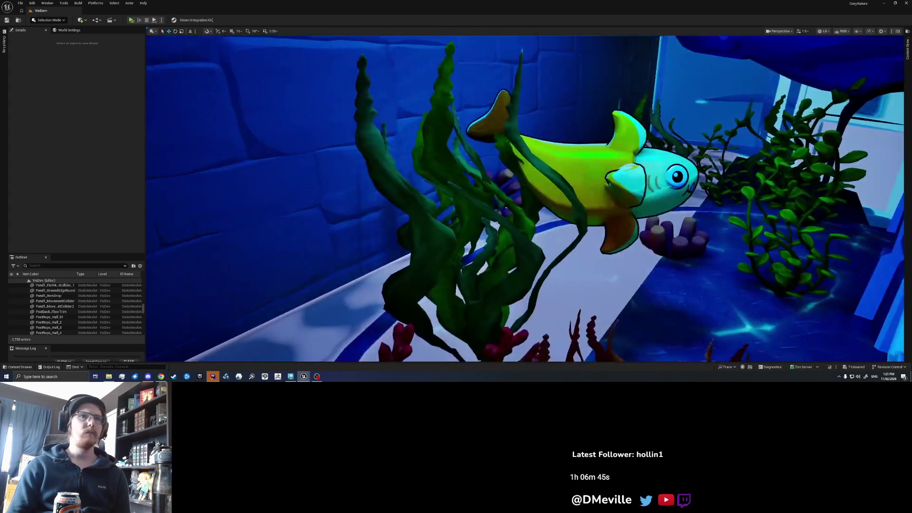
# - Place a cube and scale it into a flat, wide slab spanning the three arch windows
pyautogui.click(81, 20)
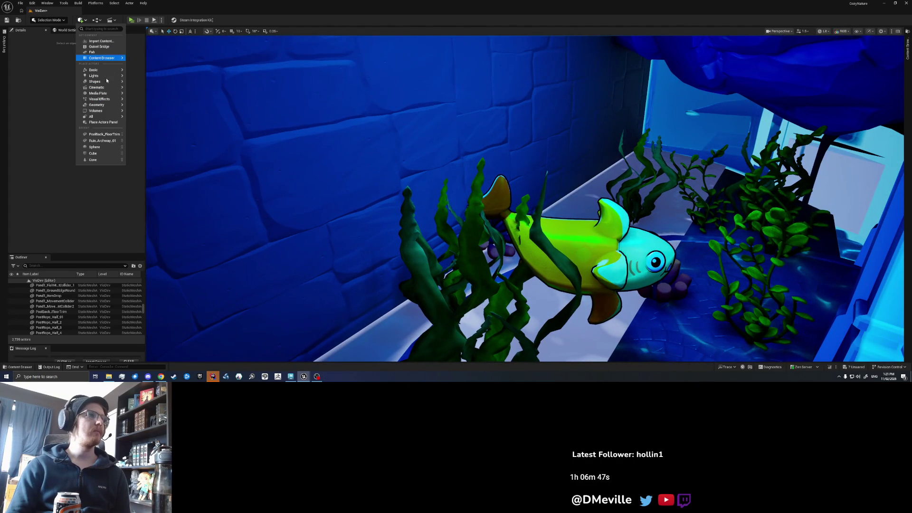
pyautogui.moveTo(100, 81)
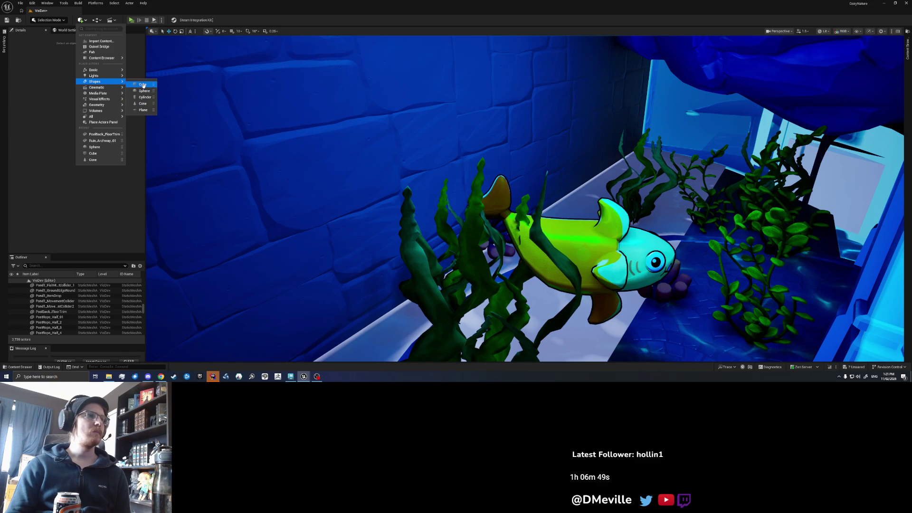
pyautogui.moveTo(521, 120); pyautogui.dragTo(521, 120)
pyautogui.press('f')
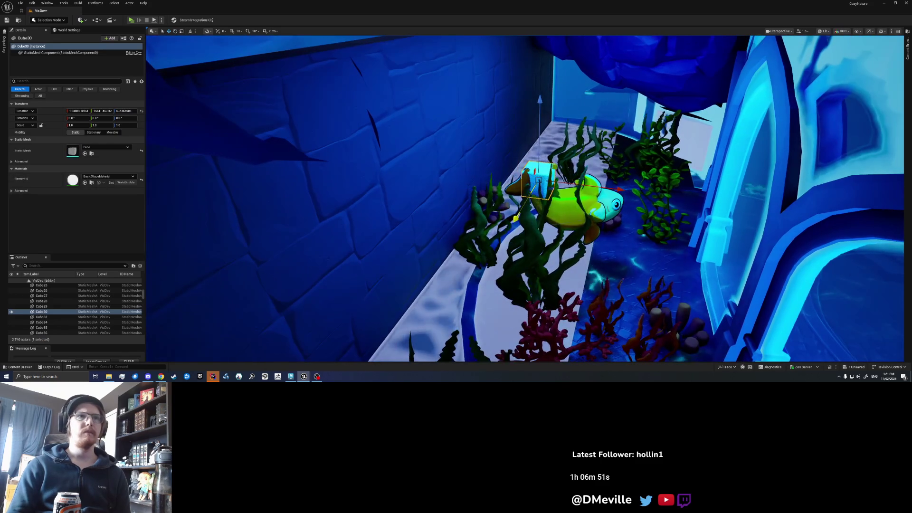
pyautogui.moveTo(546, 186)
pyautogui.mouseDown()
pyautogui.moveTo(580, 210)
pyautogui.moveTo(599, 186)
pyautogui.moveTo(565, 184)
pyautogui.moveTo(529, 165)
pyautogui.moveTo(549, 262)
pyautogui.mouseUp()
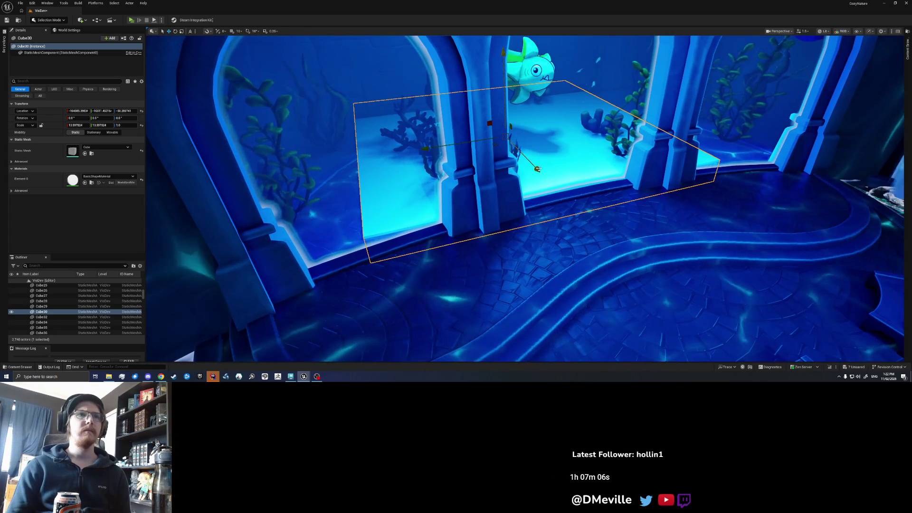
pyautogui.moveTo(535, 163)
pyautogui.mouseDown()
pyautogui.moveTo(556, 189)
pyautogui.moveTo(538, 171)
pyautogui.mouseUp()
pyautogui.moveTo(430, 150)
pyautogui.mouseDown()
pyautogui.moveTo(223, 187)
pyautogui.moveTo(349, 169)
pyautogui.mouseUp()
pyautogui.moveTo(539, 171); pyautogui.dragTo(538, 170)
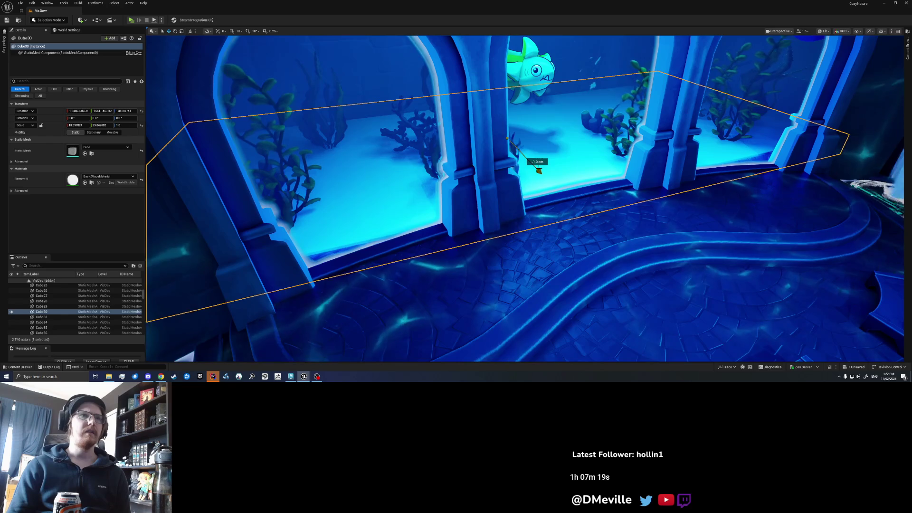
pyautogui.press('f')
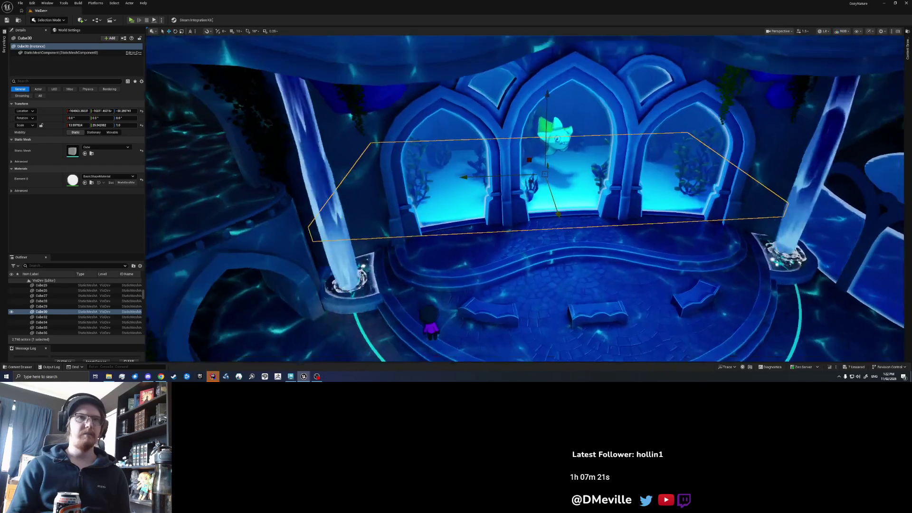
# - Duplicate the floor slab and rotate the copy about 10 degrees, then undo the transform
pyautogui.scroll(2, 562, 188)
pyautogui.hotkey('ctrl', 'd')
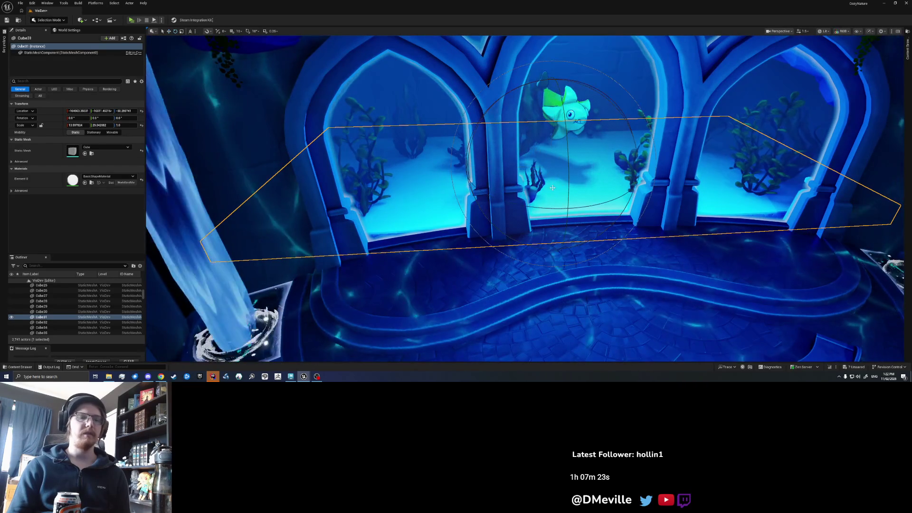
pyautogui.press('e')
pyautogui.moveTo(537, 207)
pyautogui.mouseDown()
pyautogui.moveTo(546, 180)
pyautogui.moveTo(479, 174)
pyautogui.mouseUp()
pyautogui.press('w')
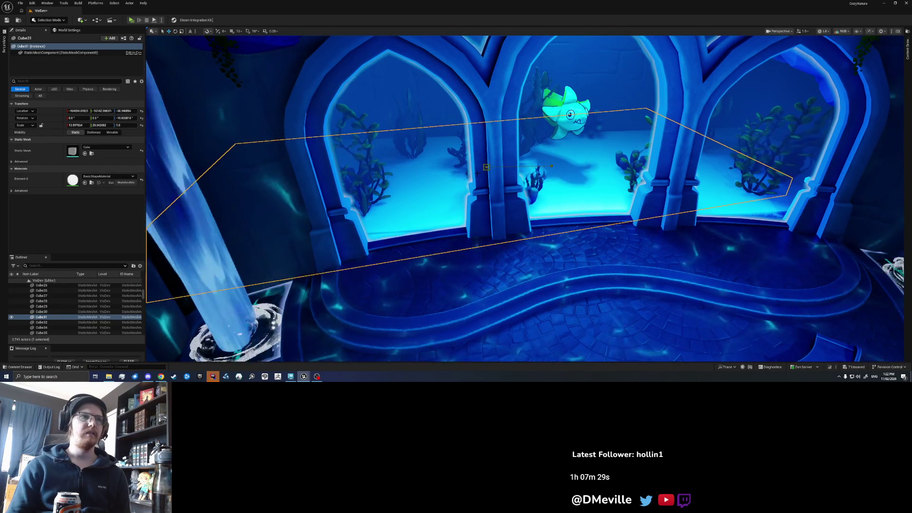
pyautogui.hotkey('ctrl', 'z')
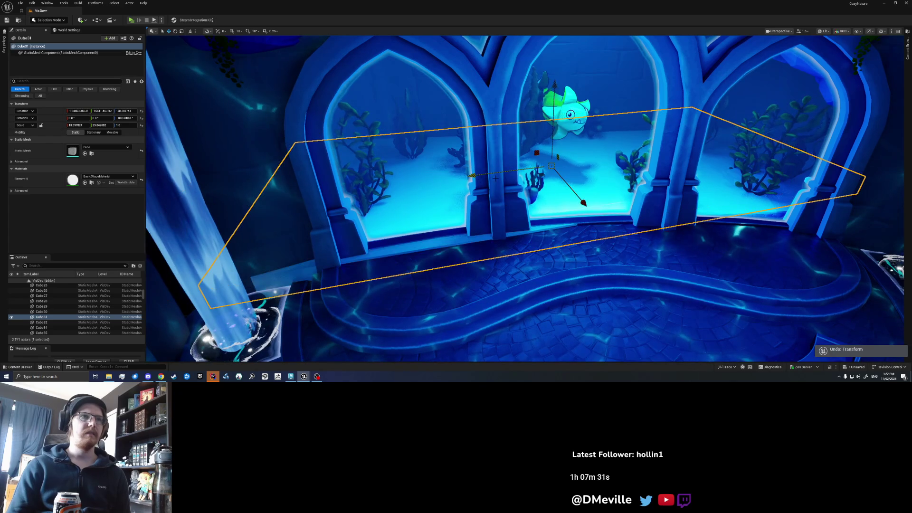
# - Alt-drag another slab copy and rotate it to follow the floor curve behind the right windows
pyautogui.moveTo(508, 170); pyautogui.dragTo(507, 170)
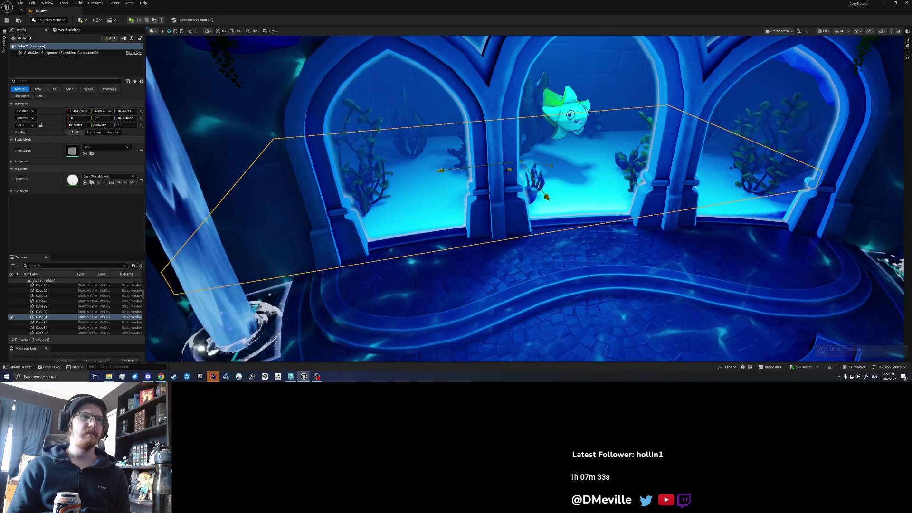
pyautogui.press('e')
pyautogui.moveTo(560, 199)
pyautogui.mouseDown()
pyautogui.moveTo(646, 211)
pyautogui.moveTo(617, 198)
pyautogui.moveTo(683, 224)
pyautogui.mouseUp()
pyautogui.press('w')
pyautogui.moveTo(684, 190); pyautogui.dragTo(691, 174)
pyautogui.press('w')
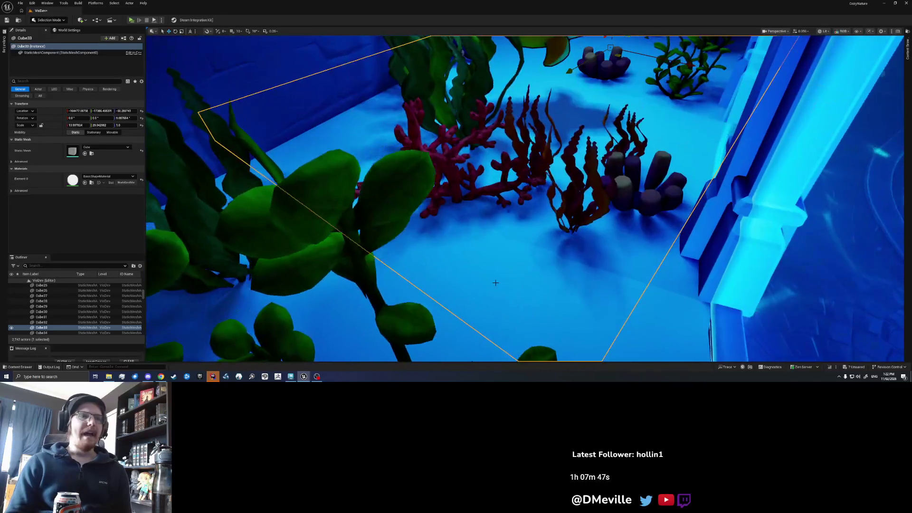
# - Fly into the island's waterfall pond and select Island_01_Lakebed to view its Details
pyautogui.click(488, 274)
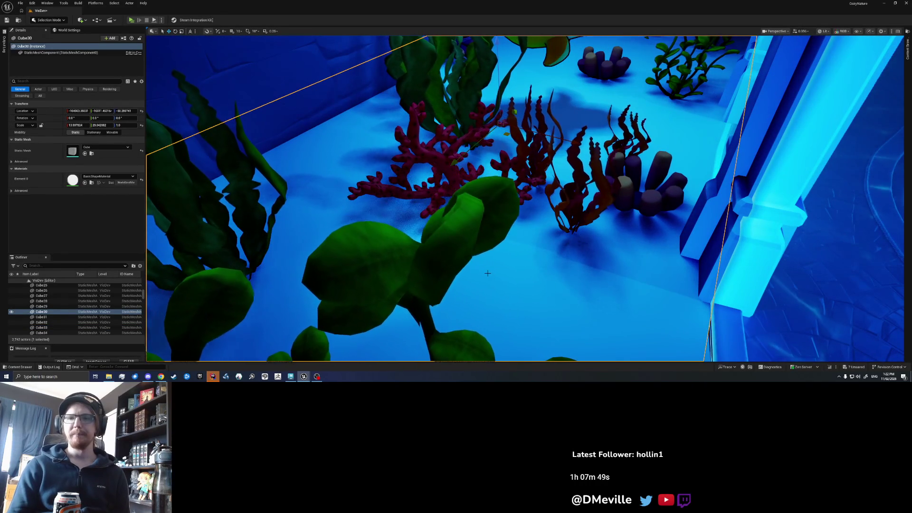
pyautogui.press('w')
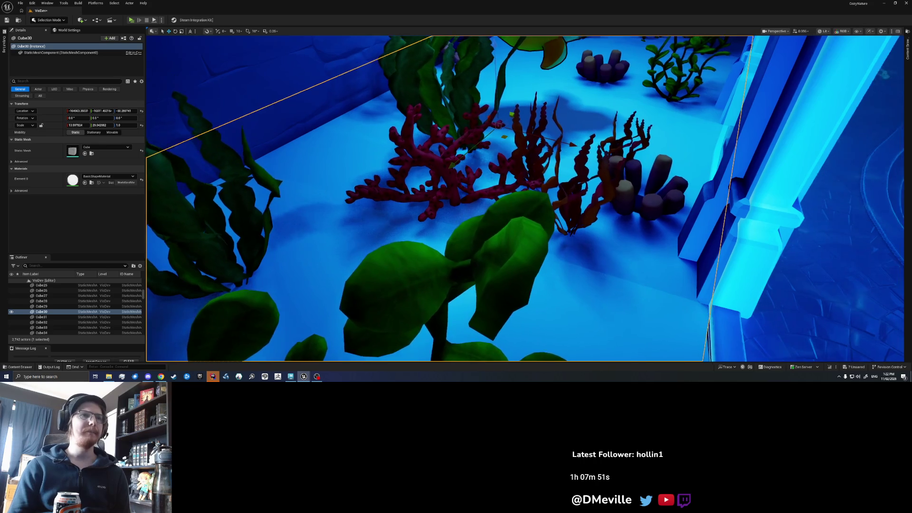
pyautogui.press('s')
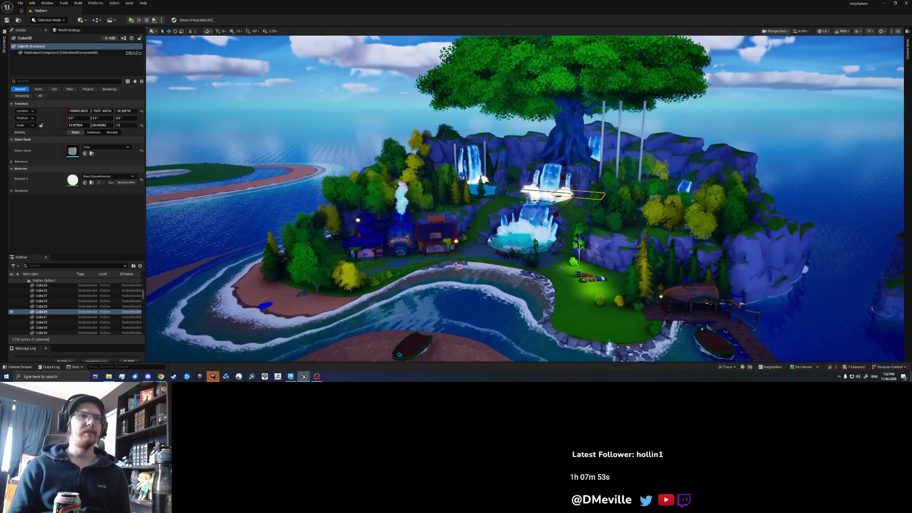
pyautogui.press('w')
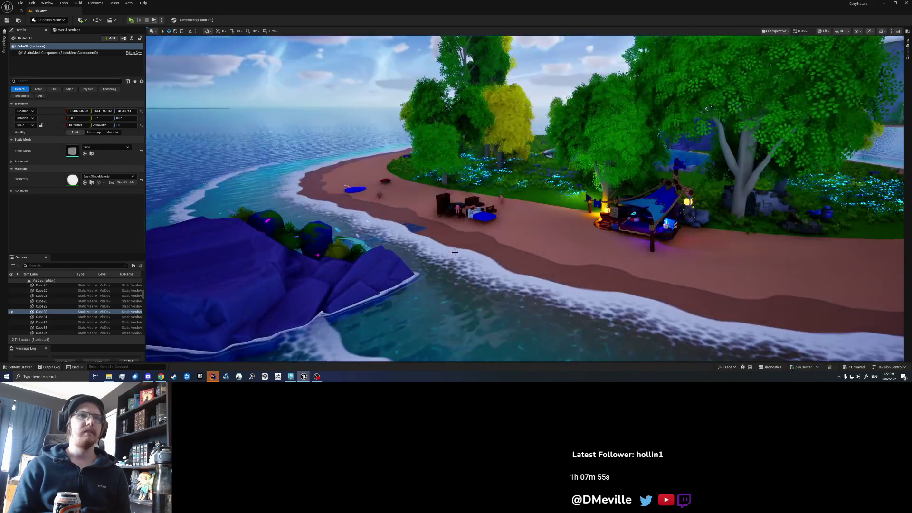
pyautogui.press('w')
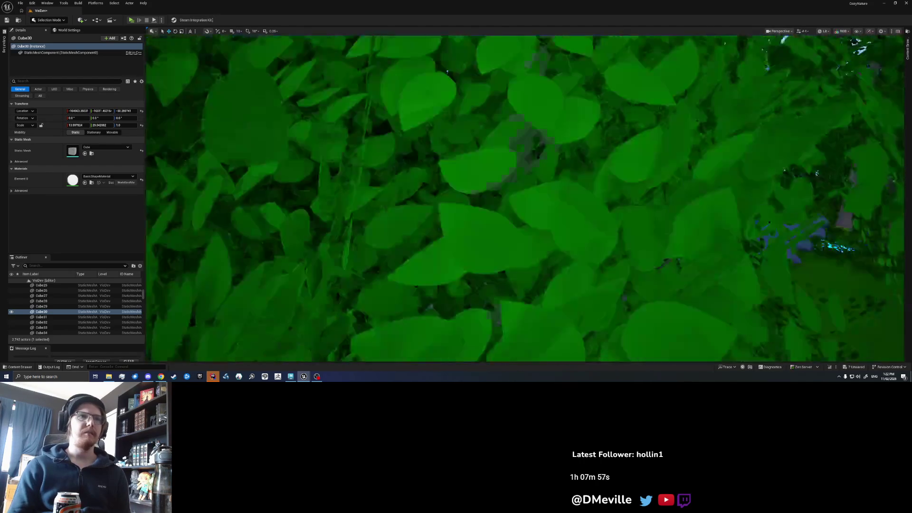
pyautogui.press('w')
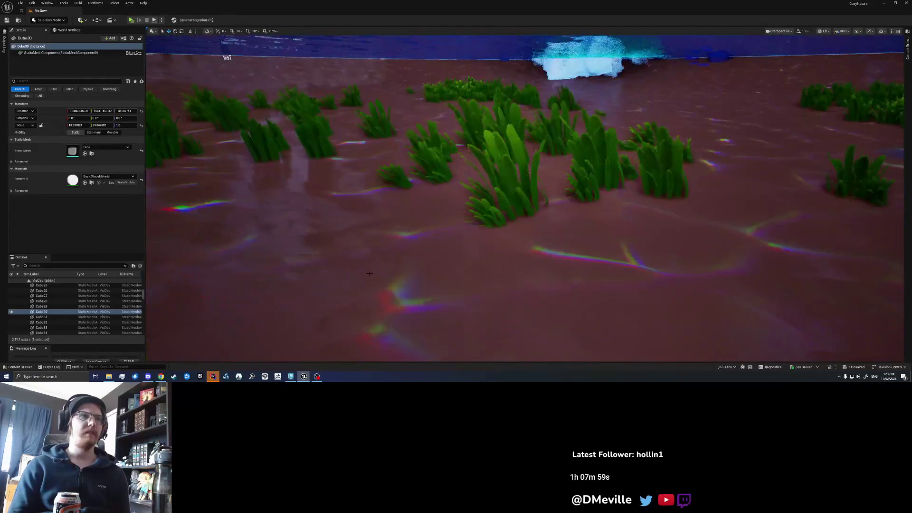
pyautogui.click(348, 254)
pyautogui.press('w')
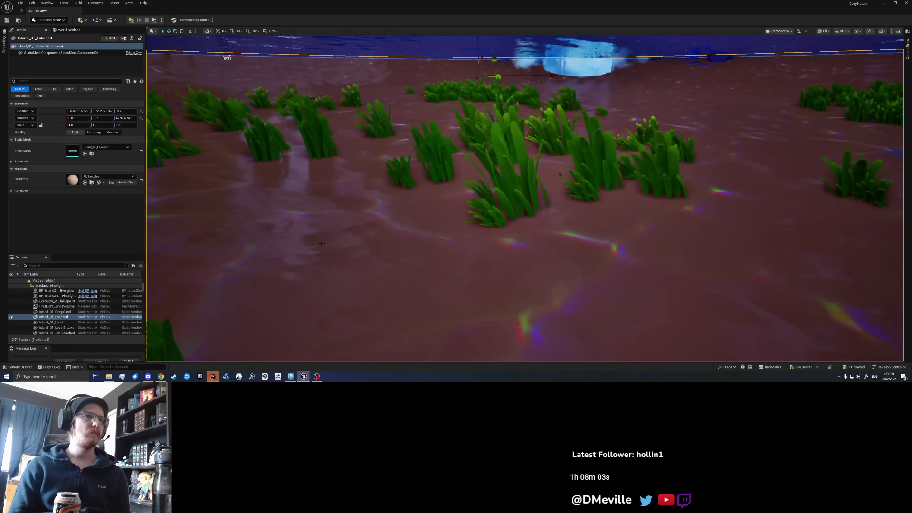
pyautogui.moveTo(321, 243)
pyautogui.mouseDown()
pyautogui.moveTo(333, 243)
pyautogui.moveTo(295, 243)
pyautogui.mouseUp()
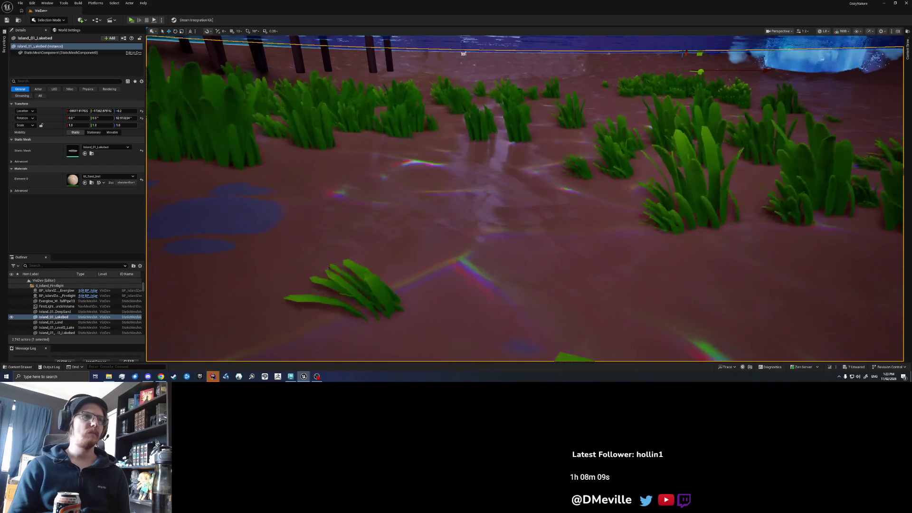
# - Locate M_Sand_Inst in the Content Browser and return to the aquarium floor
pyautogui.click(92, 183)
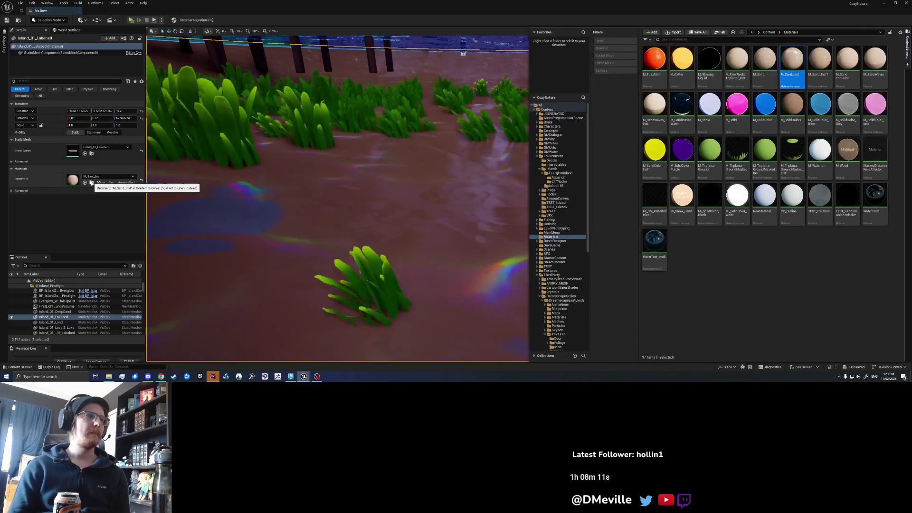
pyautogui.hotkey('ctrl', 'space')
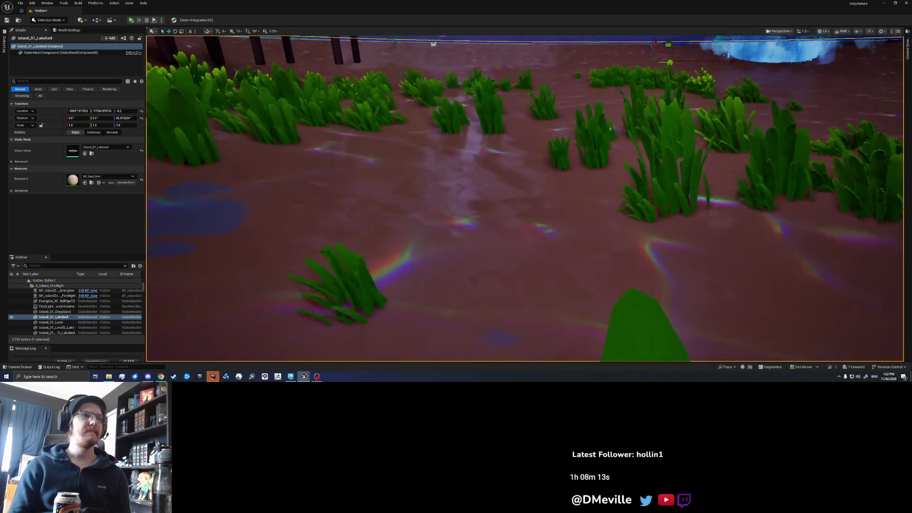
pyautogui.press('1')
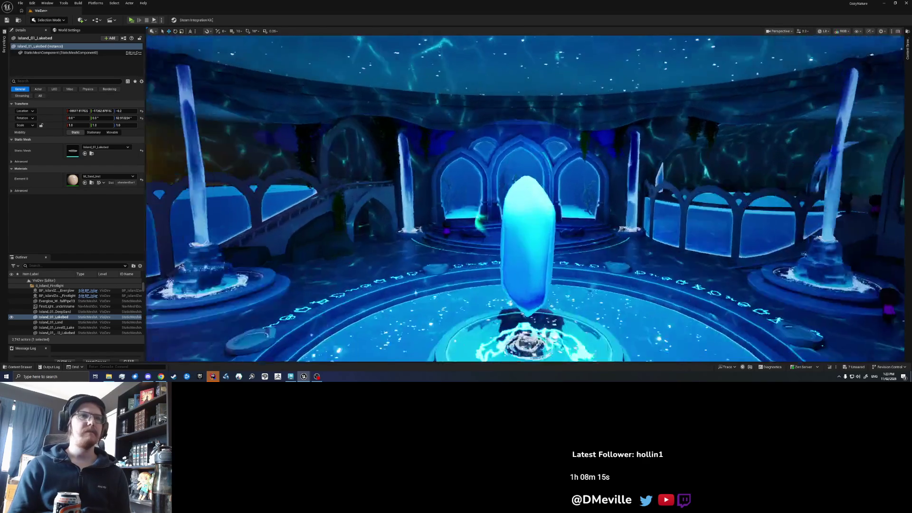
pyautogui.press('w')
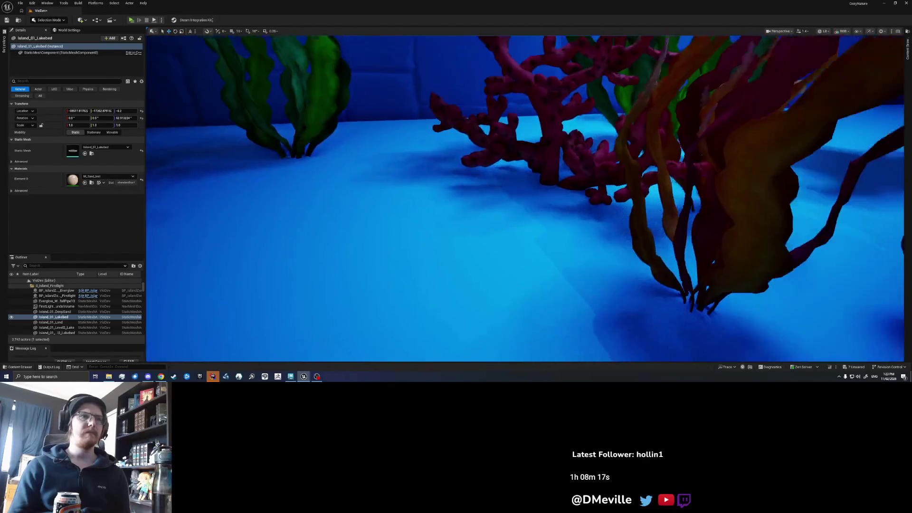
# - Select slabs Cube30, Cube31 and Cube33 and apply M_Sand_Inst to Element 0
pyautogui.click(380, 266)
pyautogui.press('f')
pyautogui.keyDown('ctrl'); pyautogui.click(679, 259); pyautogui.keyUp('ctrl')
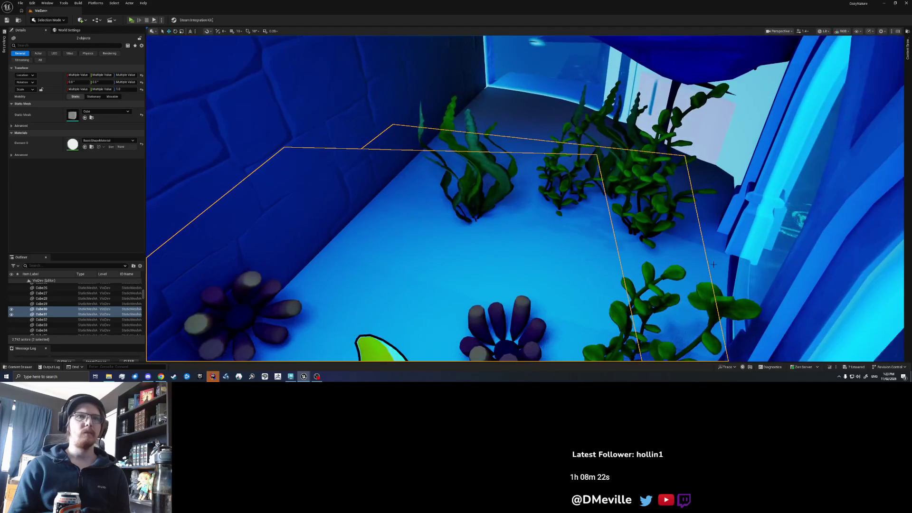
pyautogui.keyDown('ctrl'); pyautogui.click(712, 264); pyautogui.keyUp('ctrl')
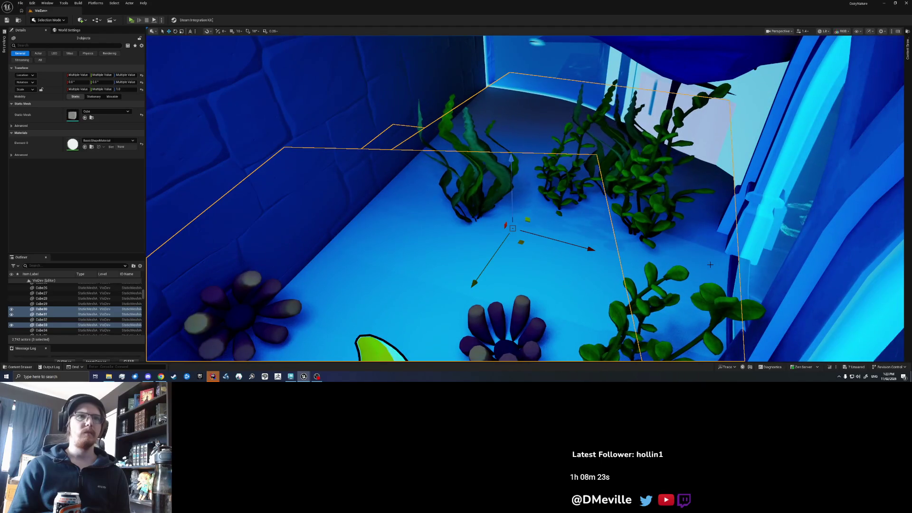
pyautogui.click(85, 147)
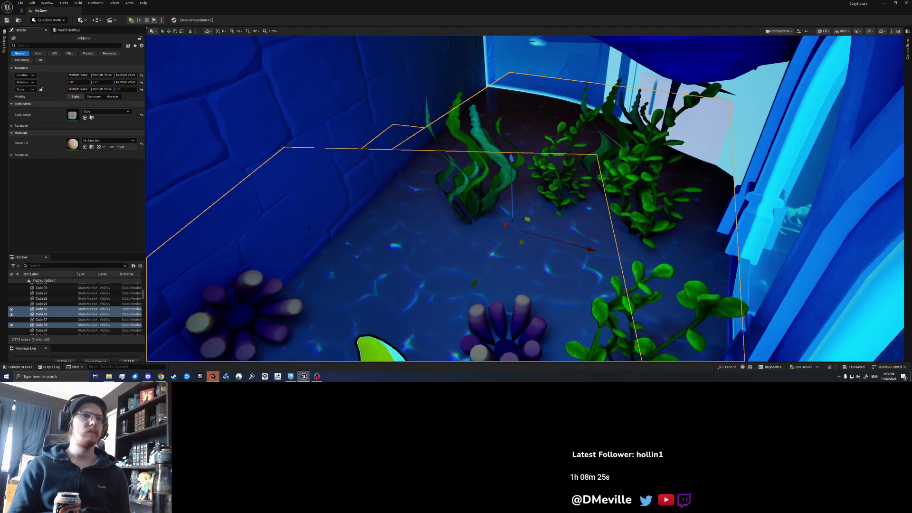
pyautogui.press('Escape')
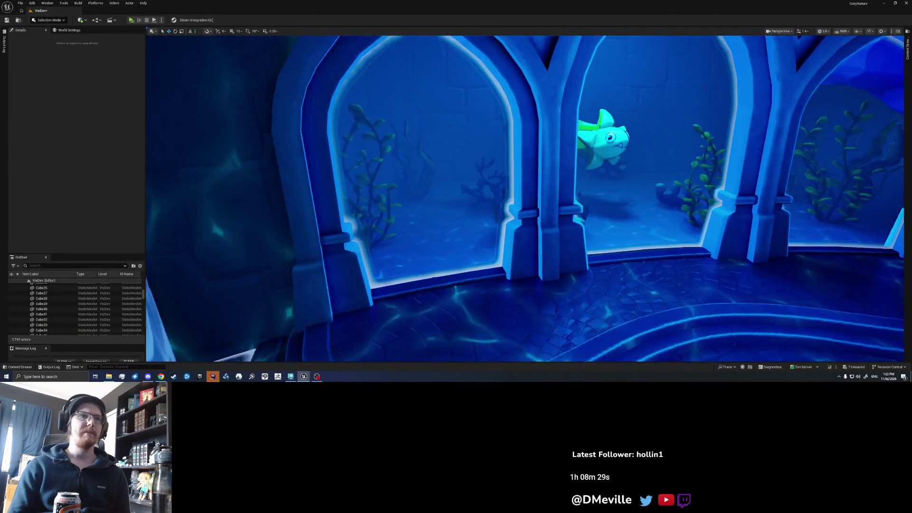
# - Fly past the aquarium wall up close to the floor slab Cube30
pyautogui.scroll(-3, 525, 199)
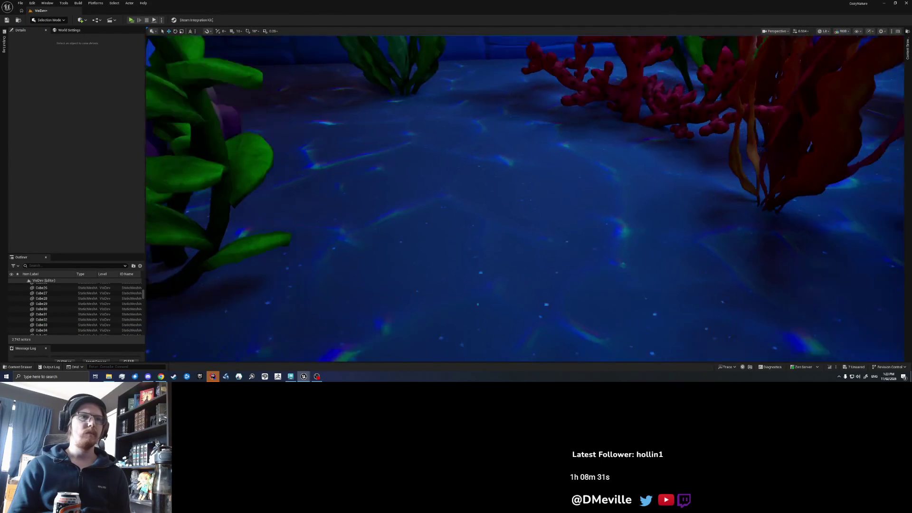
pyautogui.scroll(-1, 524, 199)
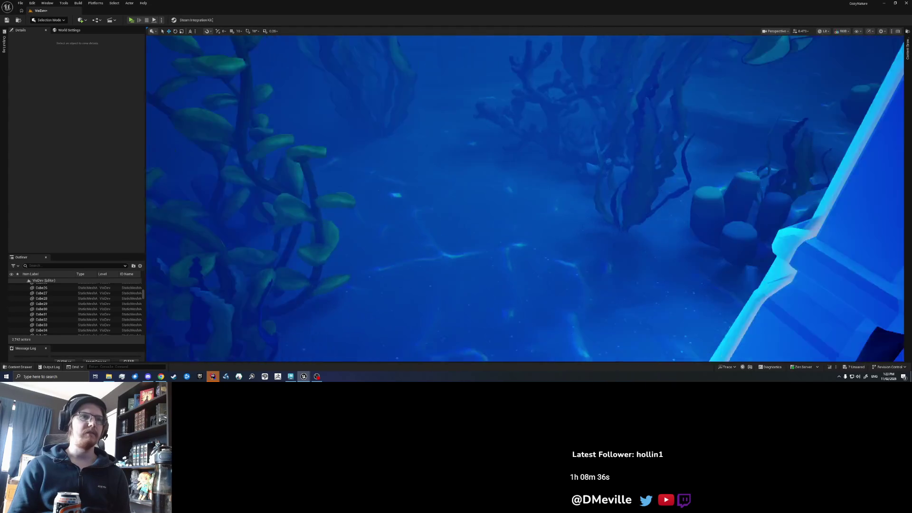
pyautogui.press('w')
pyautogui.click(405, 228)
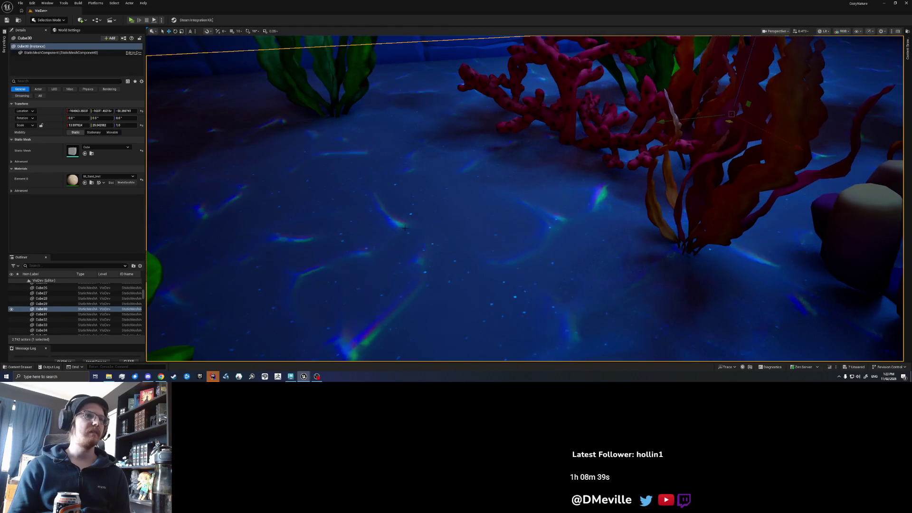
pyautogui.press('w')
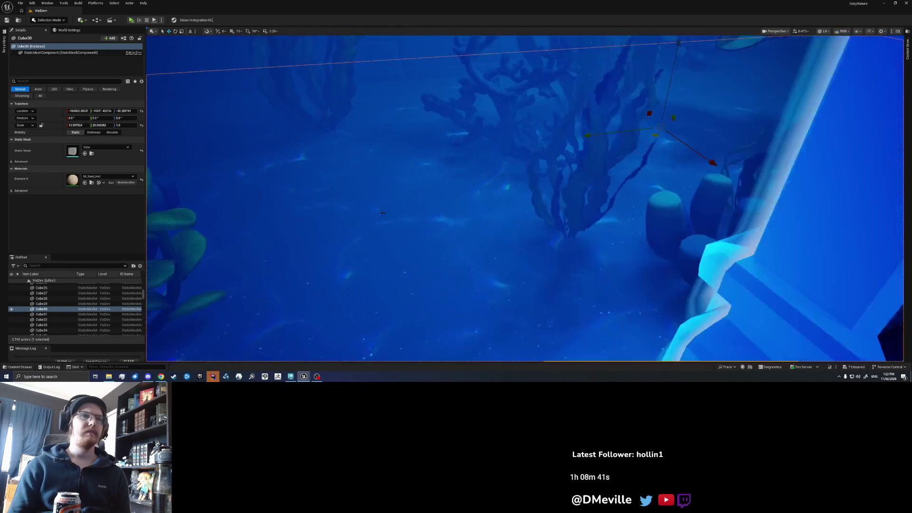
pyautogui.press('f')
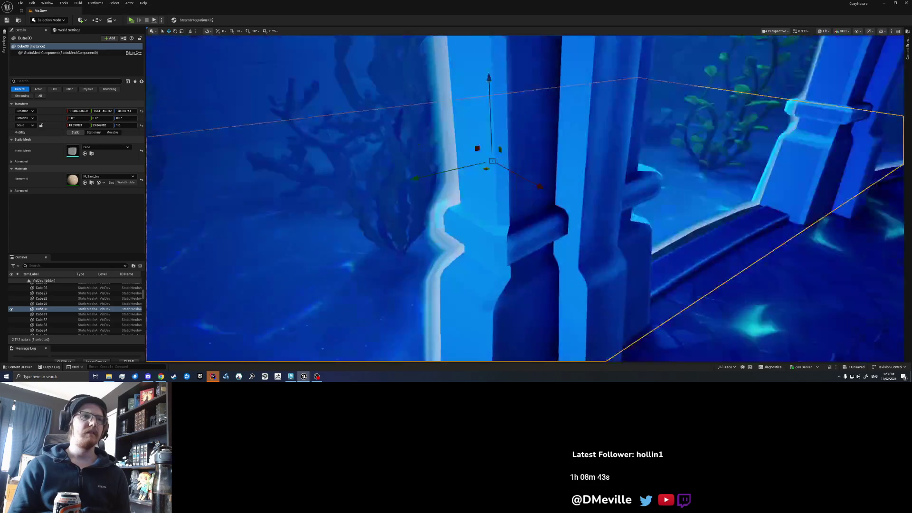
pyautogui.press('Escape')
pyautogui.scroll(-5, 360, 185)
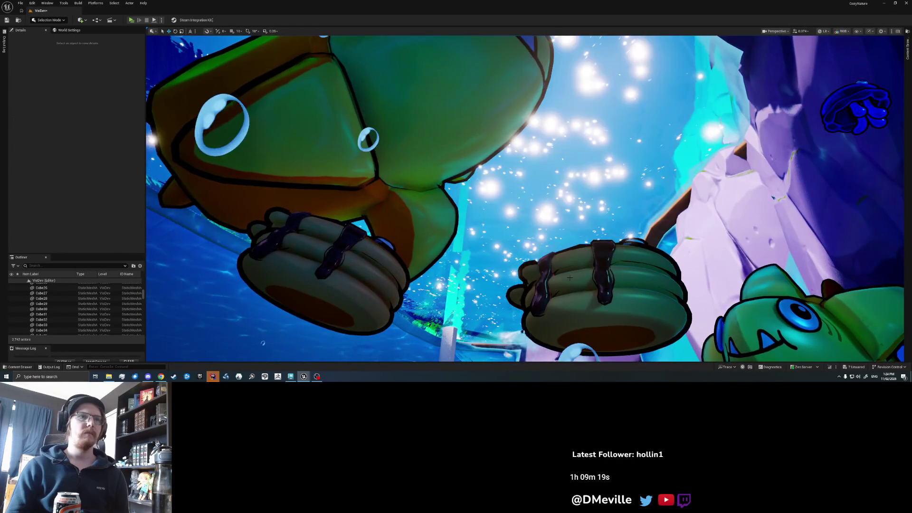
# - Select the flatfish and the TEST_Ponds pond pieces beside it
pyautogui.click(569, 278)
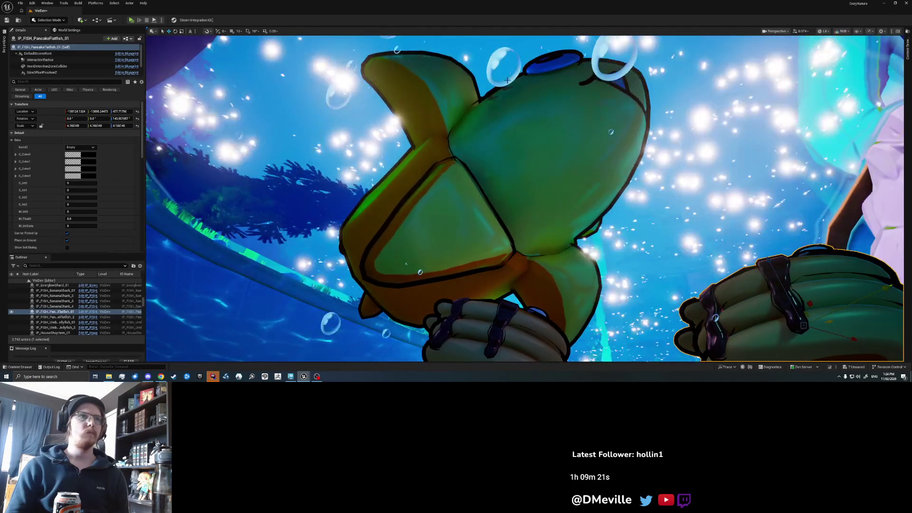
pyautogui.click(508, 80)
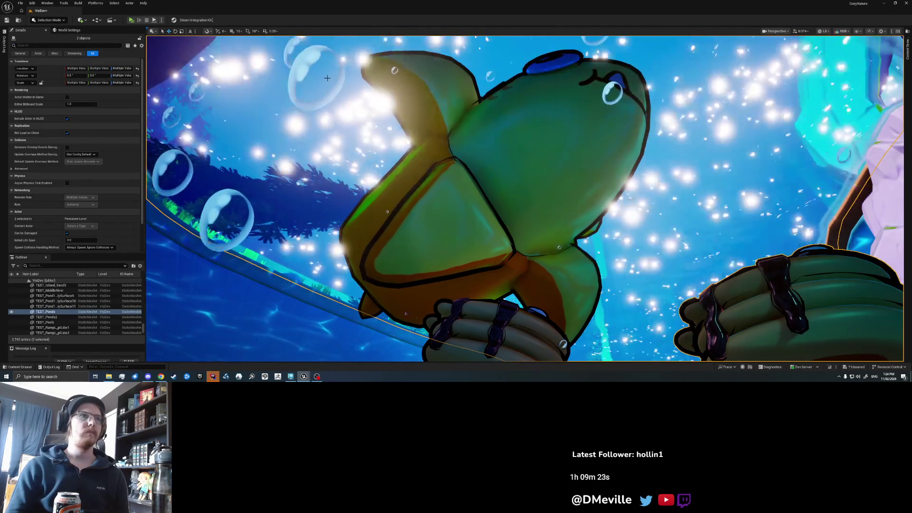
pyautogui.click(269, 87)
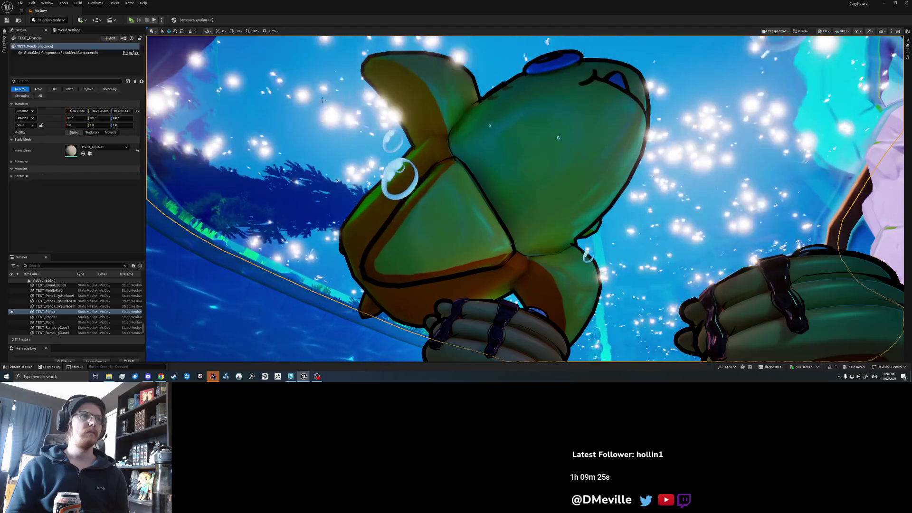
# - Frame the bubbles emitter, pools piece and flatfish, undoing a stray pond selection
pyautogui.click(491, 188)
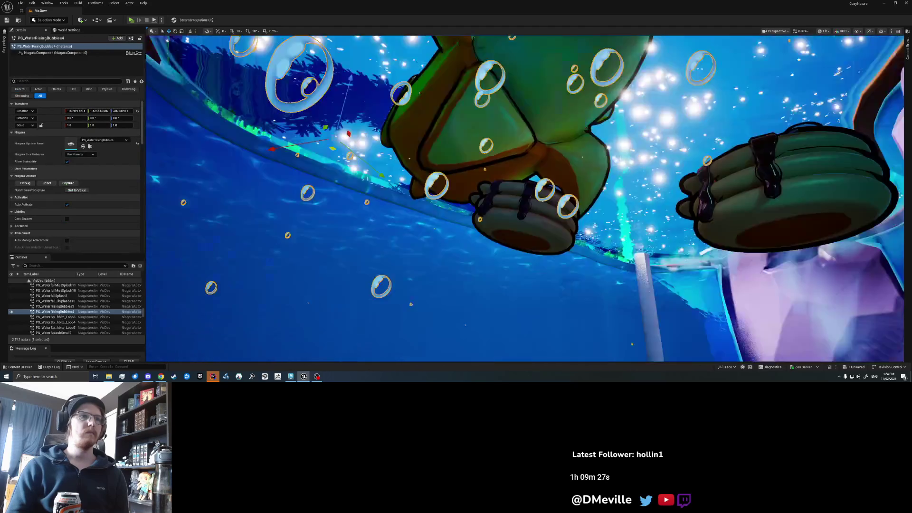
pyautogui.press('f')
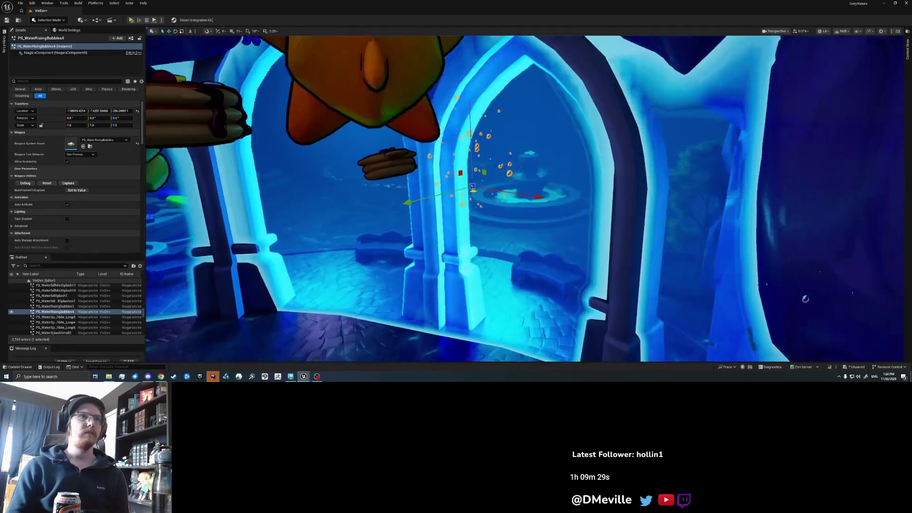
pyautogui.keyDown('ctrl'); pyautogui.click(514, 200); pyautogui.keyUp('ctrl')
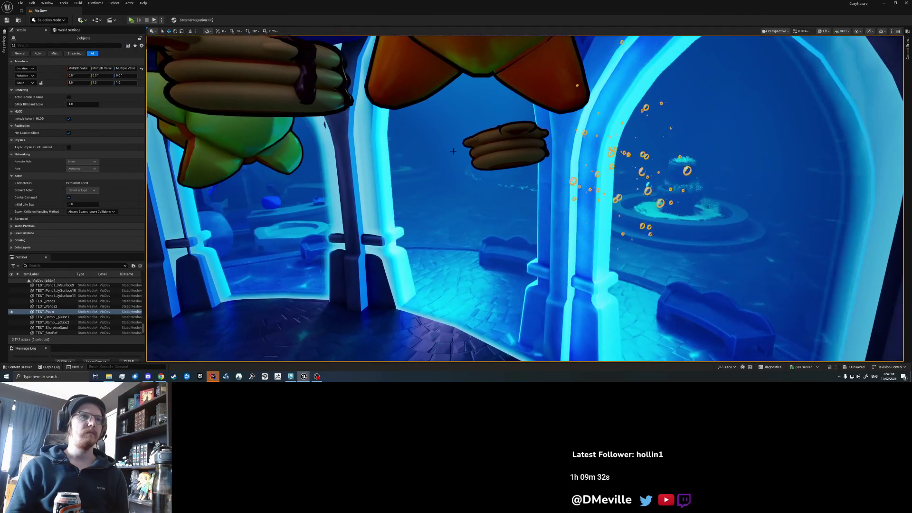
pyautogui.keyDown('ctrl'); pyautogui.click(501, 147); pyautogui.keyUp('ctrl')
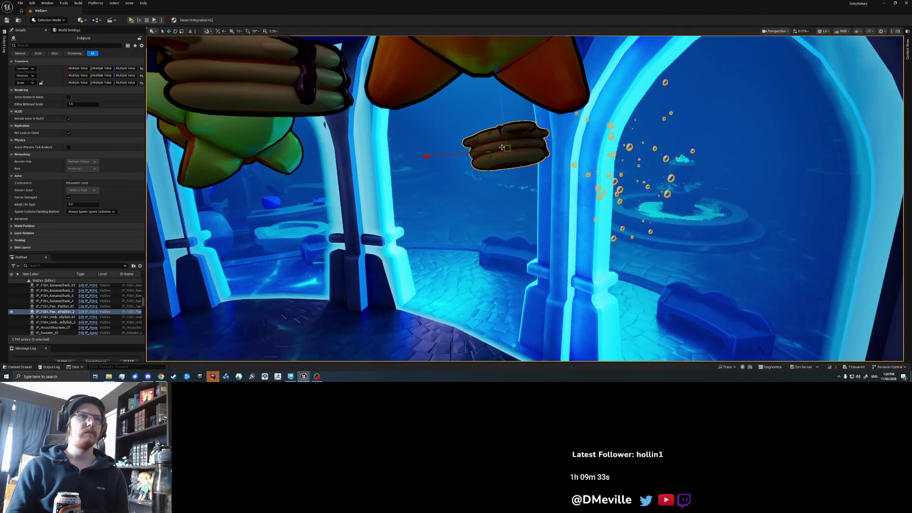
pyautogui.press('f')
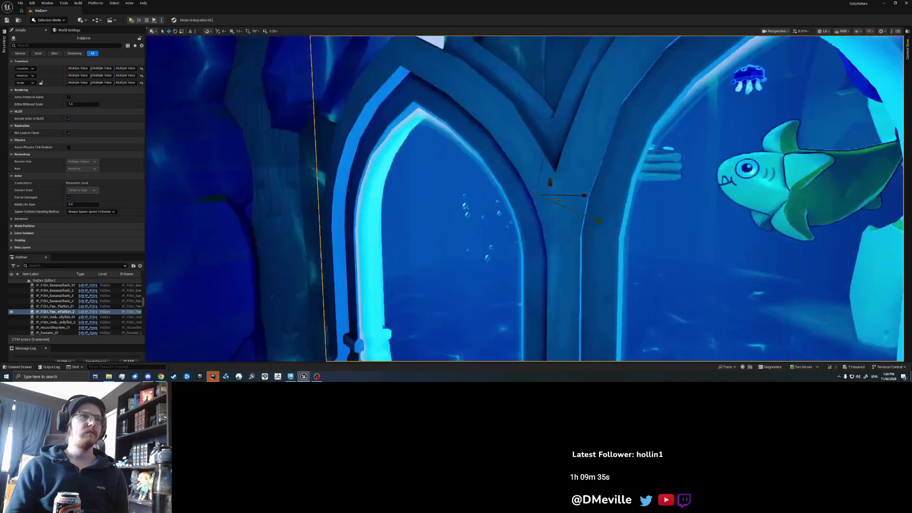
pyautogui.moveTo(318, 183); pyautogui.dragTo(318, 182)
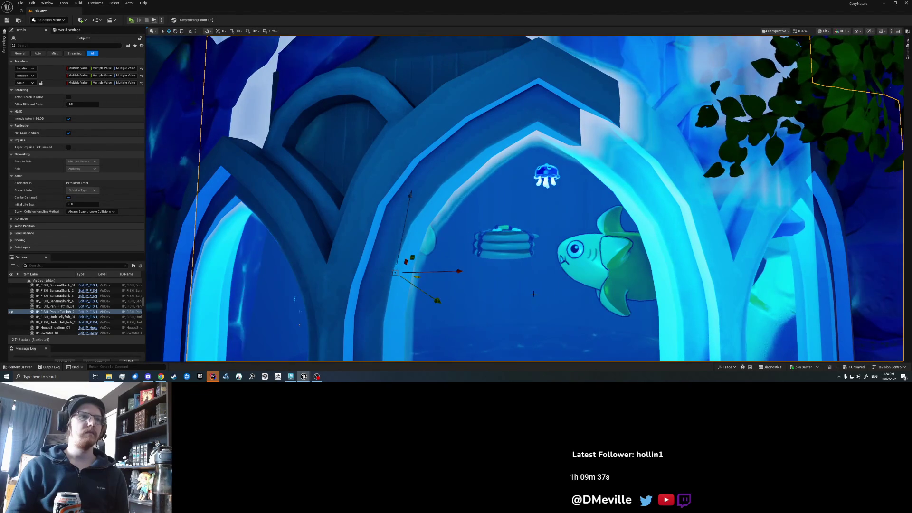
pyautogui.keyDown('ctrl'); pyautogui.click(533, 293); pyautogui.keyUp('ctrl')
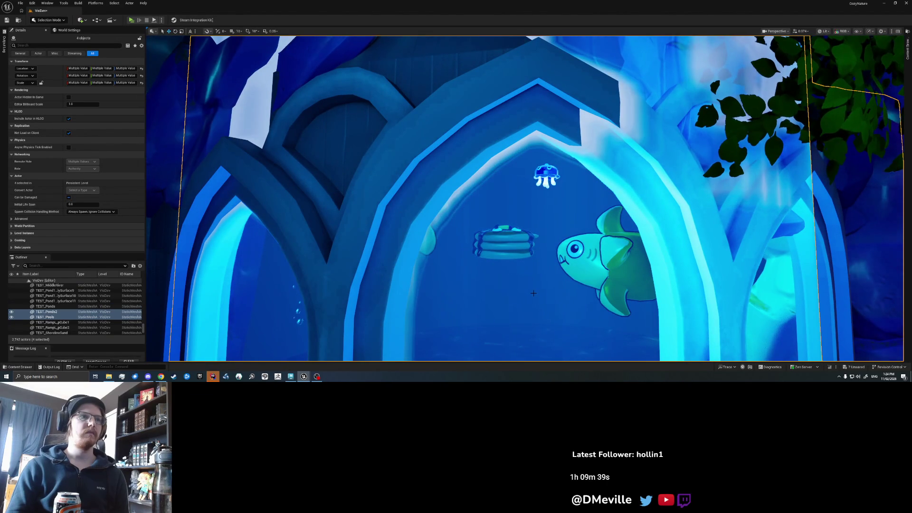
pyautogui.hotkey('ctrl', 'z')
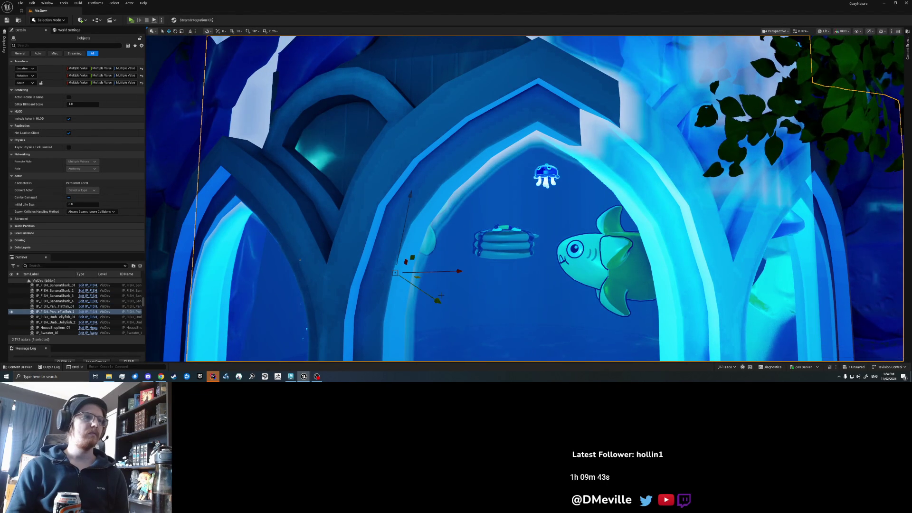
pyautogui.press('f')
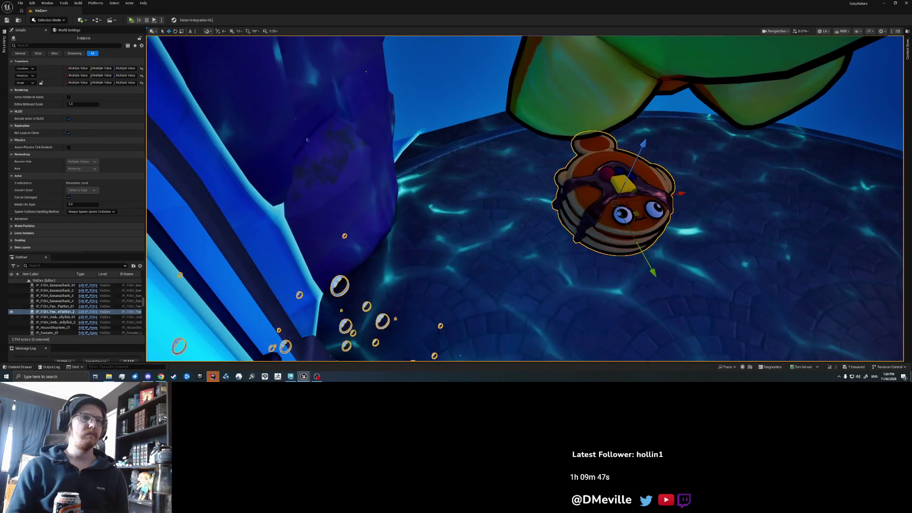
# - Select the flatfish together with the PS_WaterRisingBubbles4 emitter
pyautogui.click(440, 322)
pyautogui.press('f')
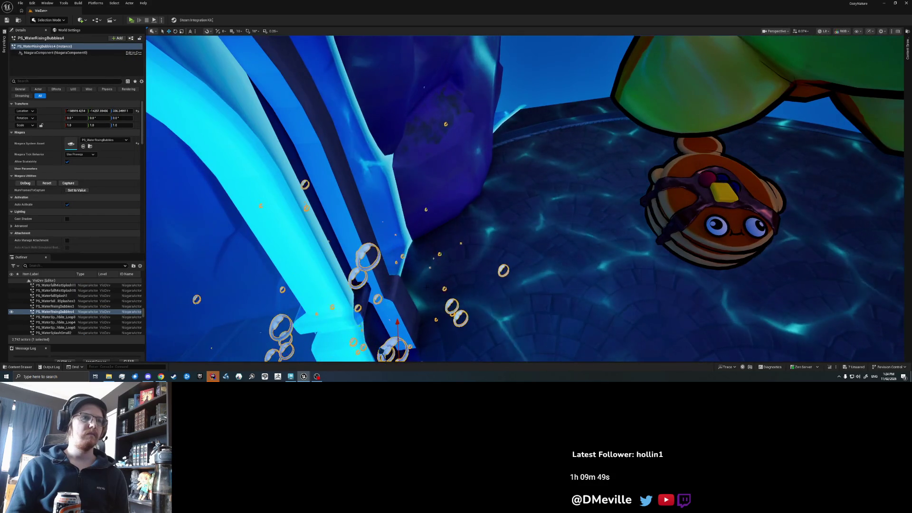
pyautogui.click(354, 295)
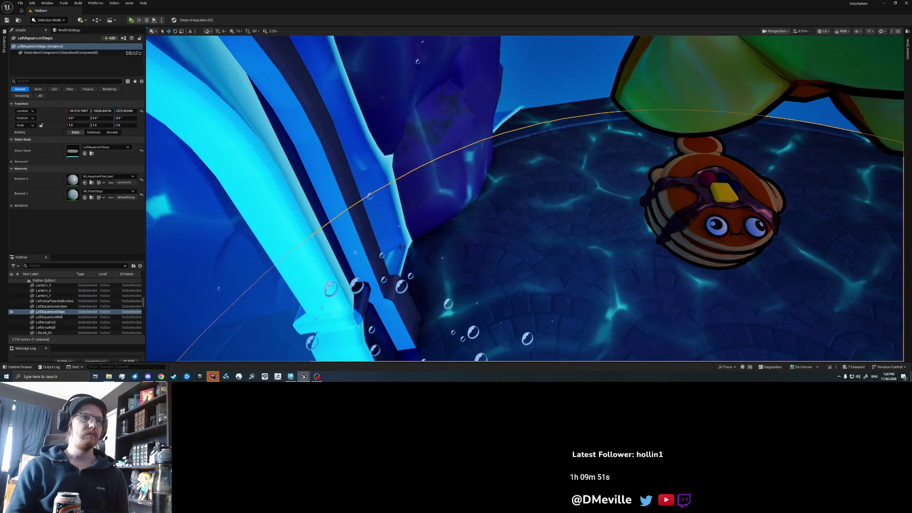
pyautogui.click(451, 181)
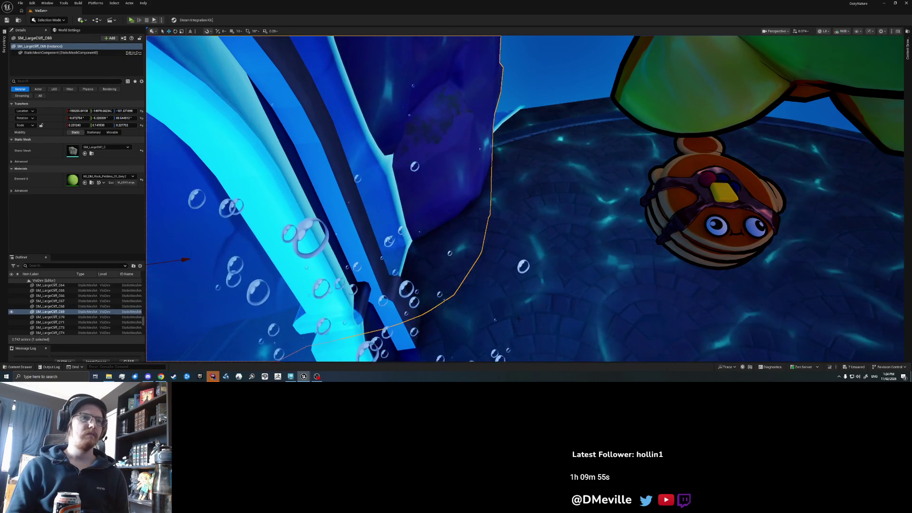
pyautogui.click(463, 329)
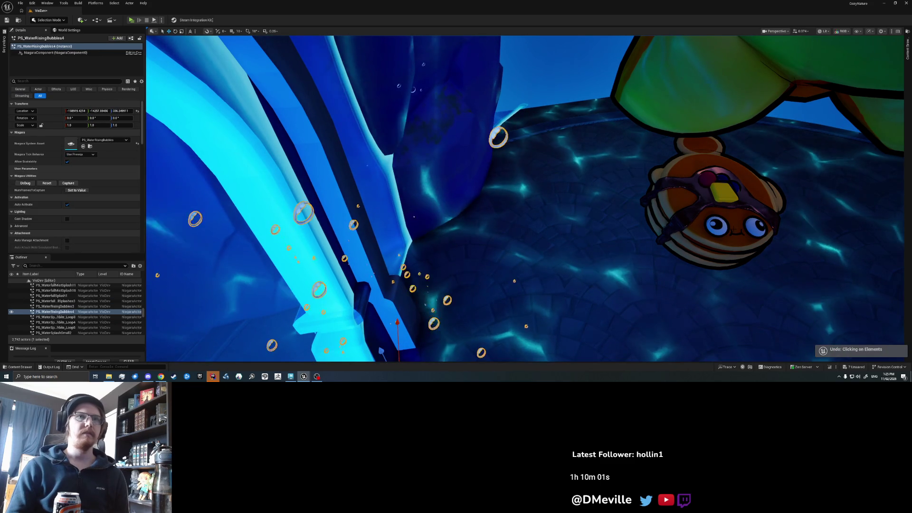
pyautogui.click(703, 209)
pyautogui.keyDown('ctrl'); pyautogui.click(399, 266); pyautogui.keyUp('ctrl')
pyautogui.press('1')
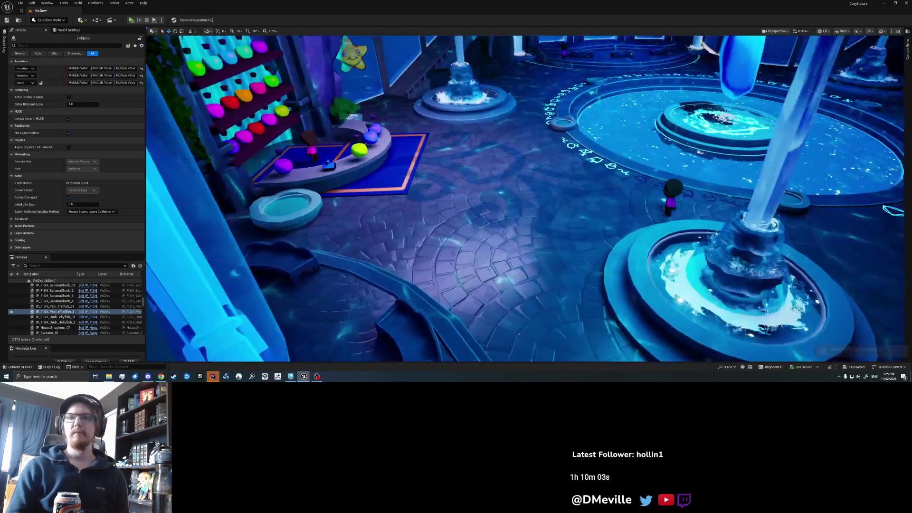
# - Duplicate the teal fish and its rising bubbles inside the aquarium behind the central arched window
pyautogui.press('2')
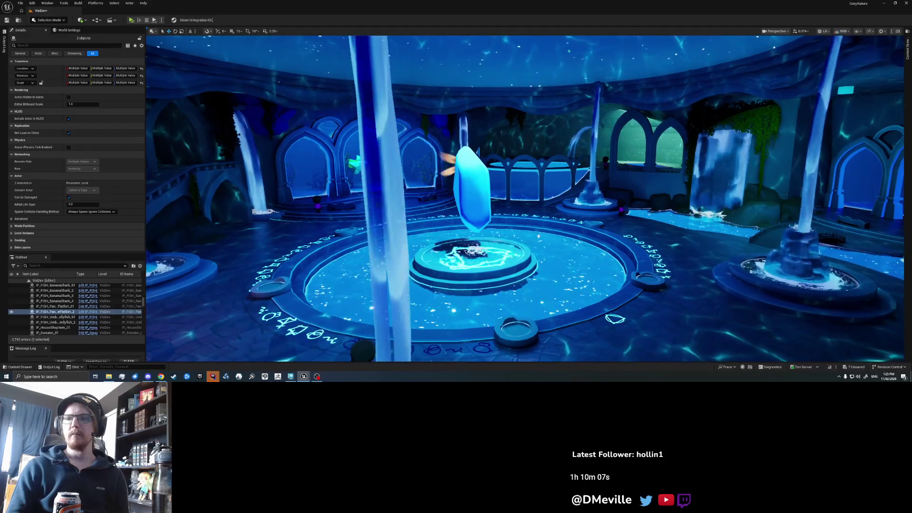
pyautogui.press('3')
pyautogui.press('f')
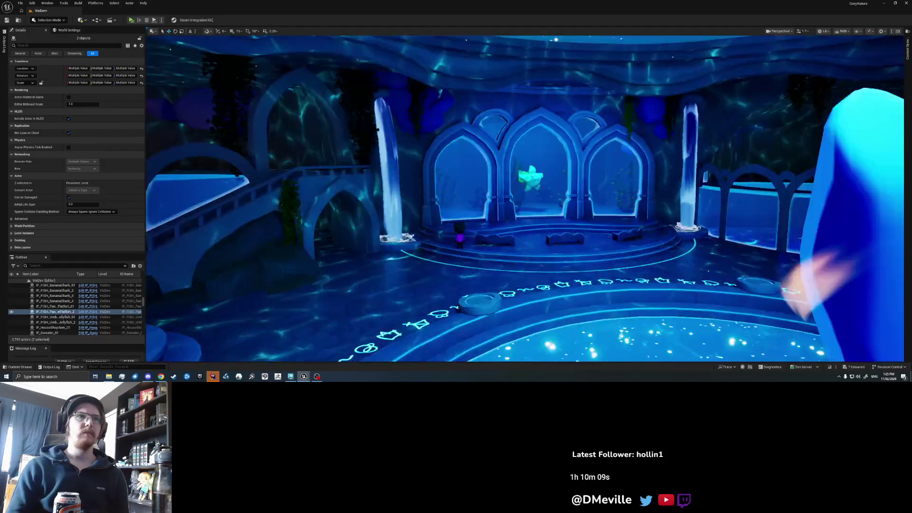
pyautogui.hotkey('ctrl', 'd')
pyautogui.press('3')
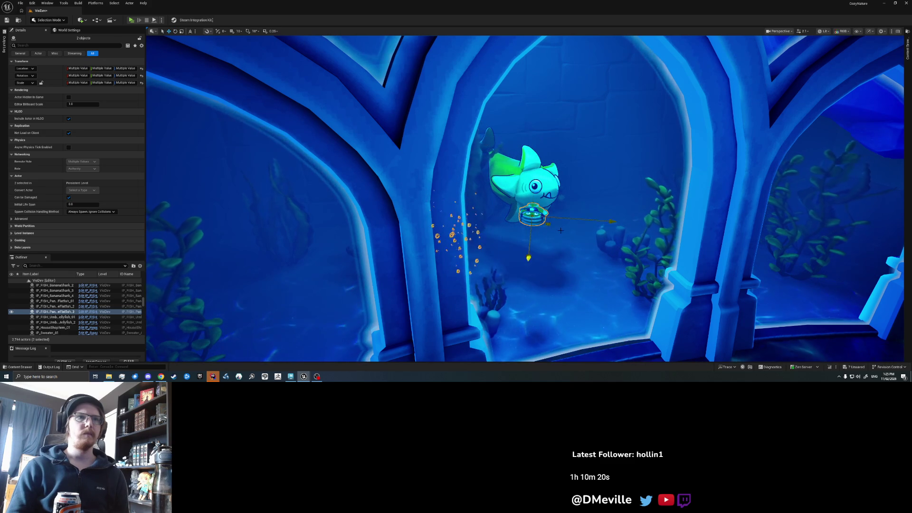
# - Select and frame the rising-bubbles emitter beside the pillar in the tank
pyautogui.click(611, 260)
pyautogui.press('s')
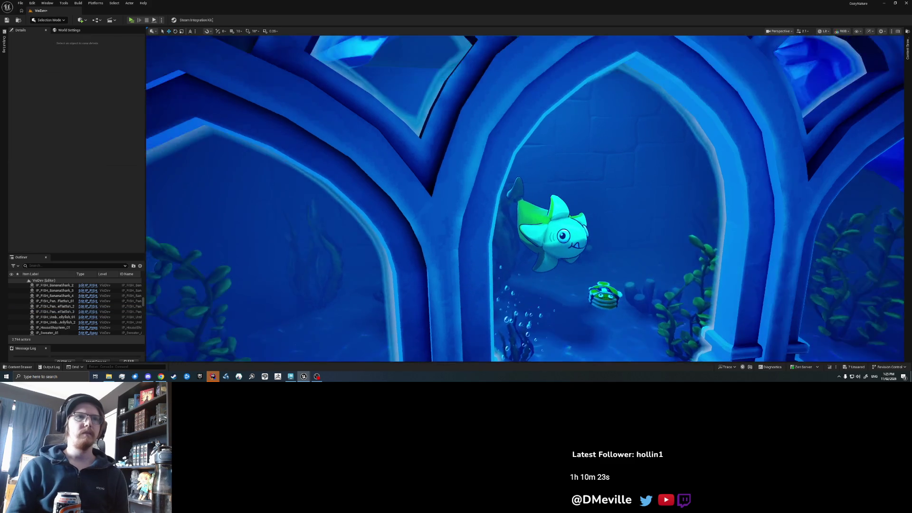
pyautogui.press('w')
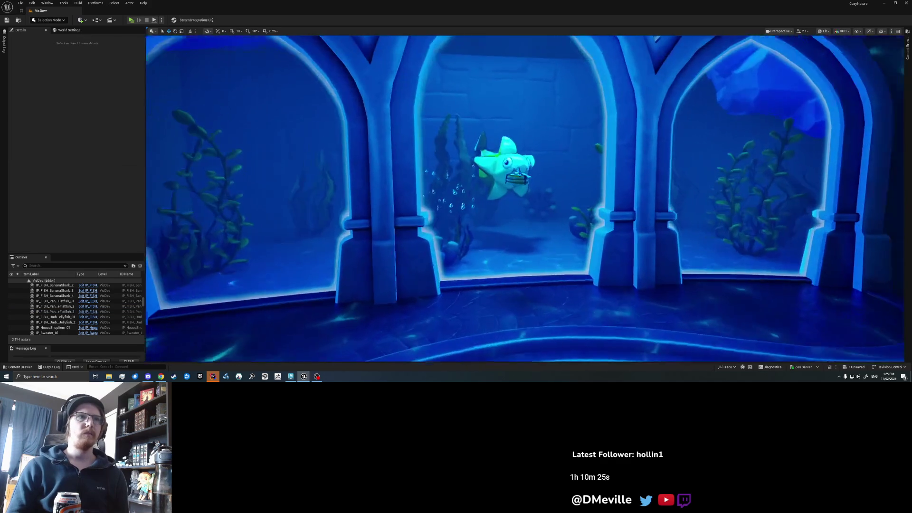
pyautogui.press('a')
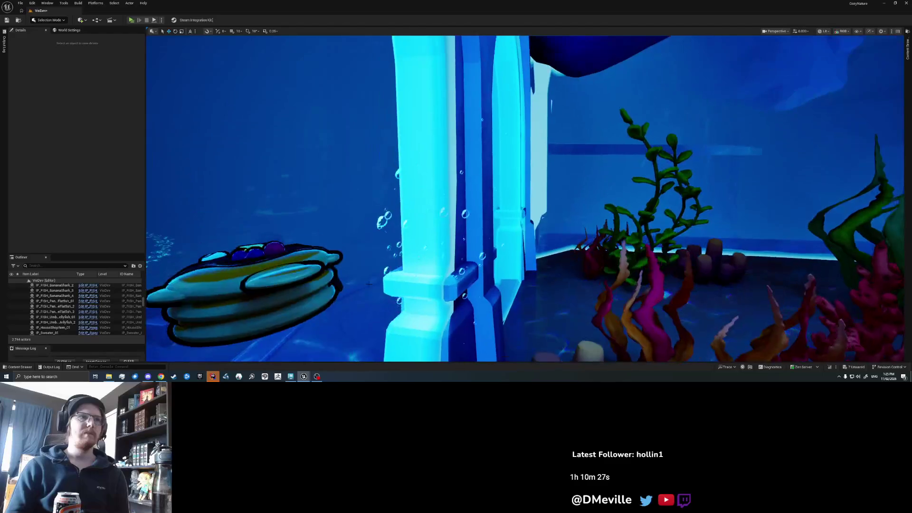
pyautogui.click(428, 142)
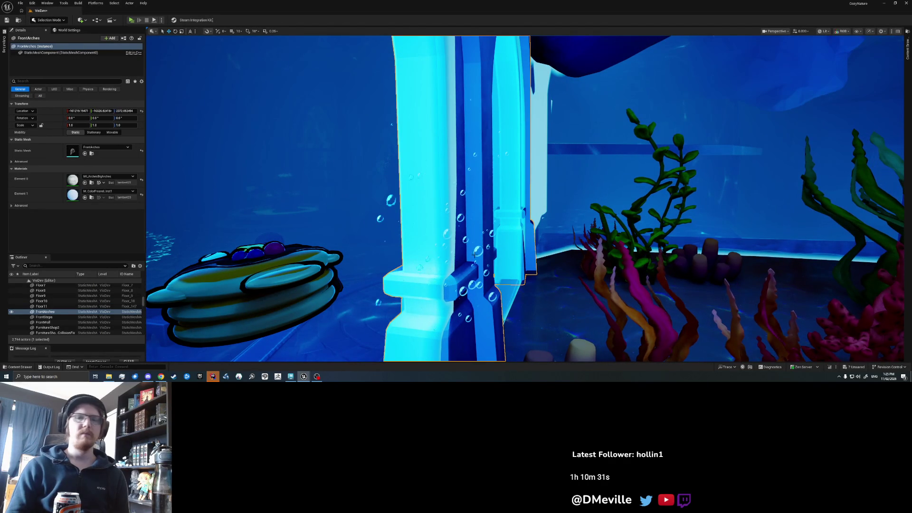
pyautogui.click(475, 255)
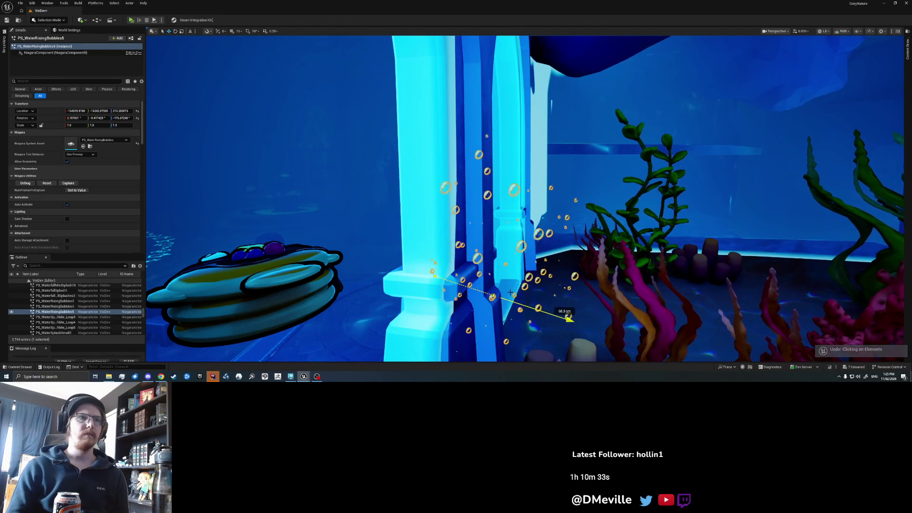
pyautogui.press('f')
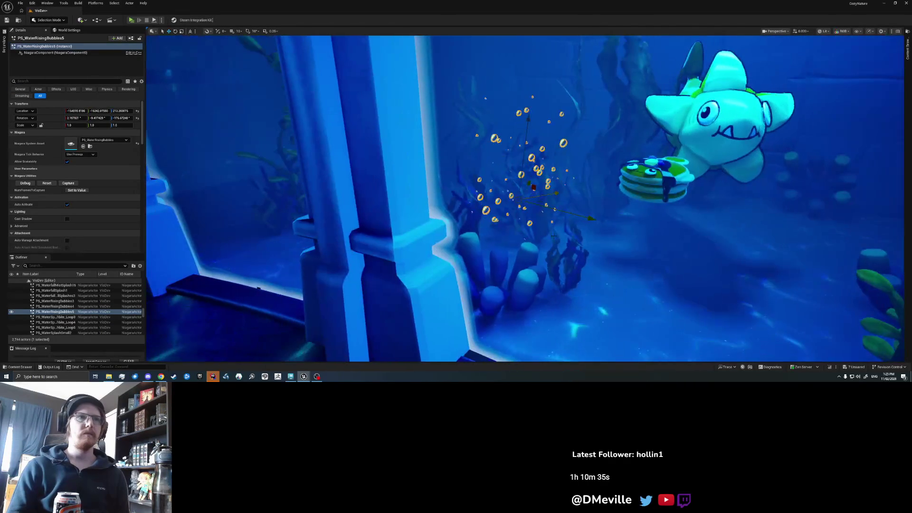
# - Duplicate the bubbles emitter several times, raising one copy and sliding another into the left window
pyautogui.hotkey('ctrl', 'd')
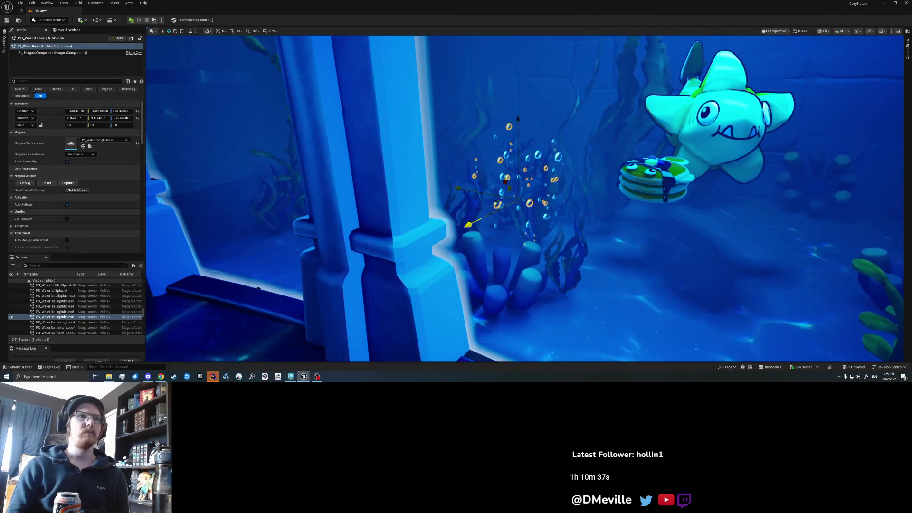
pyautogui.scroll(-5, 525, 198)
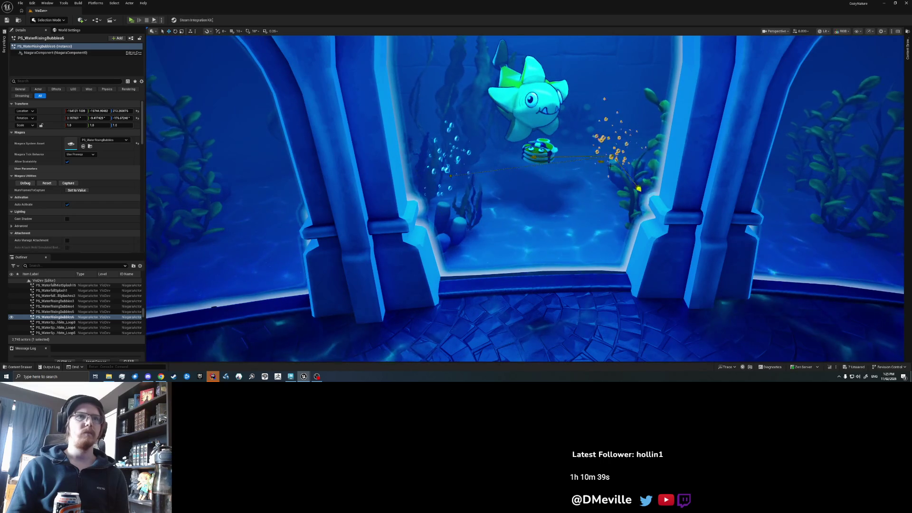
pyautogui.moveTo(640, 189); pyautogui.dragTo(648, 138)
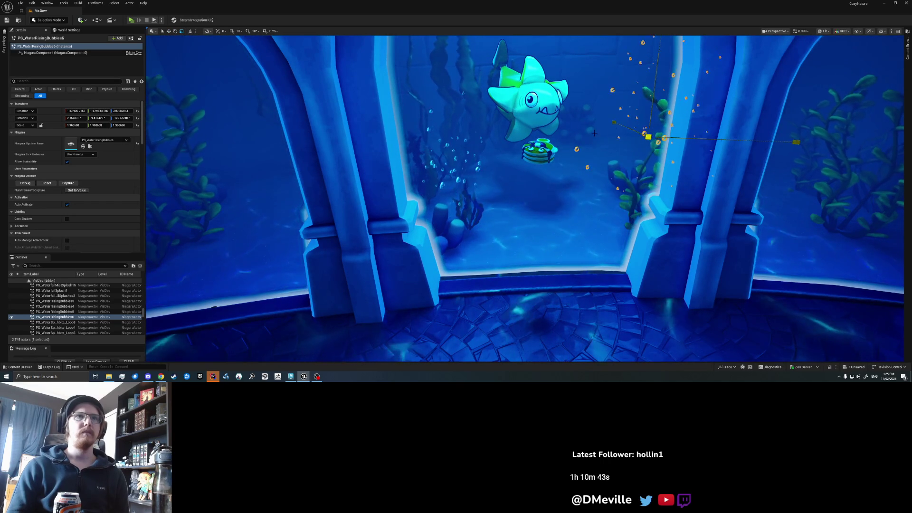
pyautogui.scroll(-5, 594, 133)
pyautogui.hotkey('ctrl', 'd')
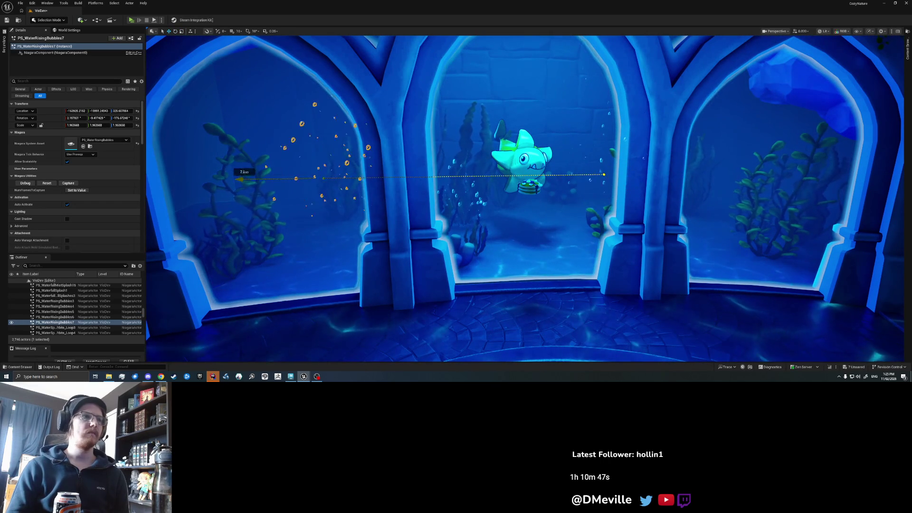
pyautogui.moveTo(216, 168); pyautogui.dragTo(185, 172)
pyautogui.hotkey('ctrl', 'd')
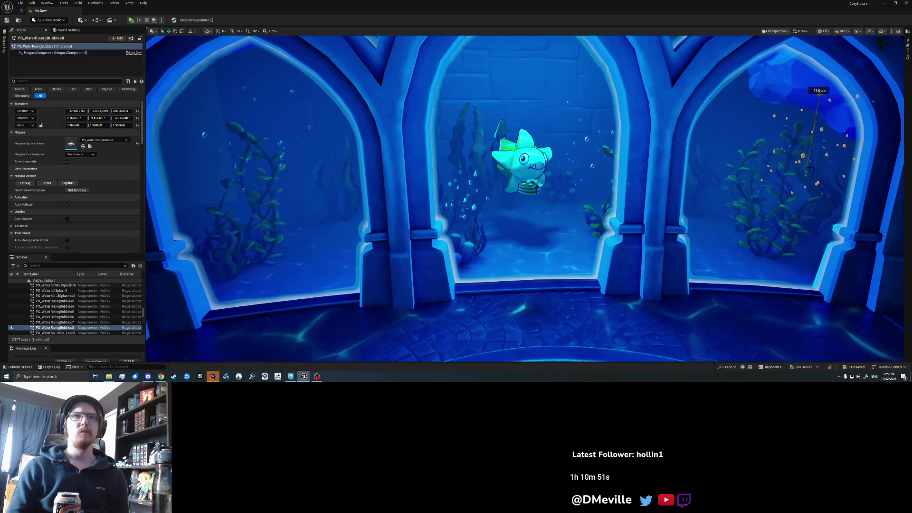
pyautogui.press('Escape')
pyautogui.scroll(-6, 798, 180)
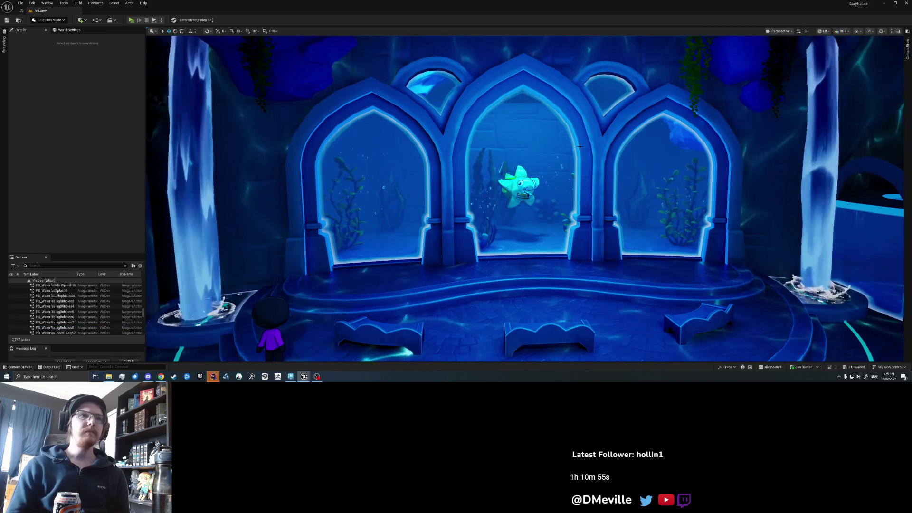
# - Save the level, then select the Cube30 wall piece and enter Mesh Paint mode
pyautogui.scroll(3, 579, 146)
pyautogui.hotkey('ctrl', 's')
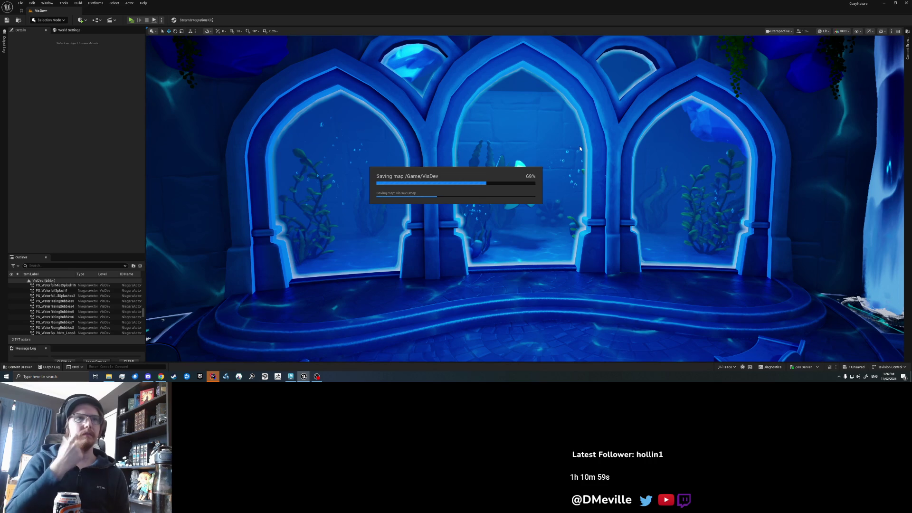
pyautogui.scroll(4, 579, 149)
pyautogui.scroll(10, 450, 262)
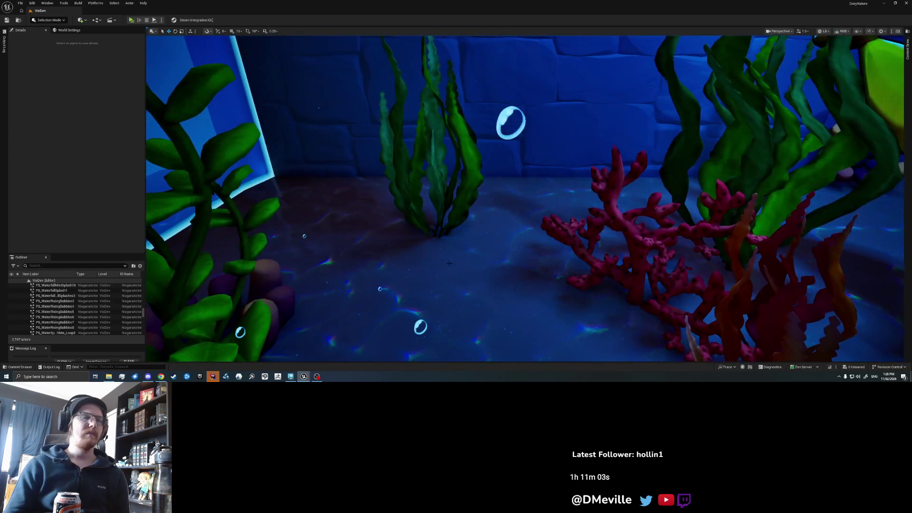
pyautogui.click(462, 261)
pyautogui.hotkey('shift', '4')
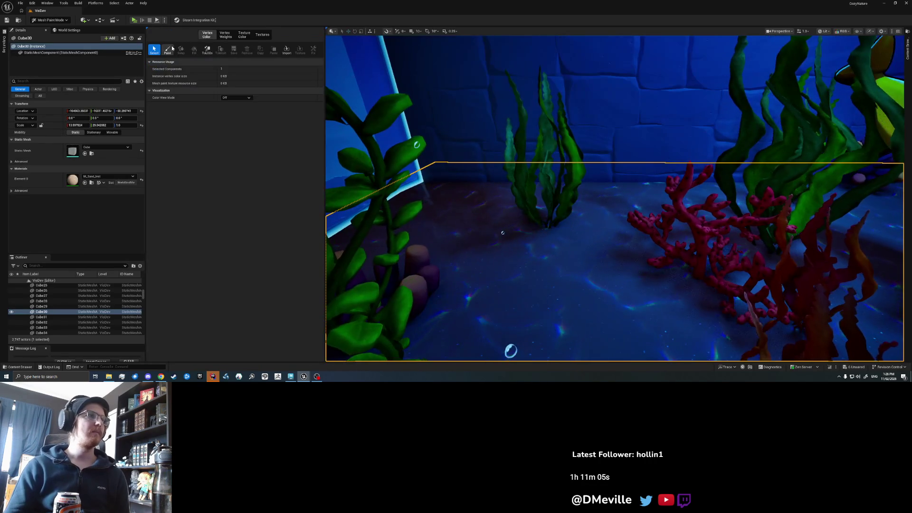
# - Switch to Foliage mode and choose the blue pebble foliage type
pyautogui.click(169, 49)
pyautogui.hotkey('shift', '3')
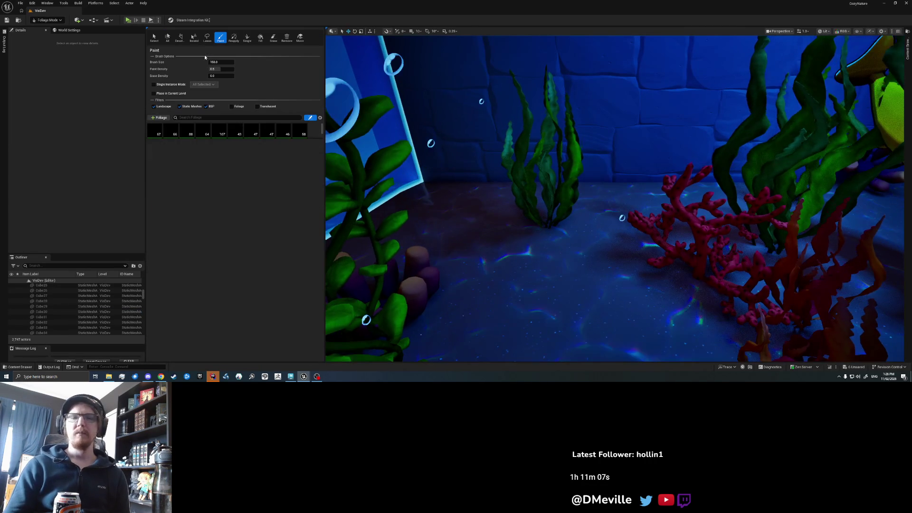
pyautogui.scroll(-1, 218, 156)
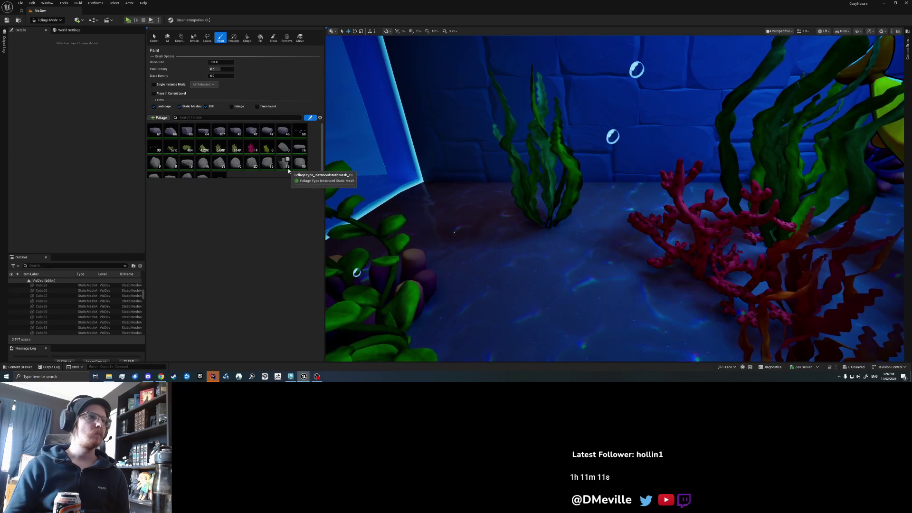
pyautogui.scroll(1, 288, 168)
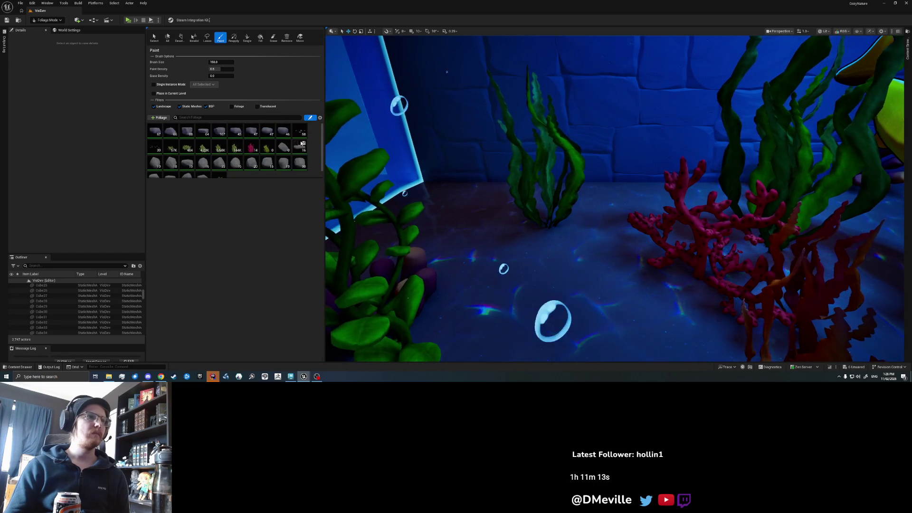
pyautogui.click(296, 130)
# - Paint and single-place blue pebbles across the aquarium seabed near the coral
pyautogui.click(544, 309)
pyautogui.moveTo(615, 211); pyautogui.dragTo(615, 211)
pyautogui.moveTo(686, 246); pyautogui.dragTo(686, 246)
pyautogui.click(247, 37)
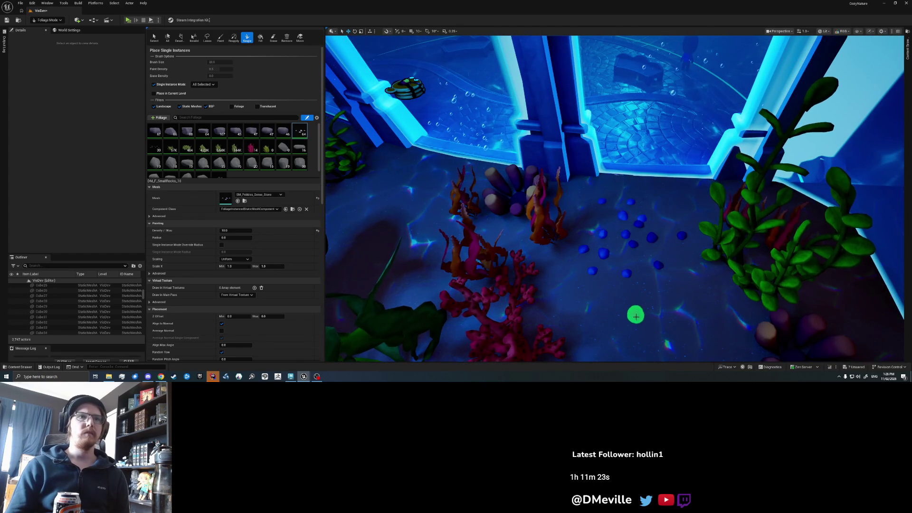
pyautogui.click(390, 190)
pyautogui.moveTo(391, 190); pyautogui.dragTo(390, 190)
pyautogui.click(540, 187)
pyautogui.moveTo(450, 295); pyautogui.dragTo(423, 261)
pyautogui.click(413, 153)
pyautogui.click(537, 257)
pyautogui.moveTo(537, 257); pyautogui.dragTo(499, 219)
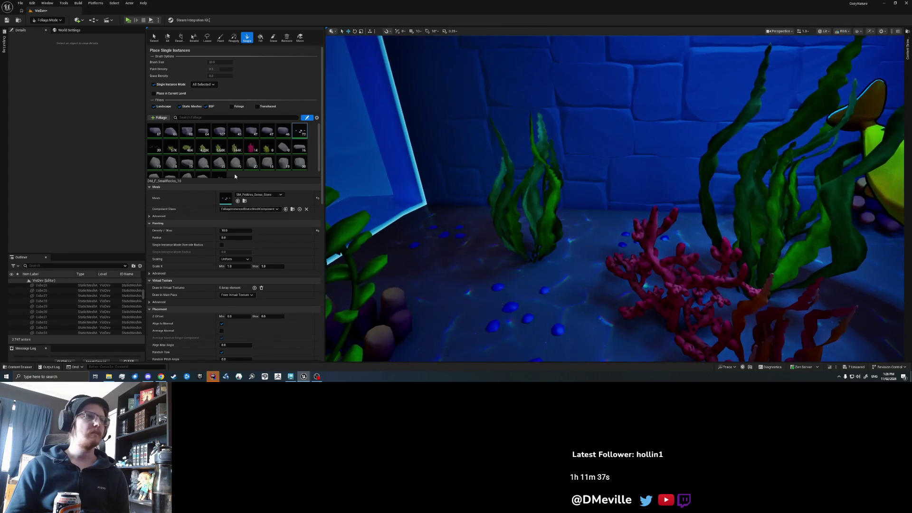
# - Add the LP_Rocks_Rock_8 mesh as a new foliage type and save it
pyautogui.scroll(-1, 294, 168)
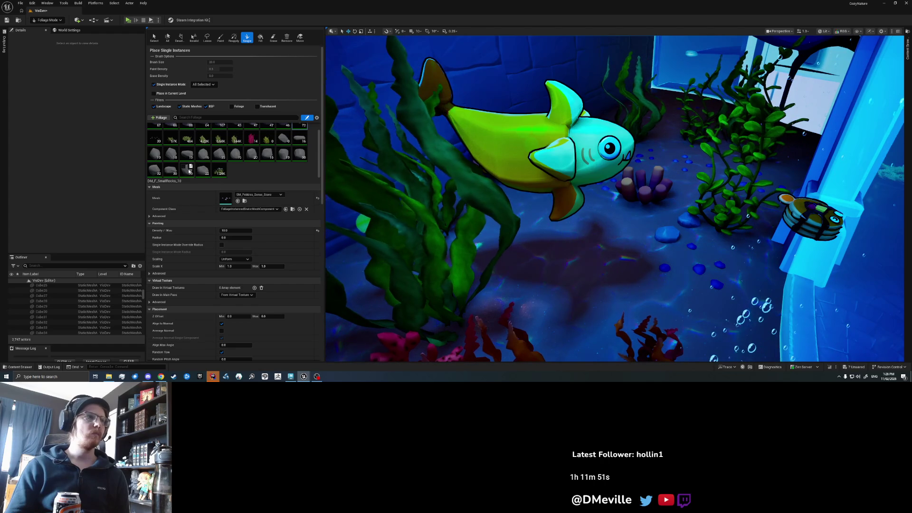
pyautogui.moveTo(189, 171); pyautogui.dragTo(185, 167)
pyautogui.press('Return')
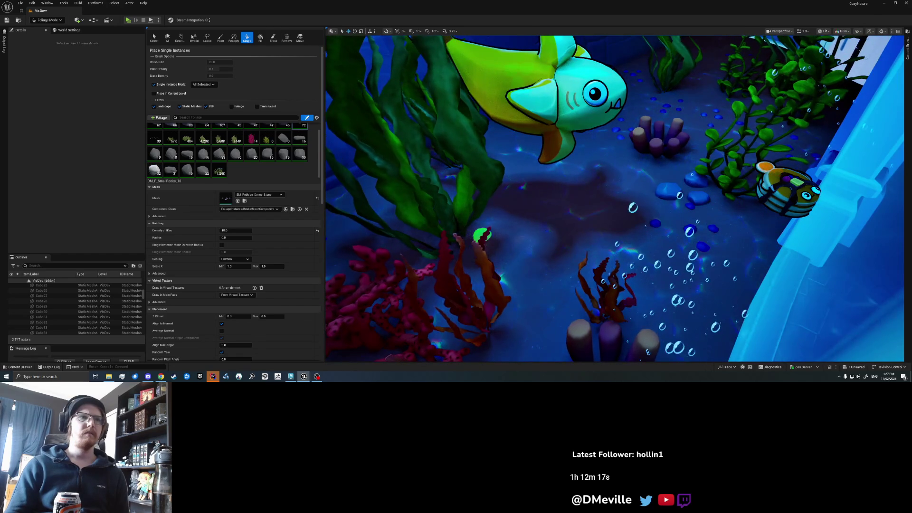
pyautogui.scroll(2, 614, 198)
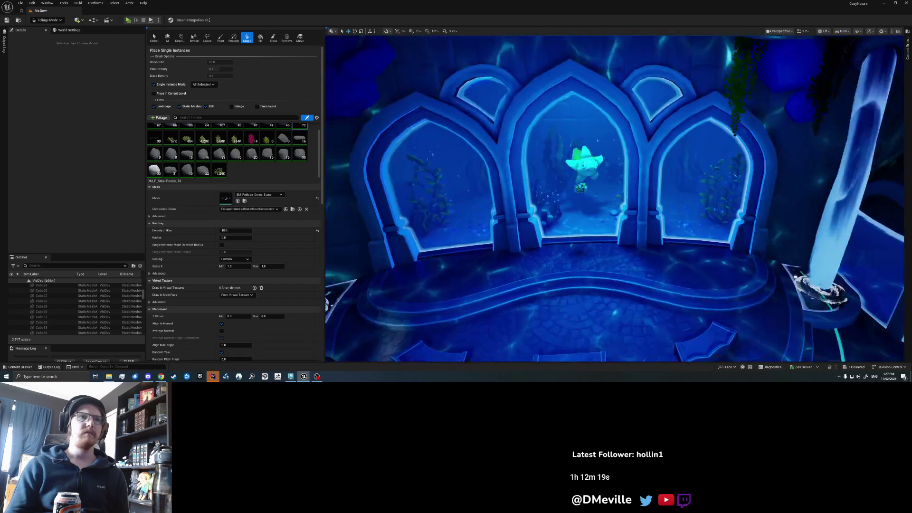
# - Leave foliage placement and return to Selection mode
pyautogui.hotkey('shift', '1')
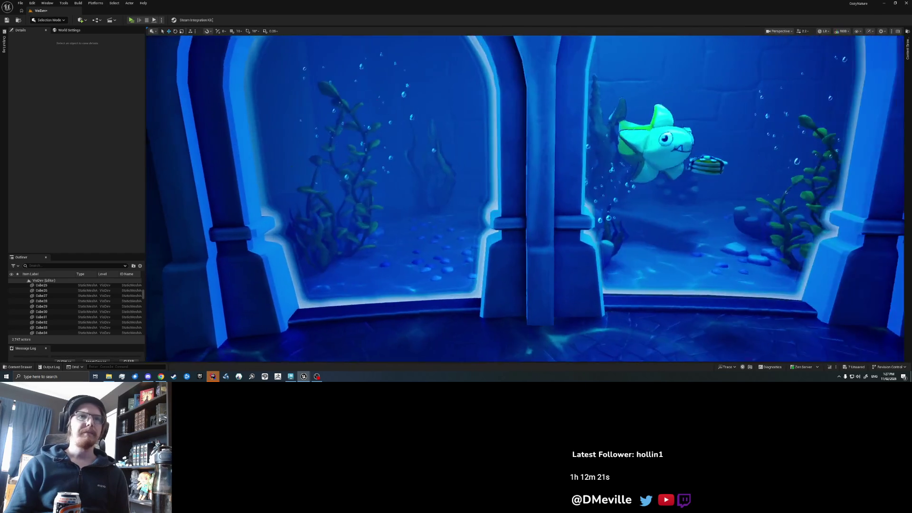
pyautogui.scroll(-2, 525, 199)
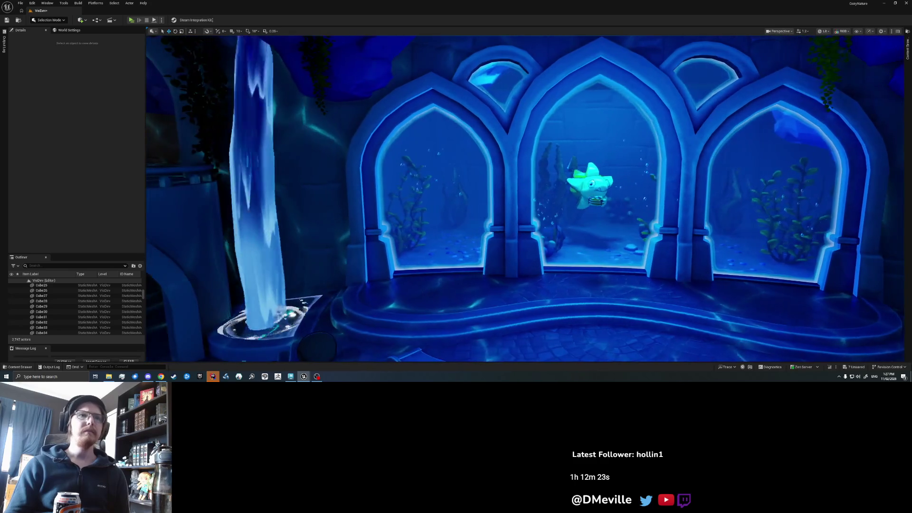
pyautogui.scroll(-2, 525, 199)
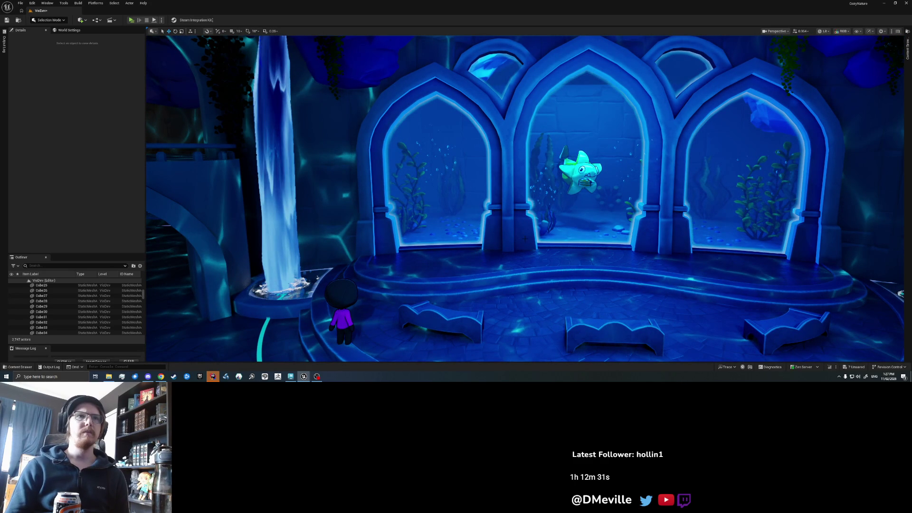
pyautogui.scroll(6, 525, 239)
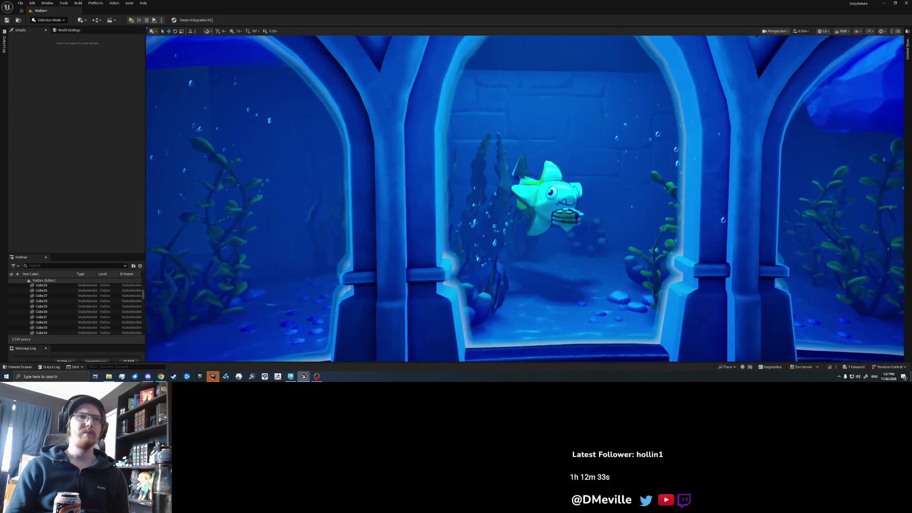
# - Inspect the TEST_Pools object and flatfish behind the arches, then save the VisDev map
pyautogui.click(525, 238)
pyautogui.scroll(8, 525, 238)
pyautogui.moveTo(524, 238); pyautogui.dragTo(606, 236)
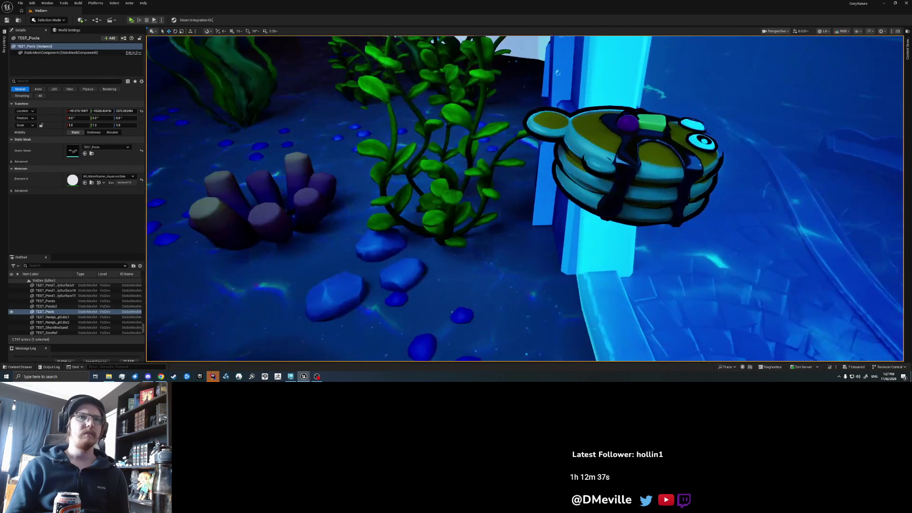
pyautogui.click(612, 159)
pyautogui.moveTo(613, 159)
pyautogui.mouseDown()
pyautogui.moveTo(474, 85)
pyautogui.moveTo(502, 129)
pyautogui.mouseUp()
pyautogui.click(502, 129)
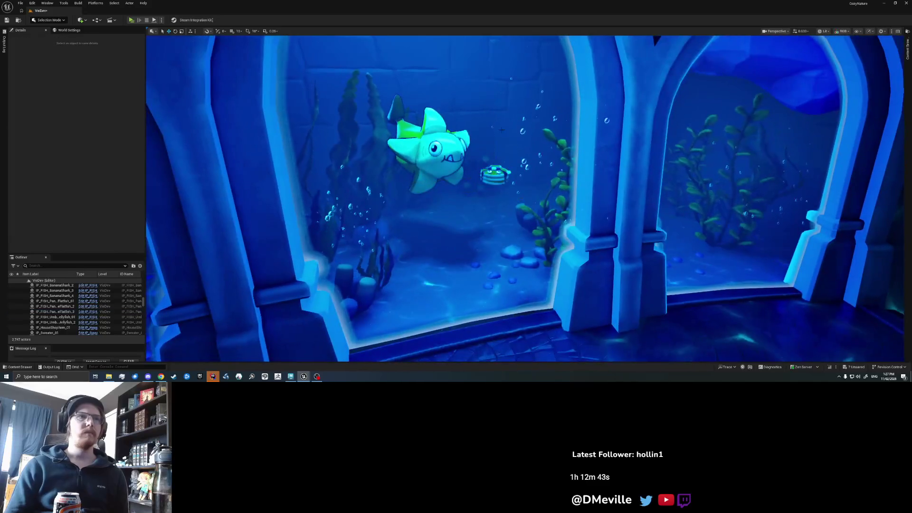
pyautogui.scroll(-10, 502, 129)
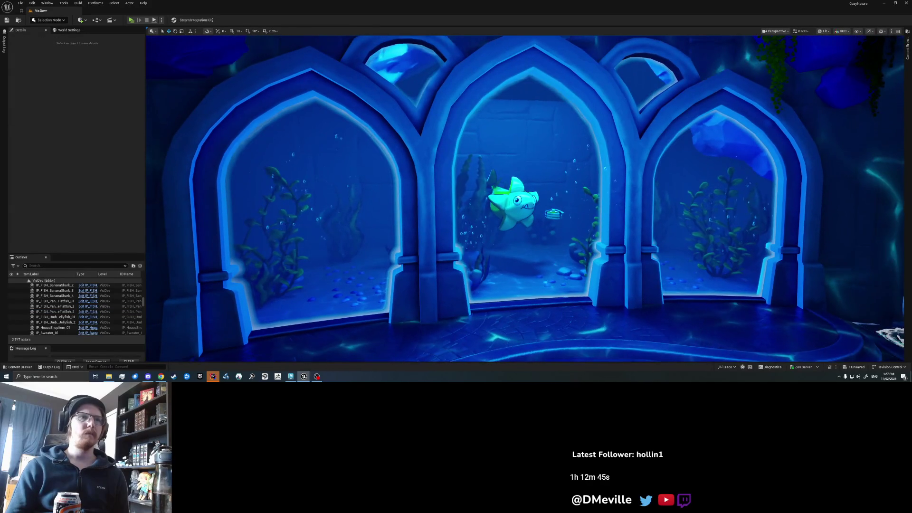
pyautogui.scroll(3, 494, 119)
pyautogui.hotkey('ctrl', 's')
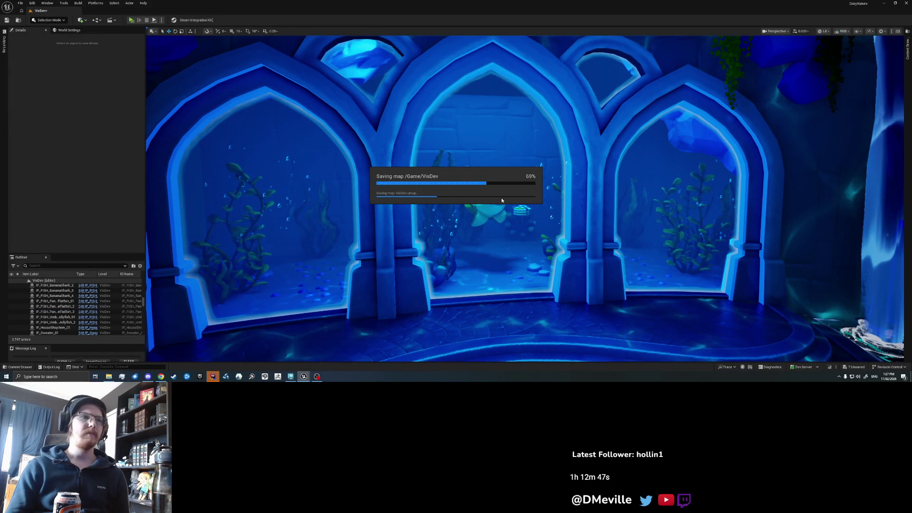
pyautogui.moveTo(489, 255); pyautogui.dragTo(489, 323)
# - Move the Cube28 block 13.8 m along negative X, then deselect it
pyautogui.scroll(10, 479, 174)
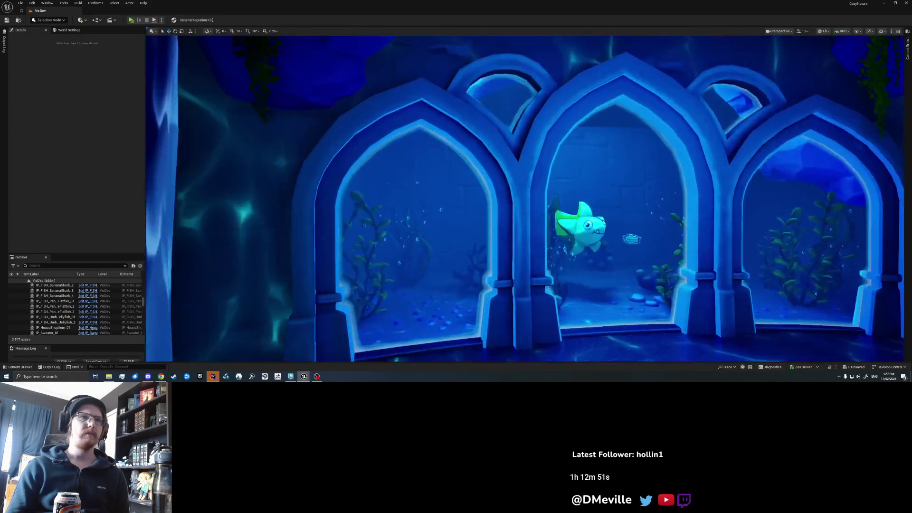
pyautogui.scroll(10, 478, 174)
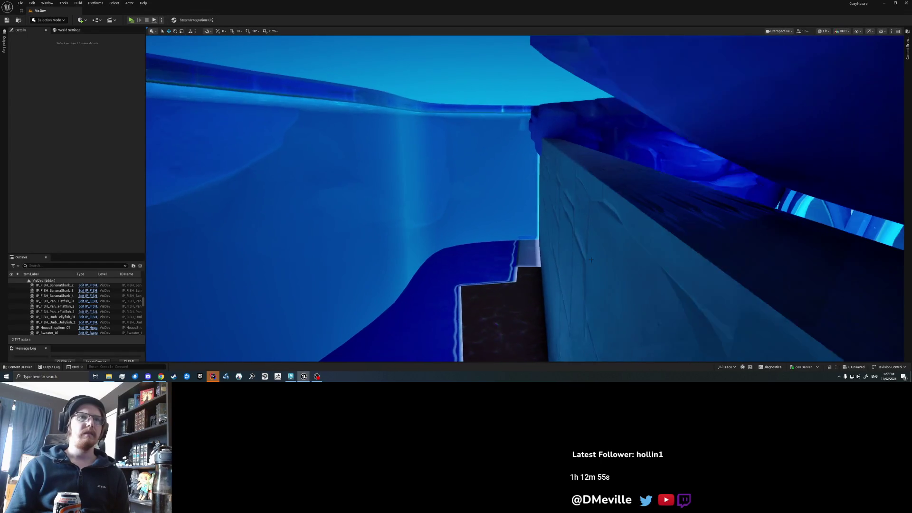
pyautogui.click(593, 277)
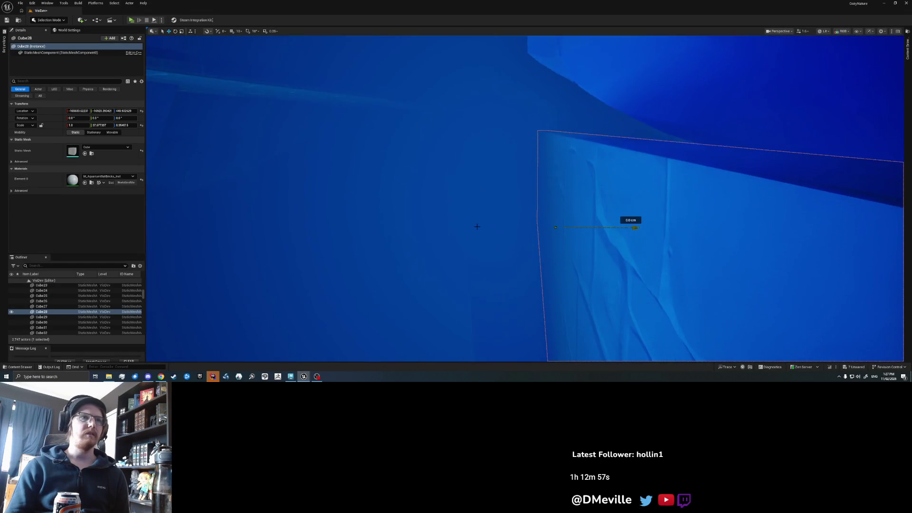
pyautogui.moveTo(477, 227); pyautogui.dragTo(343, 226)
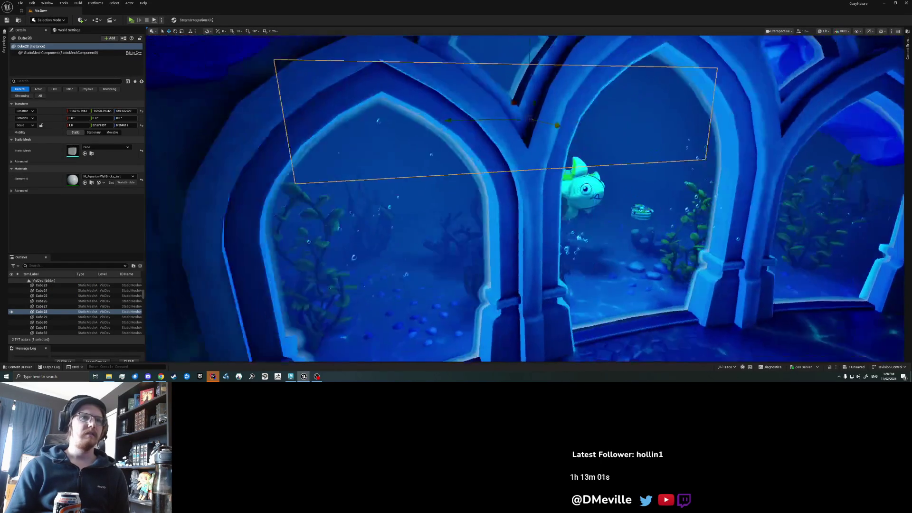
pyautogui.press('Escape')
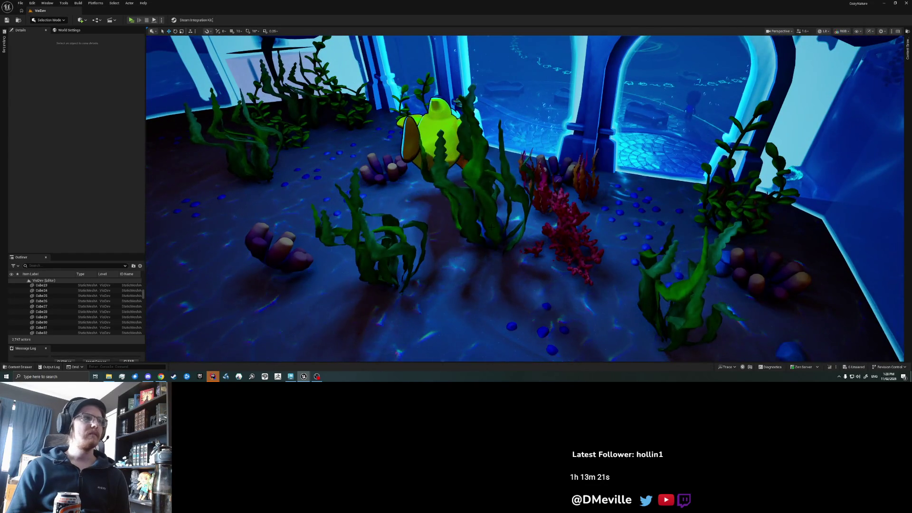
# - Drag the seaweed plant to a new spot on the aquarium floor and save everything
pyautogui.click(499, 213)
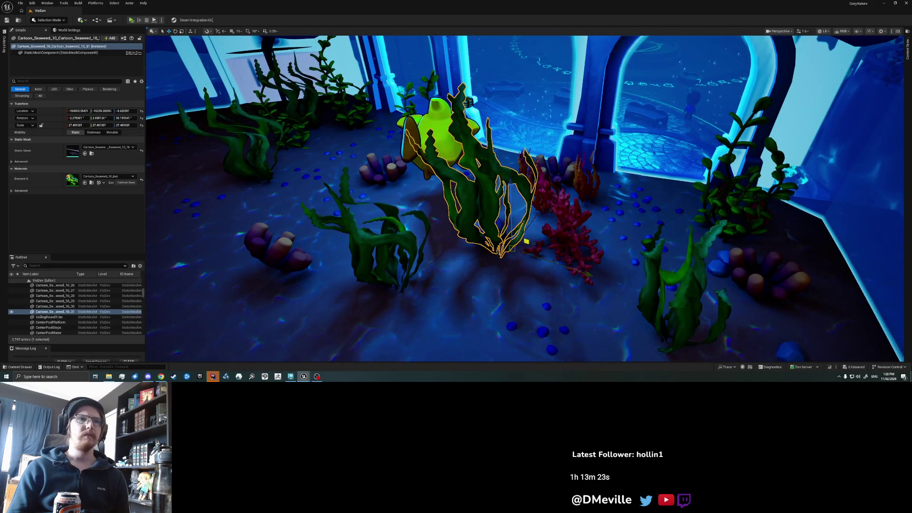
pyautogui.moveTo(524, 274)
pyautogui.mouseDown()
pyautogui.moveTo(570, 304)
pyautogui.moveTo(589, 330)
pyautogui.moveTo(485, 333)
pyautogui.moveTo(508, 309)
pyautogui.moveTo(532, 314)
pyautogui.mouseUp()
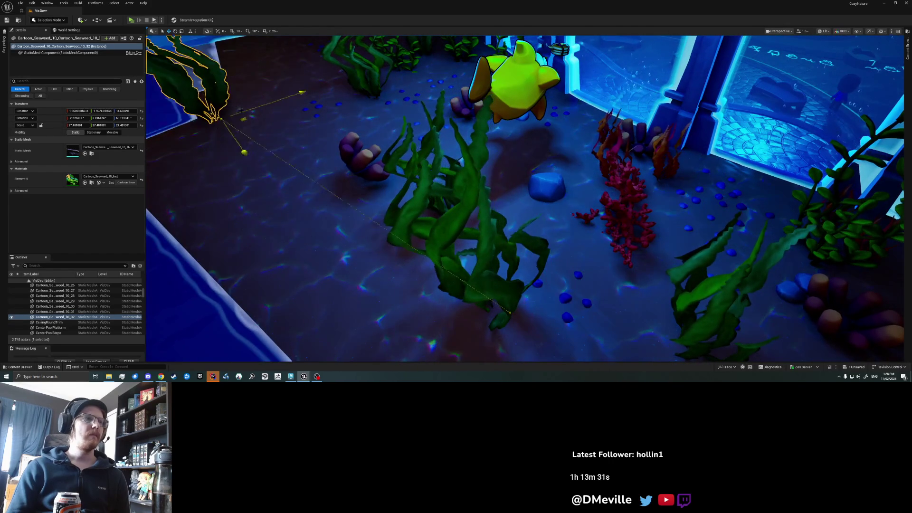
pyautogui.press('f')
pyautogui.scroll(-5, 522, 200)
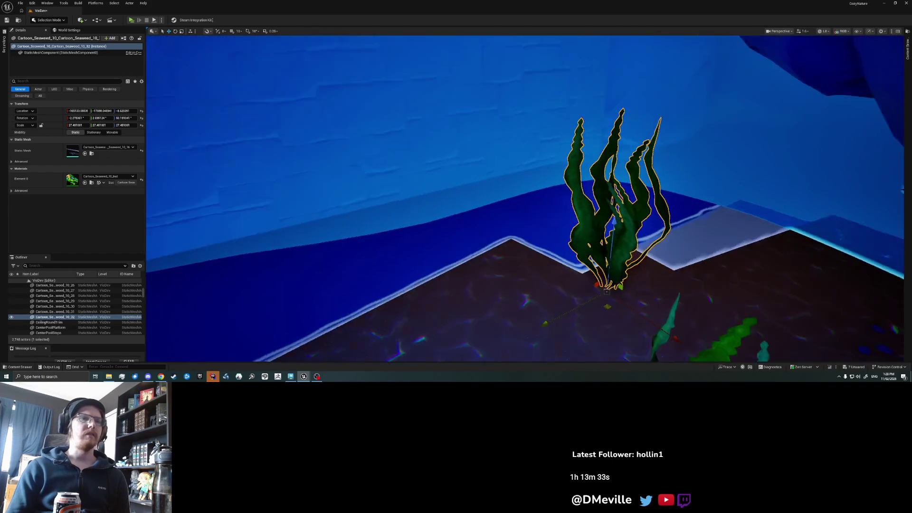
pyautogui.press('Escape')
pyautogui.scroll(5, 457, 196)
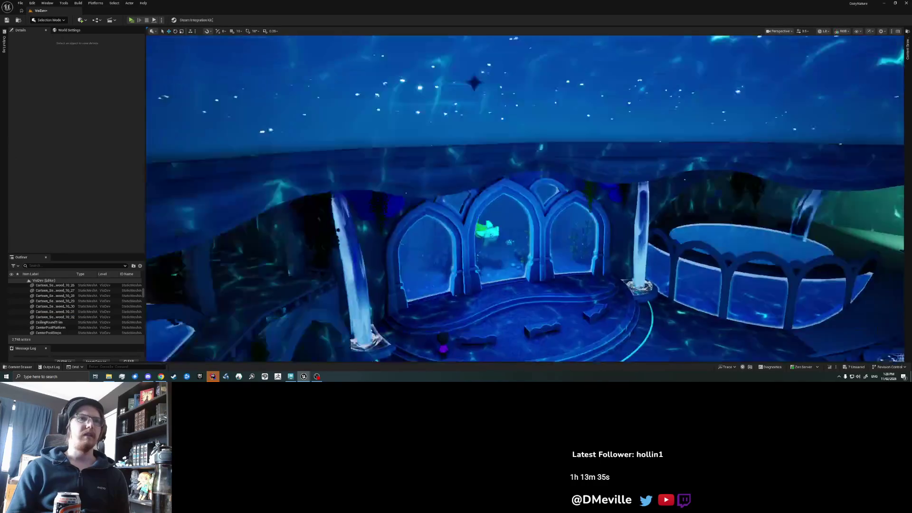
pyautogui.scroll(5, 522, 199)
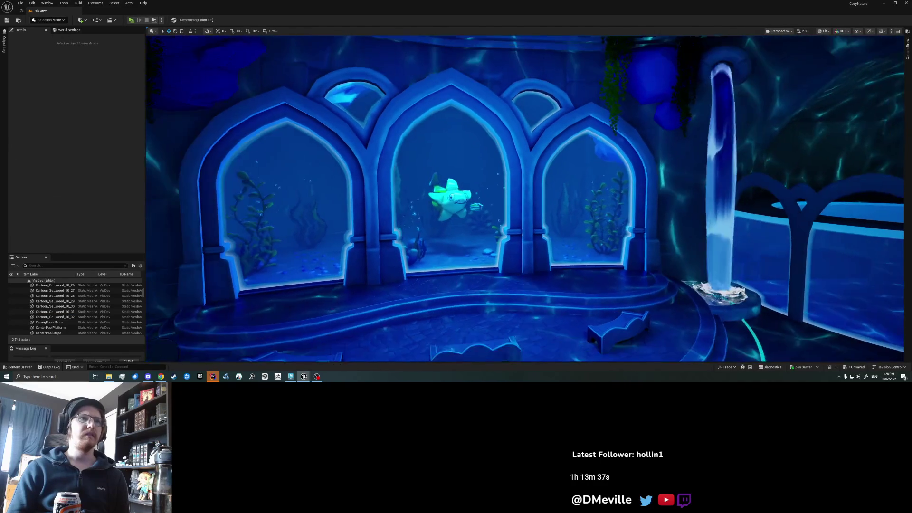
pyautogui.hotkey('ctrl', 's')
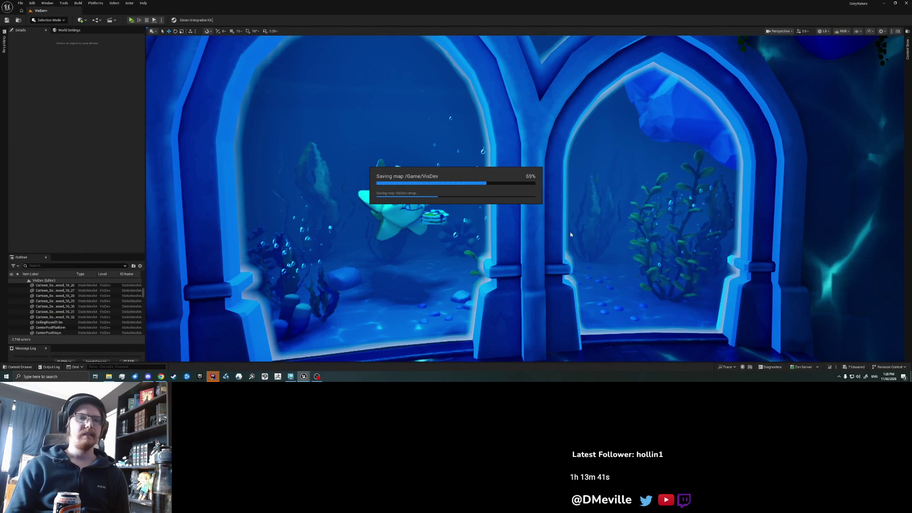
# - Fly through the right arch and select a seaweed plant beside the waterfall pool
pyautogui.moveTo(522, 199)
pyautogui.mouseDown()
pyautogui.moveTo(548, 135)
pyautogui.moveTo(523, 213)
pyautogui.mouseUp()
pyautogui.click(394, 223)
pyautogui.scroll(10, 141, 293)
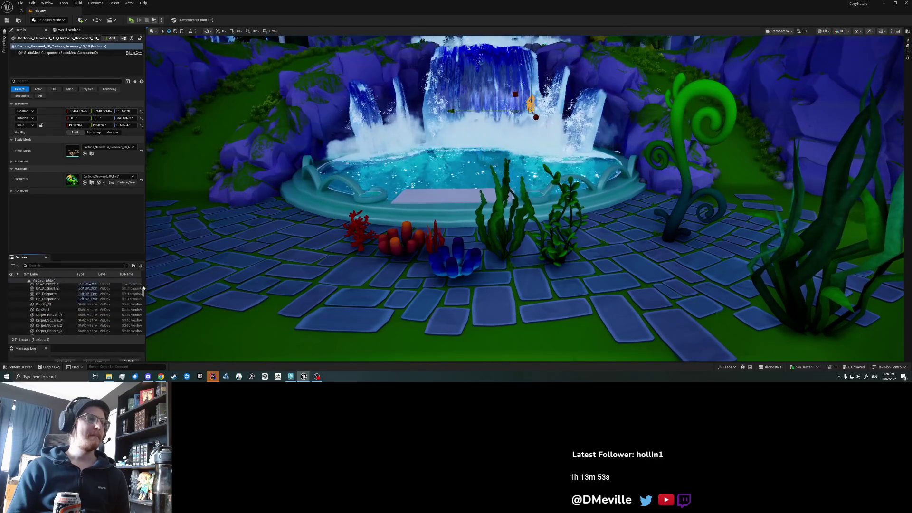
# - Hide the clouds, select Cartoon_Seaweed_10_6 and open its mesh in an enlarged Static Mesh Editor
pyautogui.click(12, 302)
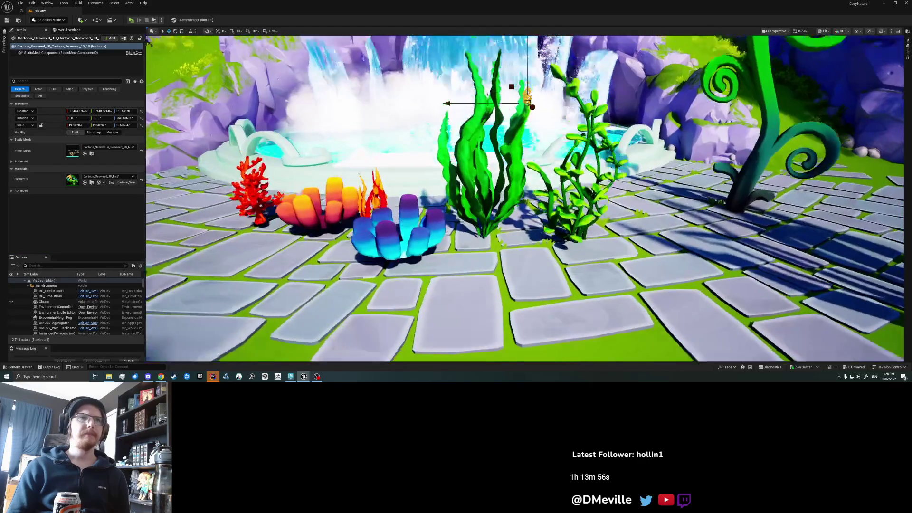
pyautogui.moveTo(525, 207); pyautogui.dragTo(523, 211)
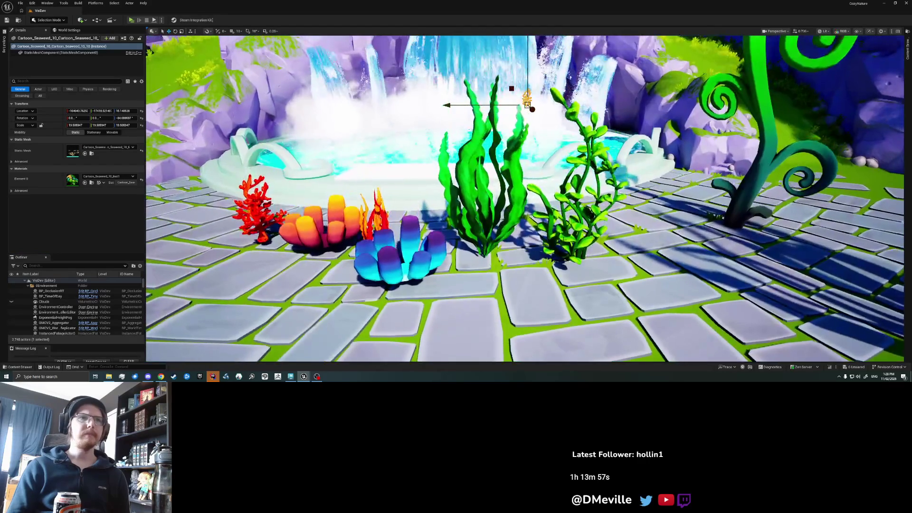
pyautogui.moveTo(567, 240); pyautogui.dragTo(567, 247)
pyautogui.click(569, 276)
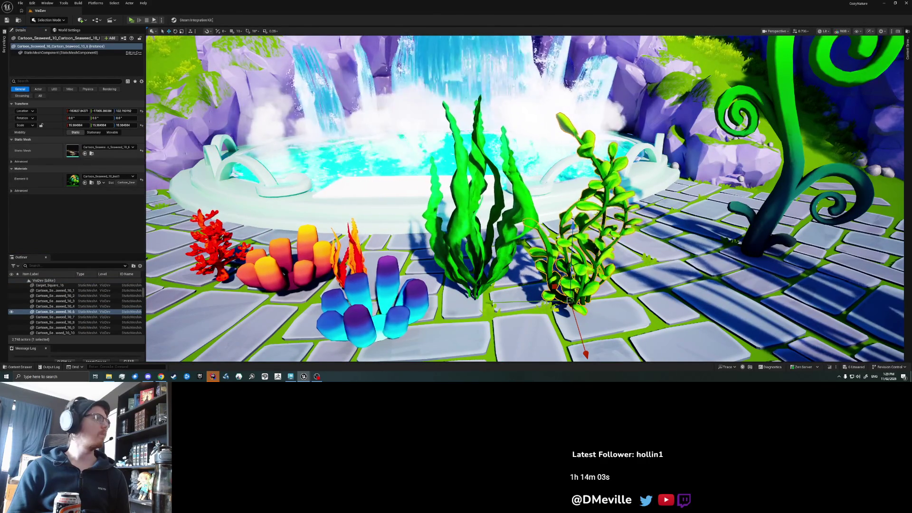
pyautogui.doubleClick(72, 152)
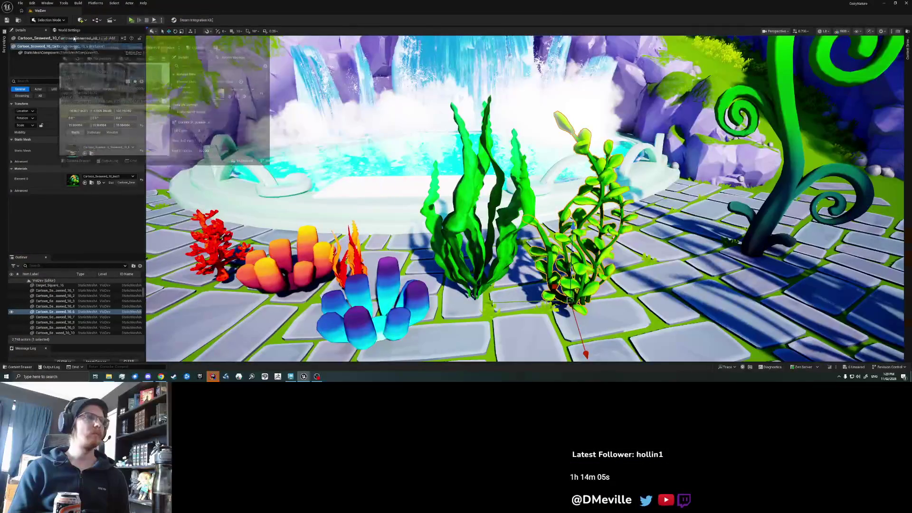
pyautogui.moveTo(264, 170); pyautogui.dragTo(496, 358)
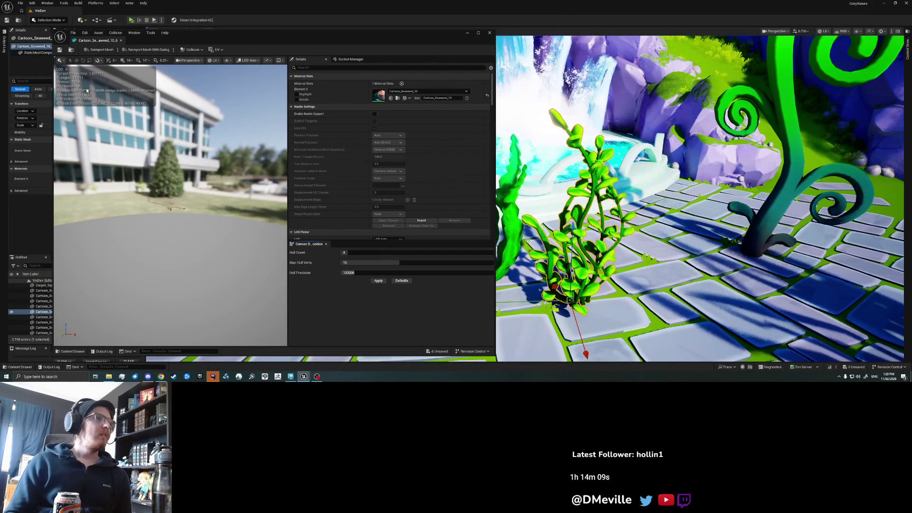
# - Expand the advanced LOD options and collapse Build Settings in the mesh editor
pyautogui.scroll(5, 174, 204)
pyautogui.scroll(-5, 173, 205)
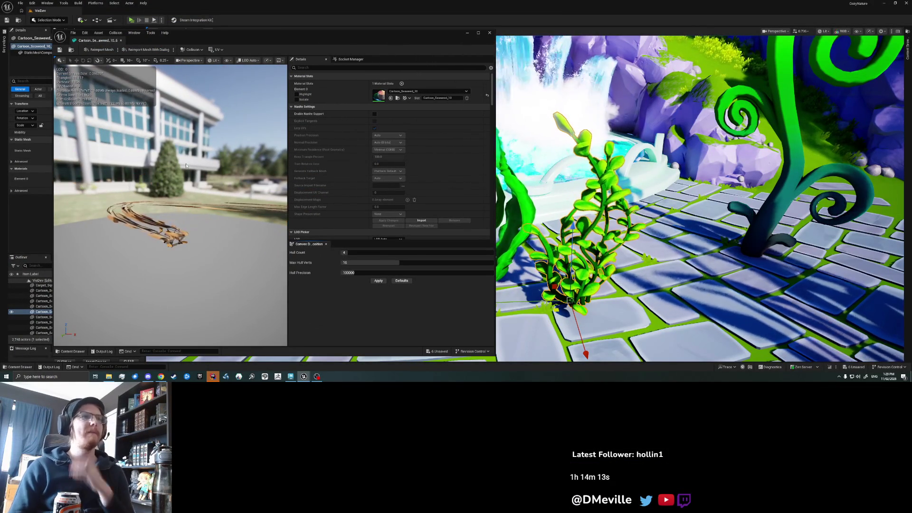
pyautogui.moveTo(332, 241); pyautogui.dragTo(325, 280)
pyautogui.scroll(-2, 324, 242)
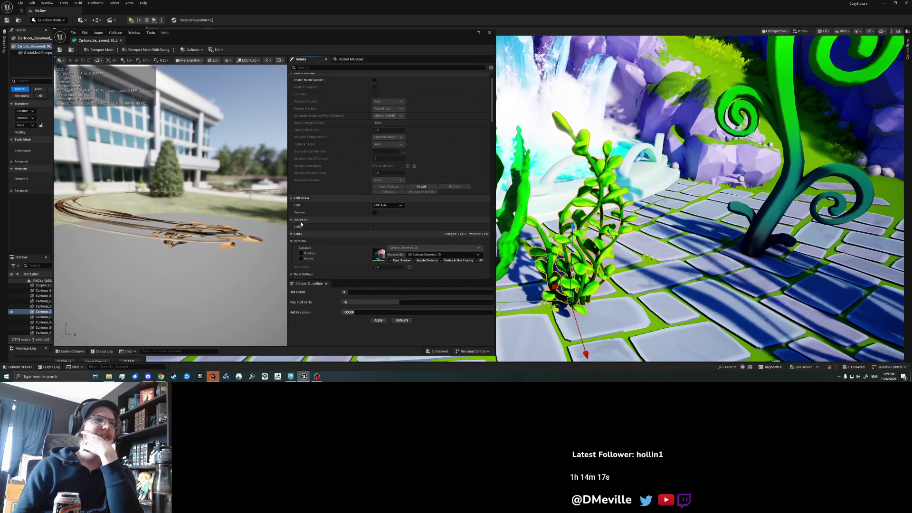
pyautogui.click(363, 210)
pyautogui.scroll(-1, 380, 189)
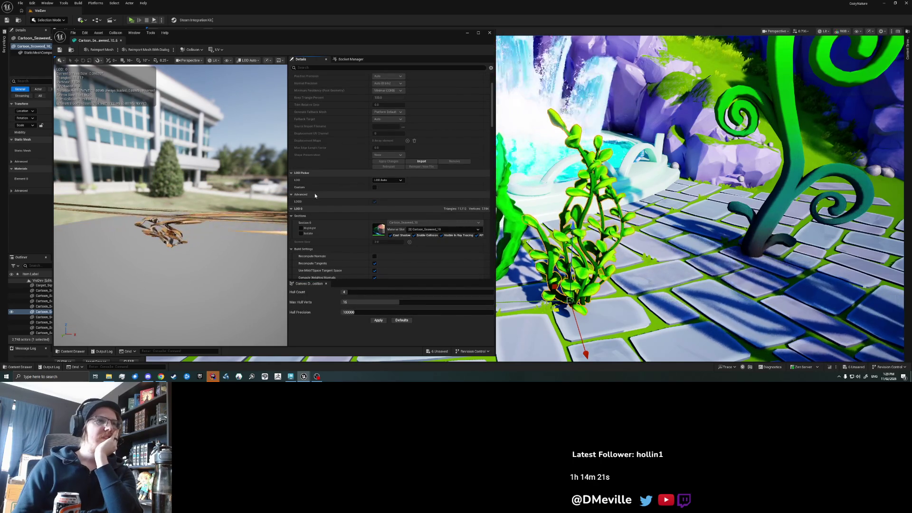
pyautogui.scroll(-3, 314, 193)
pyautogui.click(292, 198)
pyautogui.scroll(-5, 375, 189)
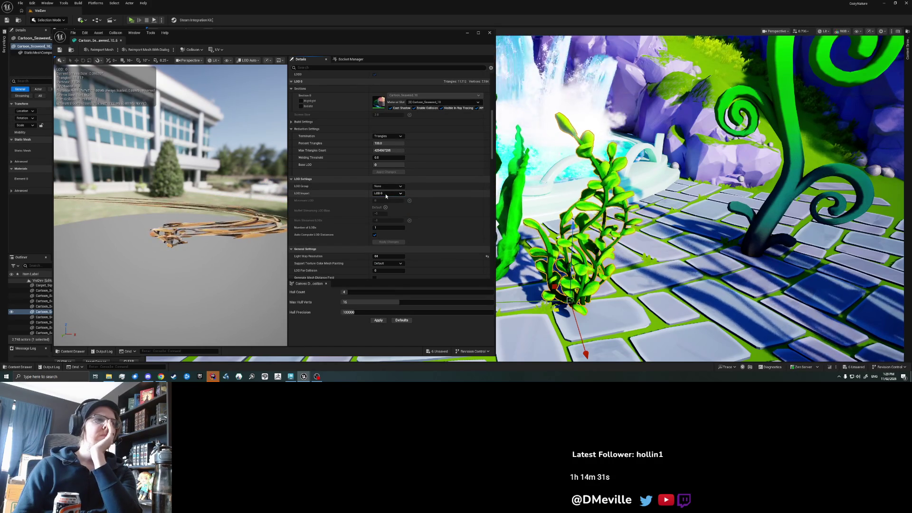
# - Set Number of LODs to 4 and apply the changes to the seaweed mesh
pyautogui.click(389, 227)
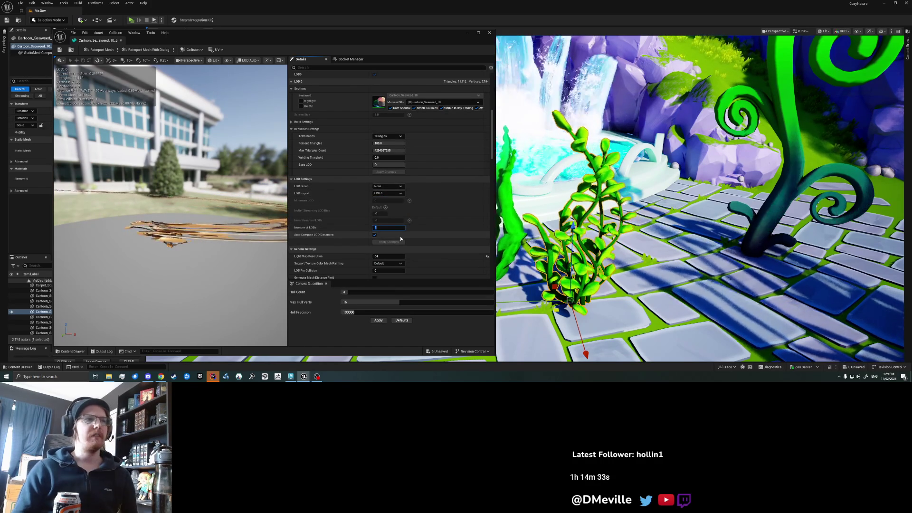
pyautogui.write('4')
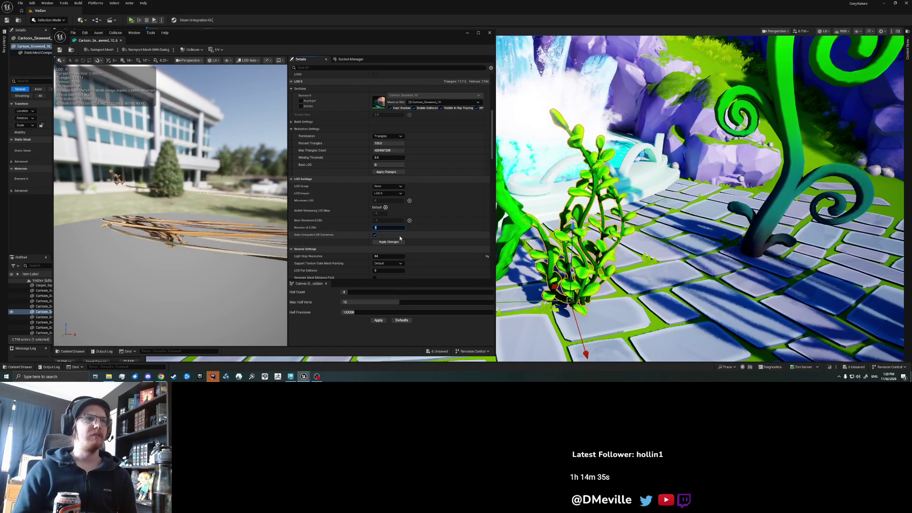
pyautogui.scroll(-2, 358, 216)
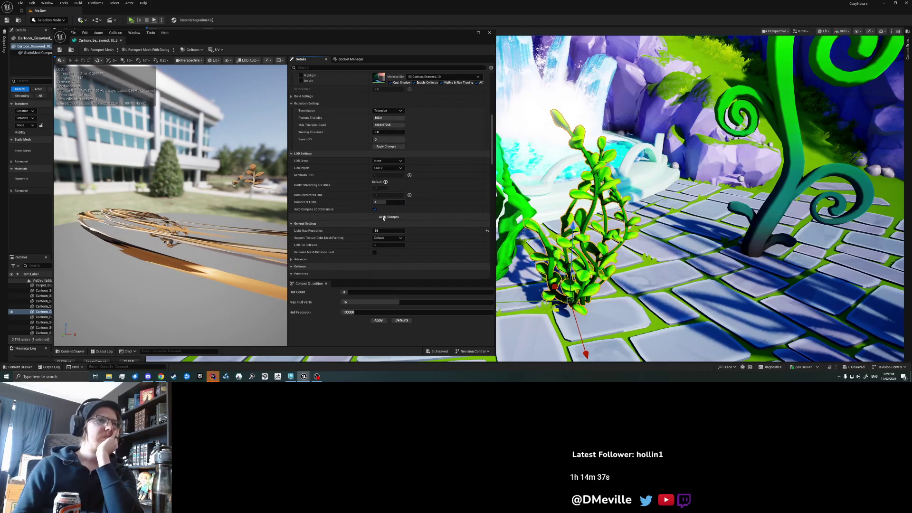
pyautogui.click(383, 218)
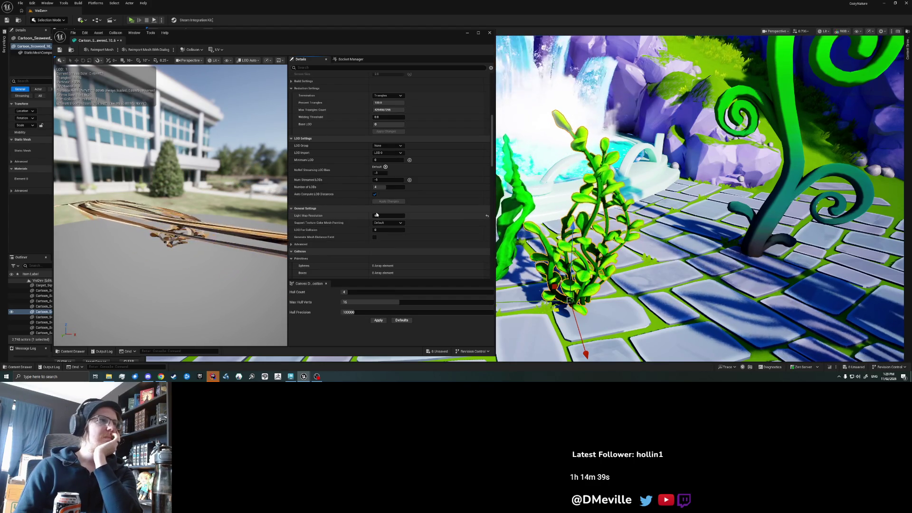
pyautogui.scroll(-5, 246, 191)
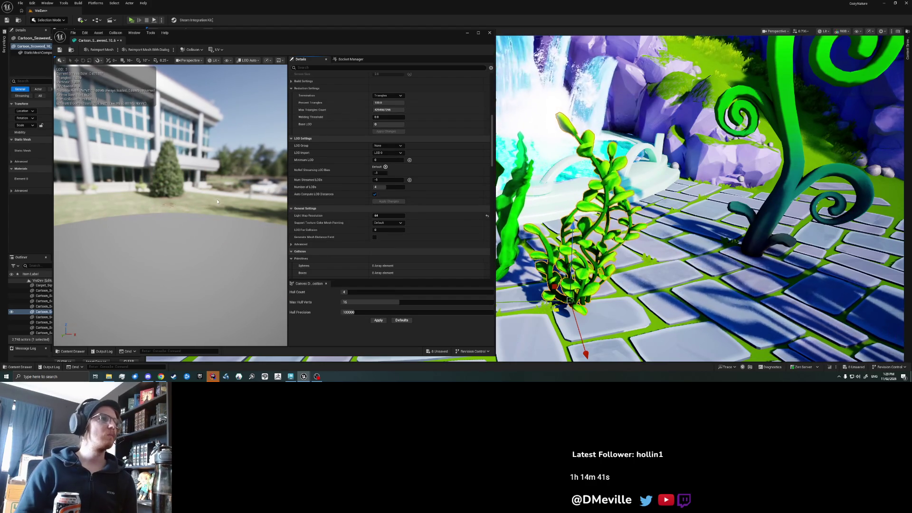
pyautogui.moveTo(495, 157); pyautogui.dragTo(635, 156)
pyautogui.scroll(6, 494, 154)
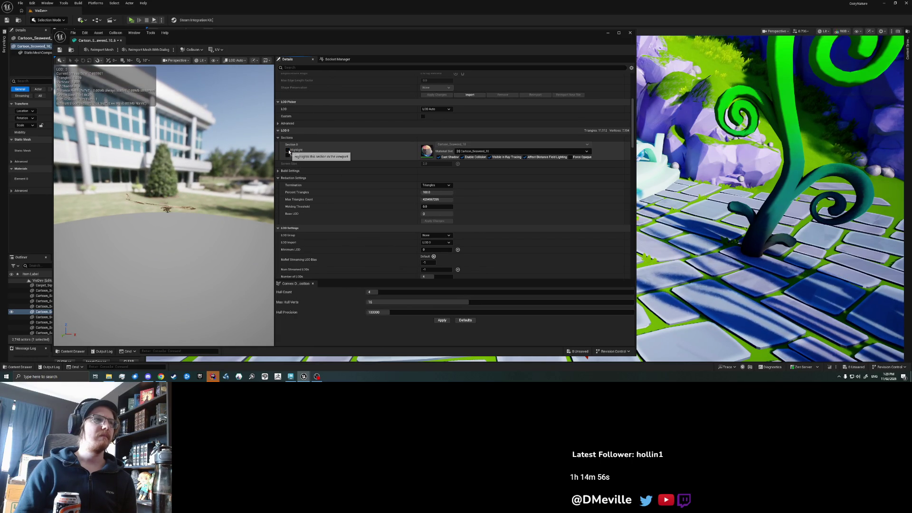
# - Switch the seaweed preview to Unlit shading, then back to Lit
pyautogui.scroll(5, 221, 190)
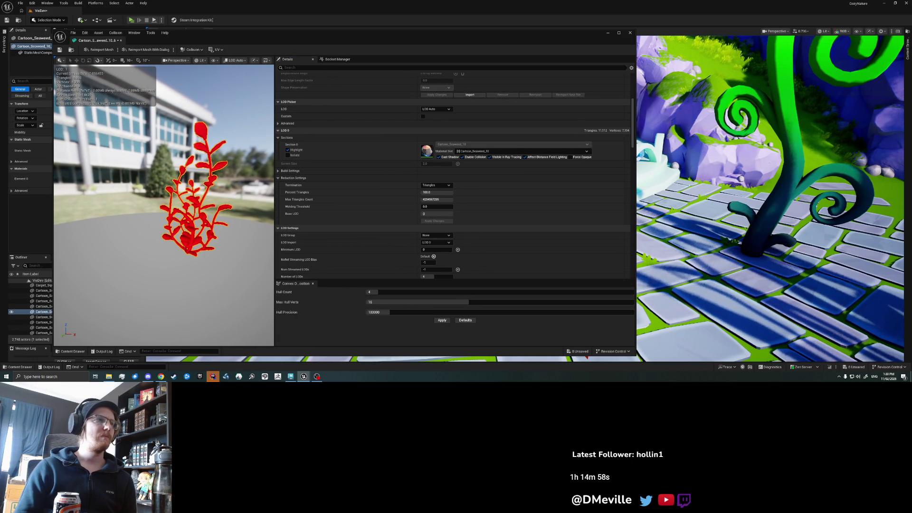
pyautogui.scroll(-3, 221, 190)
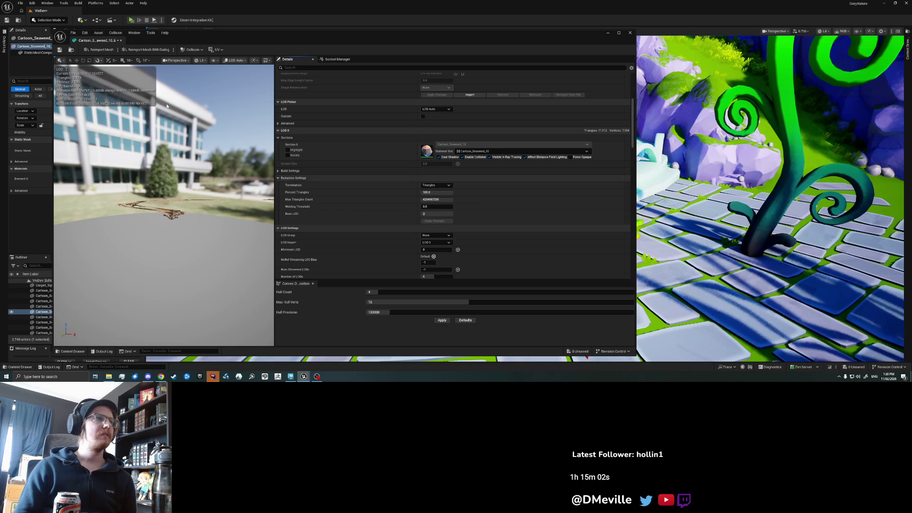
pyautogui.click(201, 60)
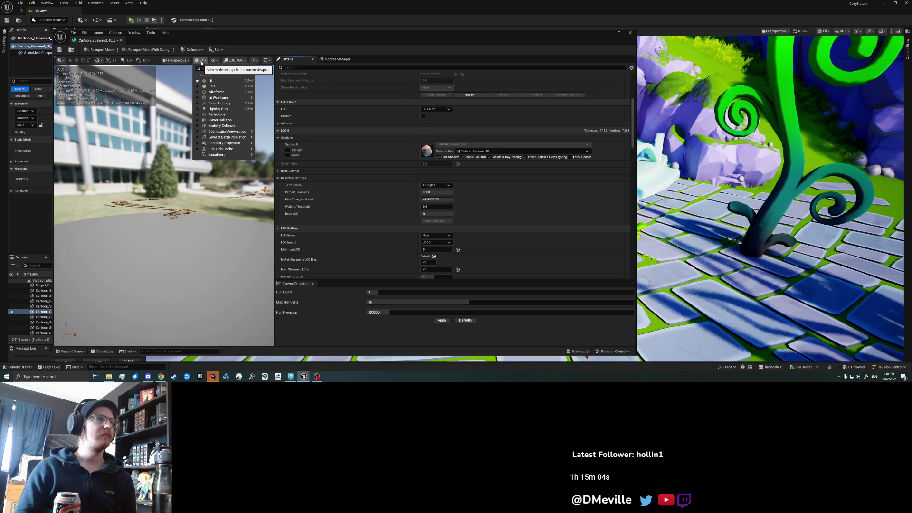
pyautogui.click(212, 86)
pyautogui.click(201, 60)
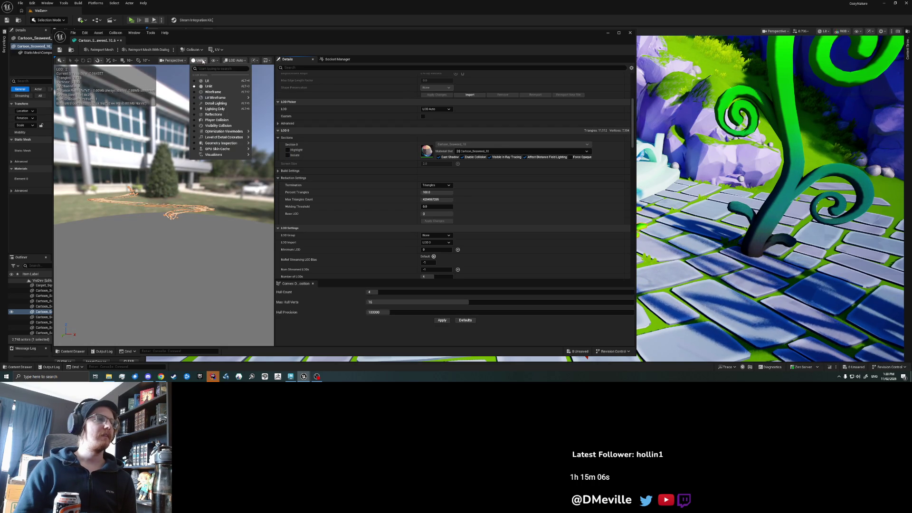
pyautogui.click(208, 82)
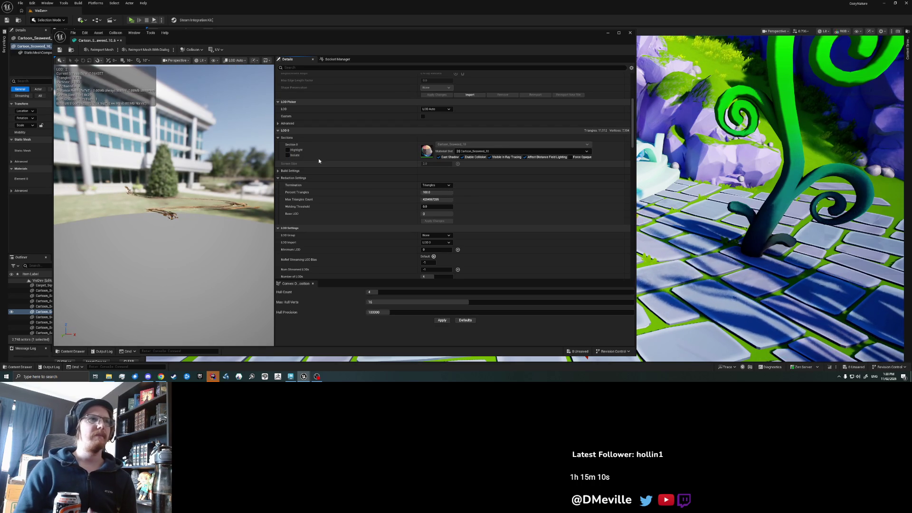
# - Turn on Section 0 highlighting in the seaweed preview
pyautogui.click(294, 150)
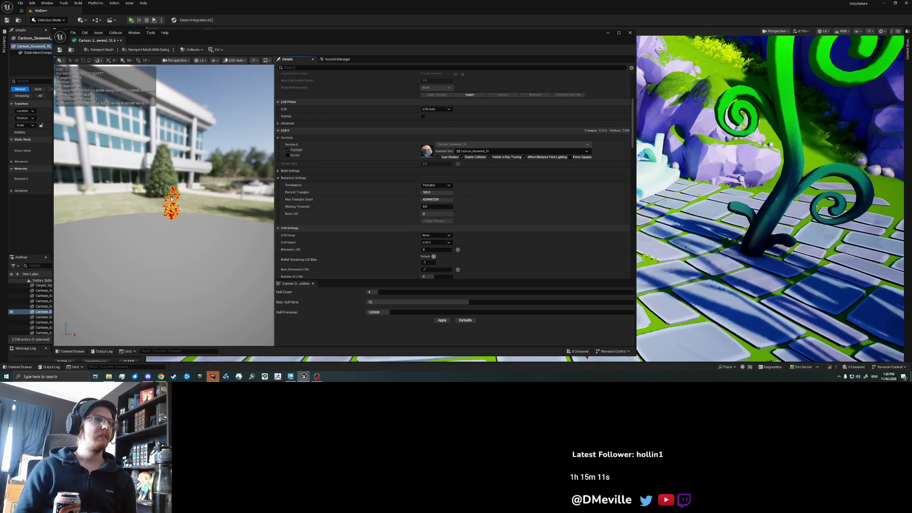
pyautogui.click(214, 61)
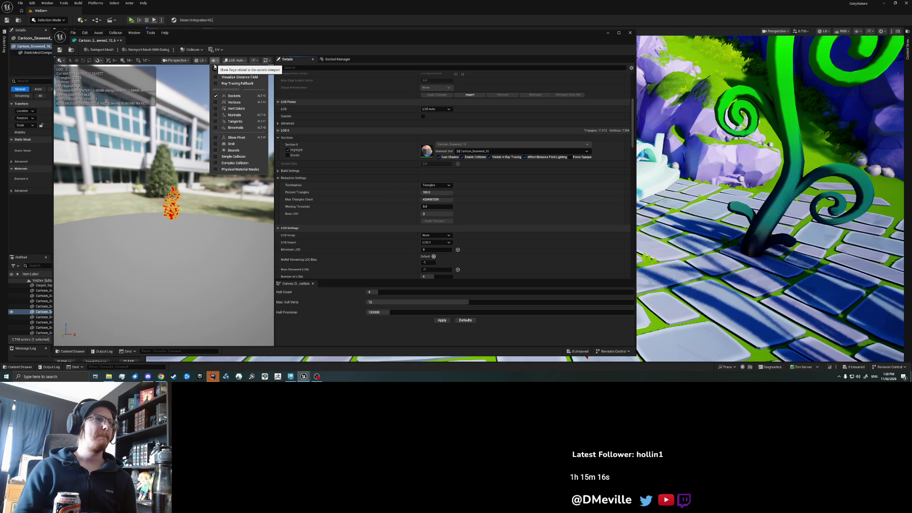
pyautogui.click(213, 210)
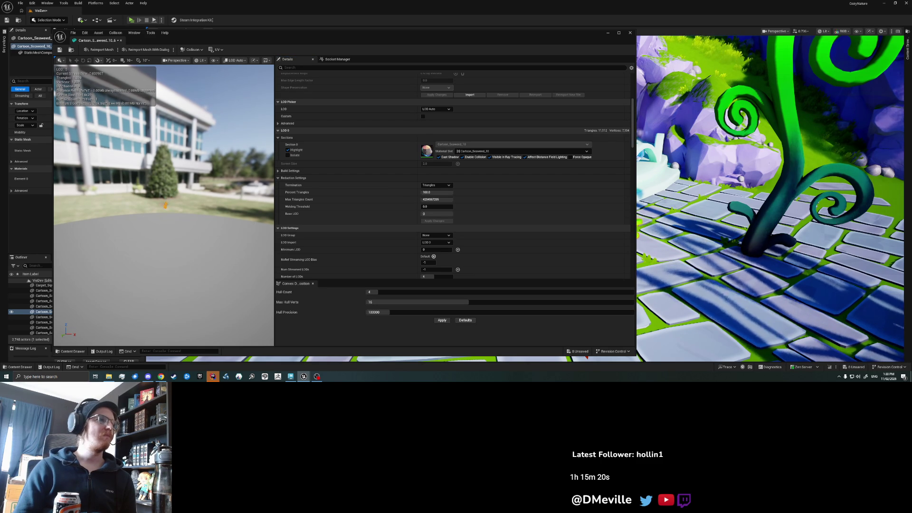
# - Zoom the preview in and out to watch the seaweed switch between LODs
pyautogui.scroll(5, 171, 204)
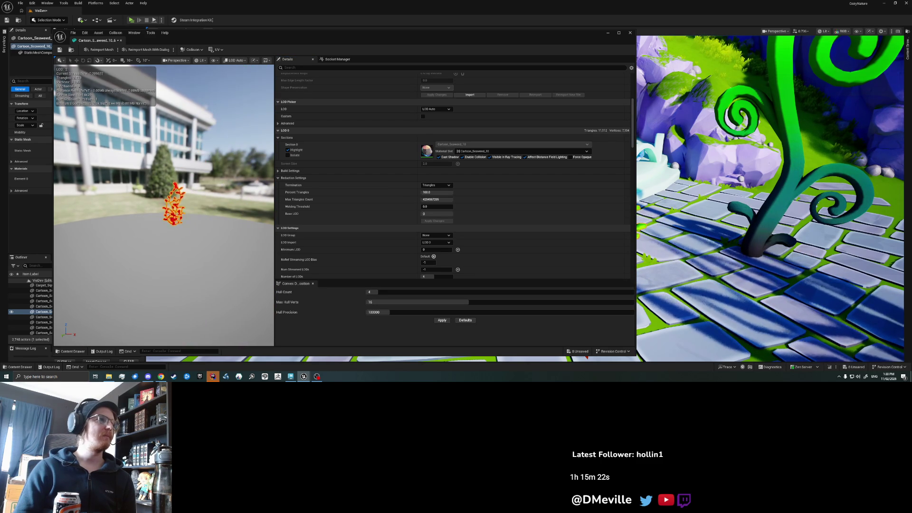
pyautogui.scroll(4, 171, 204)
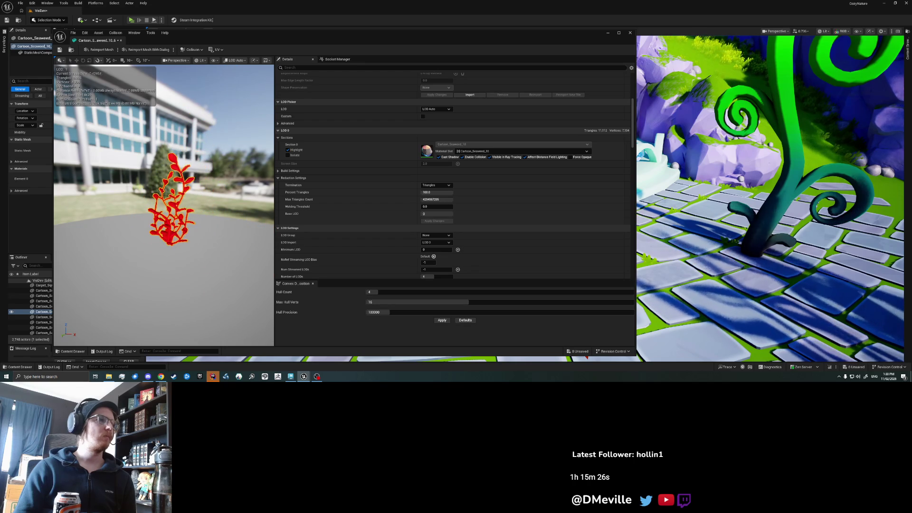
pyautogui.scroll(-2, 171, 205)
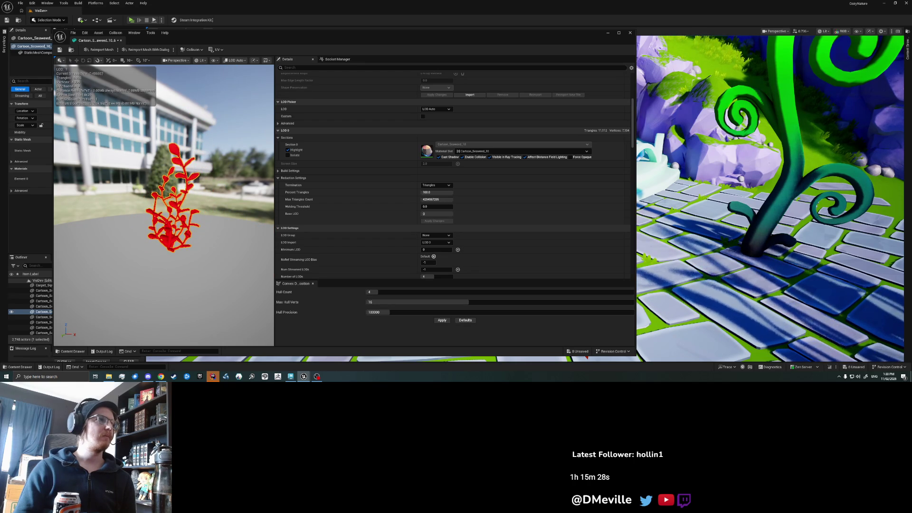
pyautogui.scroll(-1, 171, 204)
pyautogui.scroll(3, 171, 204)
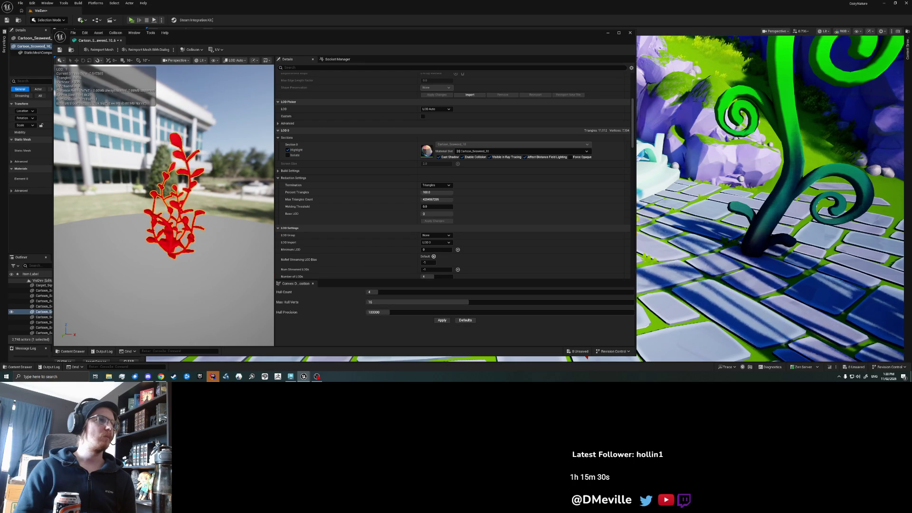
pyautogui.scroll(3, 171, 204)
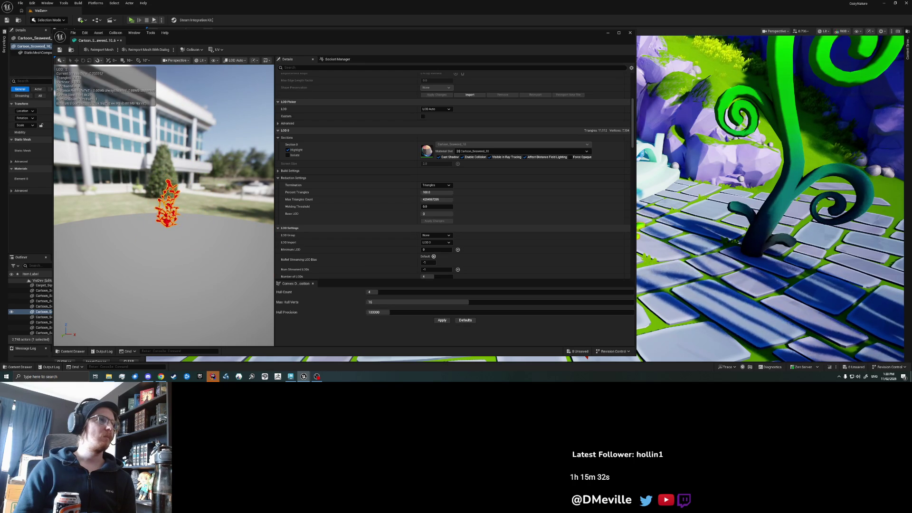
pyautogui.scroll(-3, 171, 204)
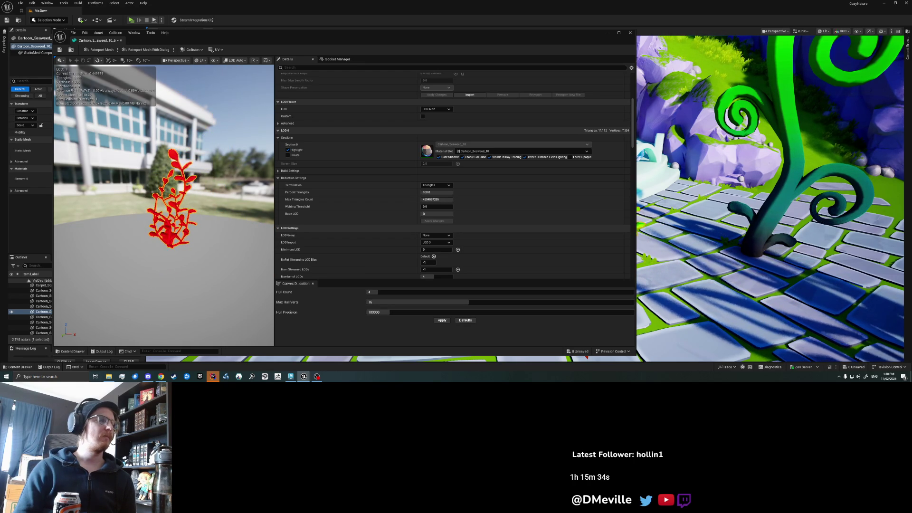
pyautogui.scroll(-2, 439, 241)
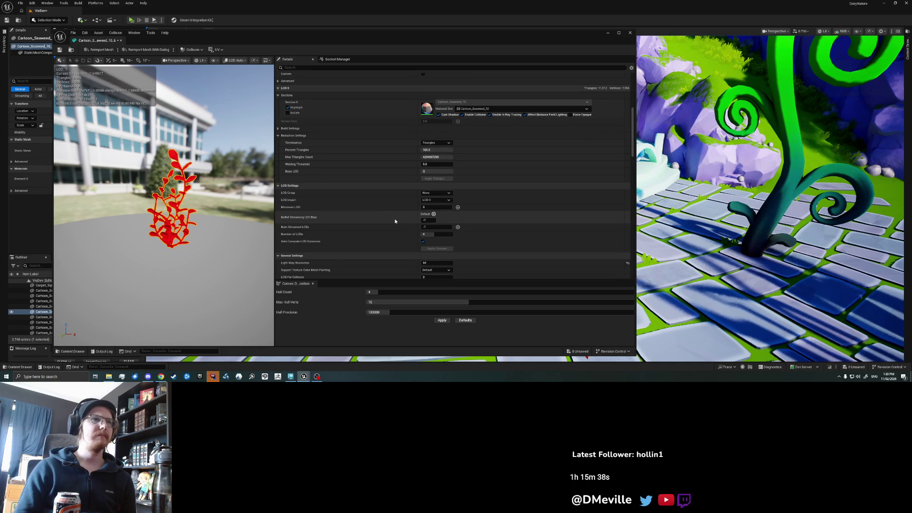
pyautogui.scroll(-3, 395, 221)
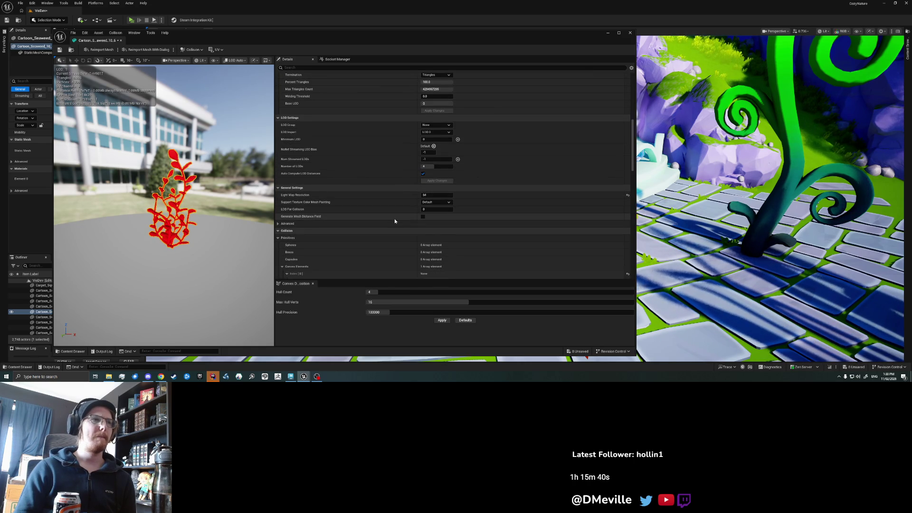
# - Change the seaweed mesh's Collision Presets from BlockAll to NoCollision
pyautogui.scroll(-2, 394, 221)
pyautogui.click(280, 197)
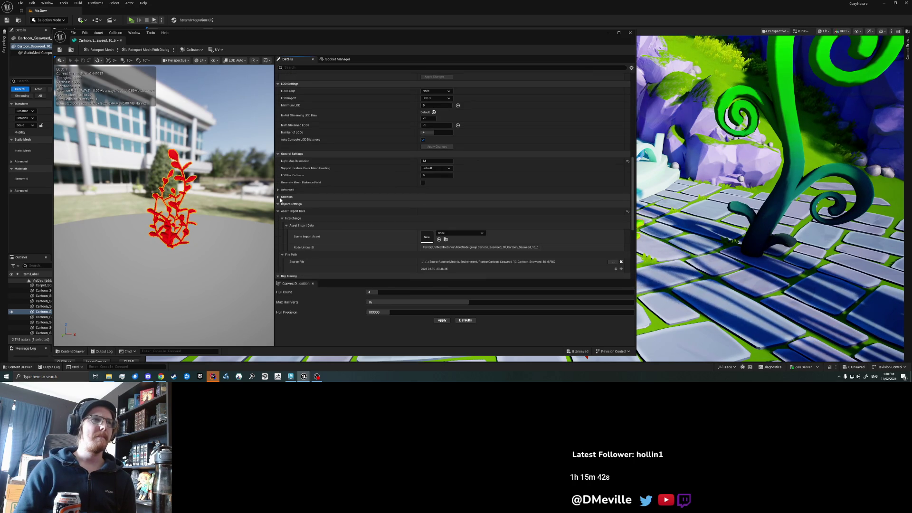
pyautogui.click(278, 204)
pyautogui.click(278, 197)
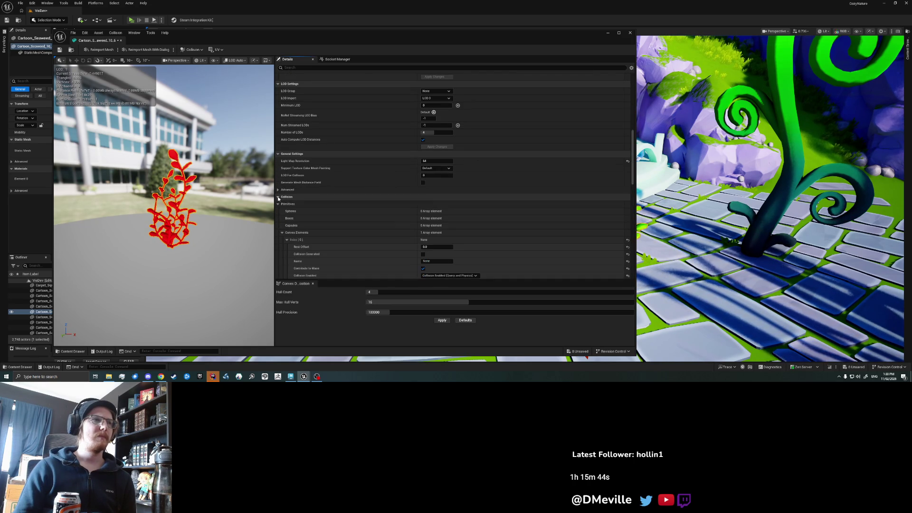
pyautogui.click(282, 232)
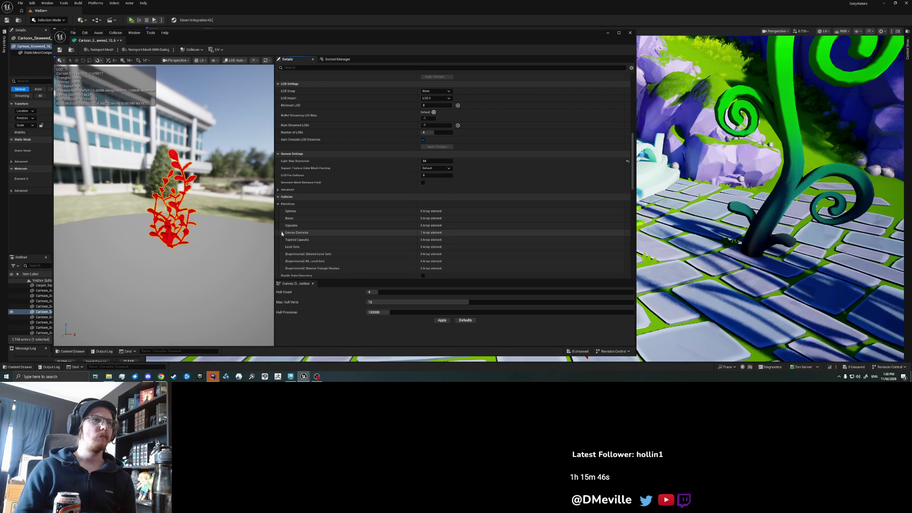
pyautogui.click(279, 204)
pyautogui.scroll(-3, 295, 238)
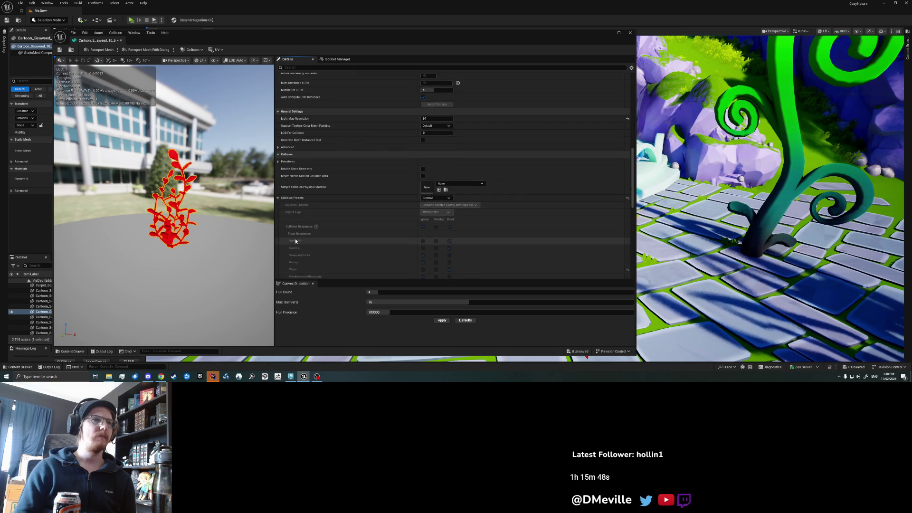
pyautogui.click(435, 181)
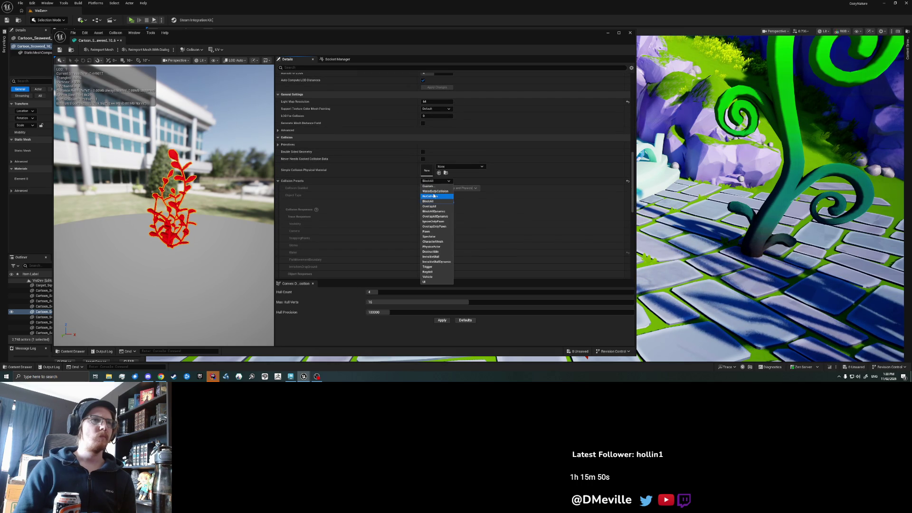
pyautogui.click(431, 197)
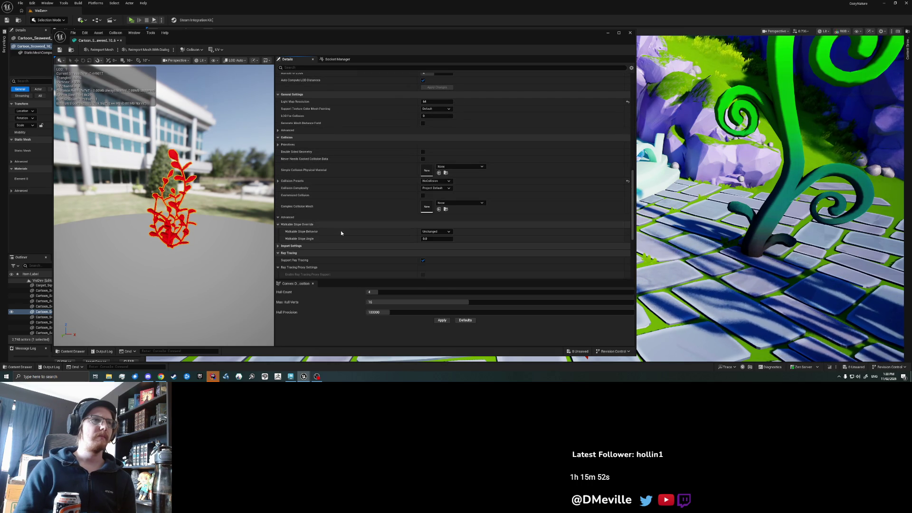
# - Expand the Advanced options under LOD Picker
pyautogui.scroll(5, 341, 232)
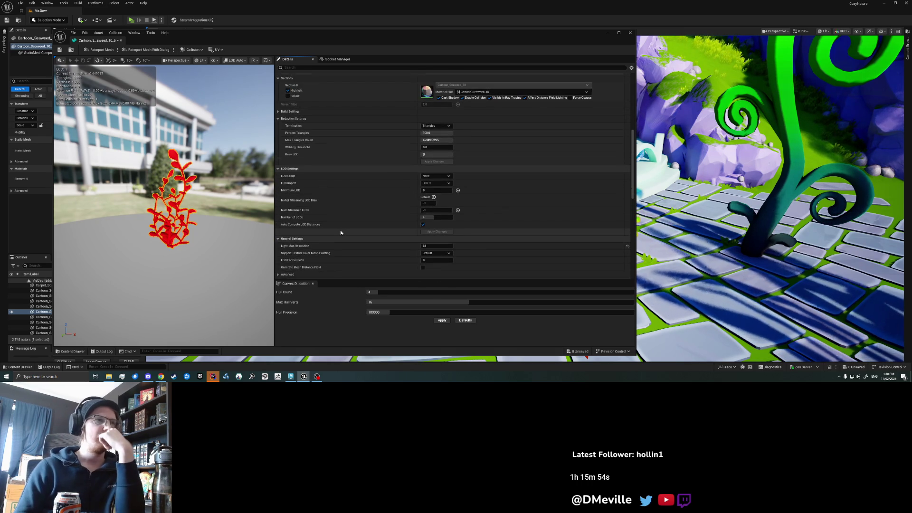
pyautogui.scroll(3, 340, 232)
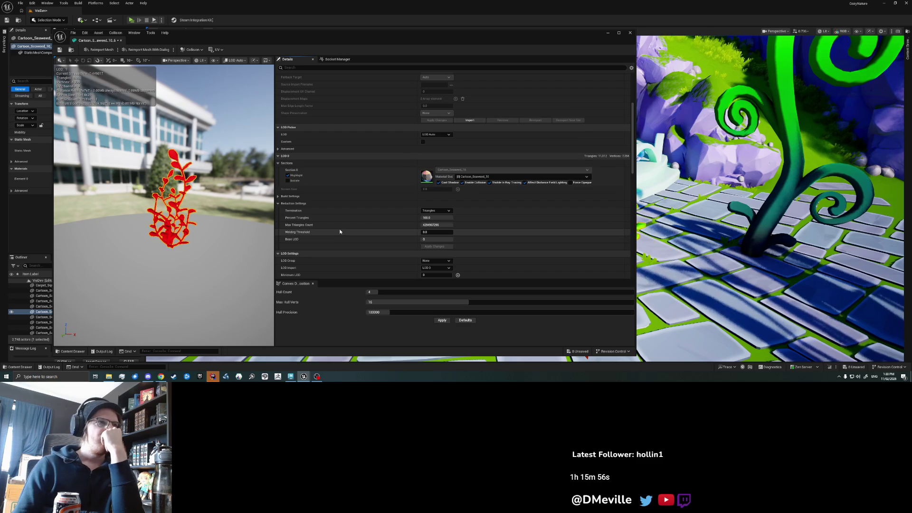
pyautogui.click(278, 149)
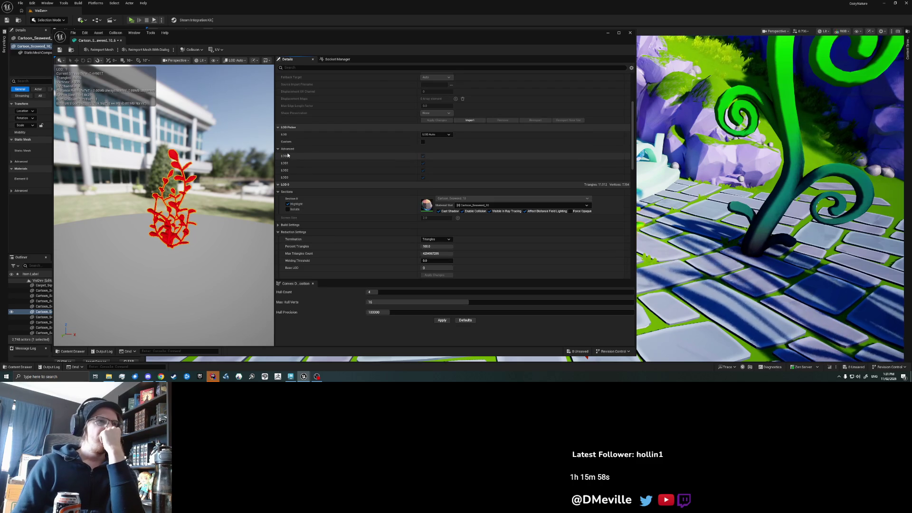
# - Preview the seaweed at LOD 0, then return the preview to automatic LOD
pyautogui.scroll(1, 336, 201)
pyautogui.click(433, 170)
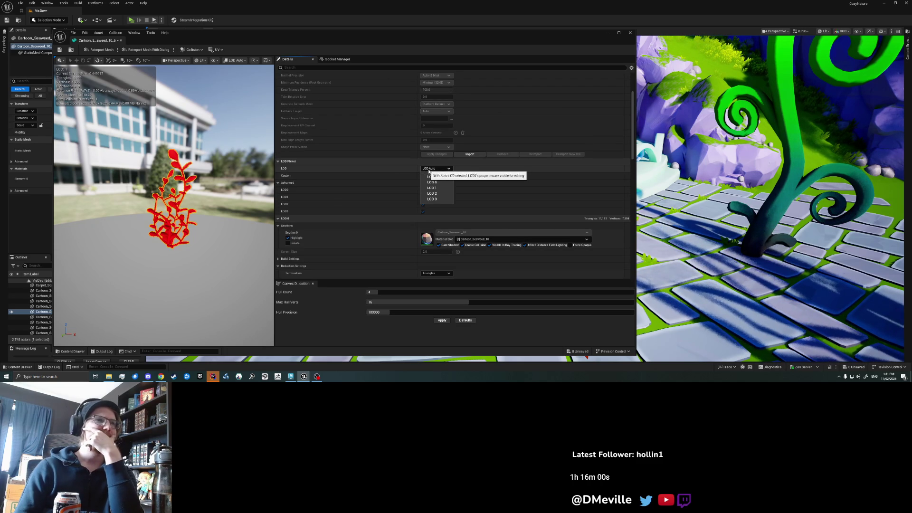
pyautogui.click(434, 182)
pyautogui.click(433, 169)
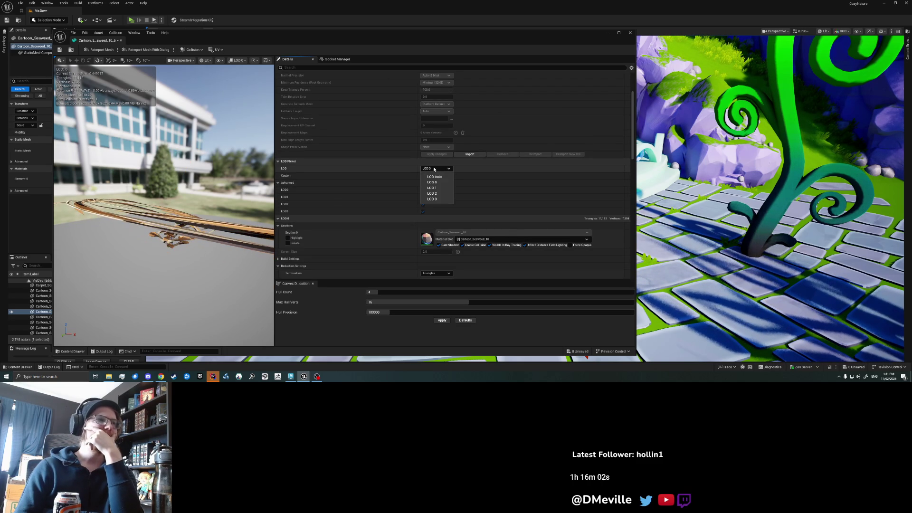
pyautogui.click(436, 169)
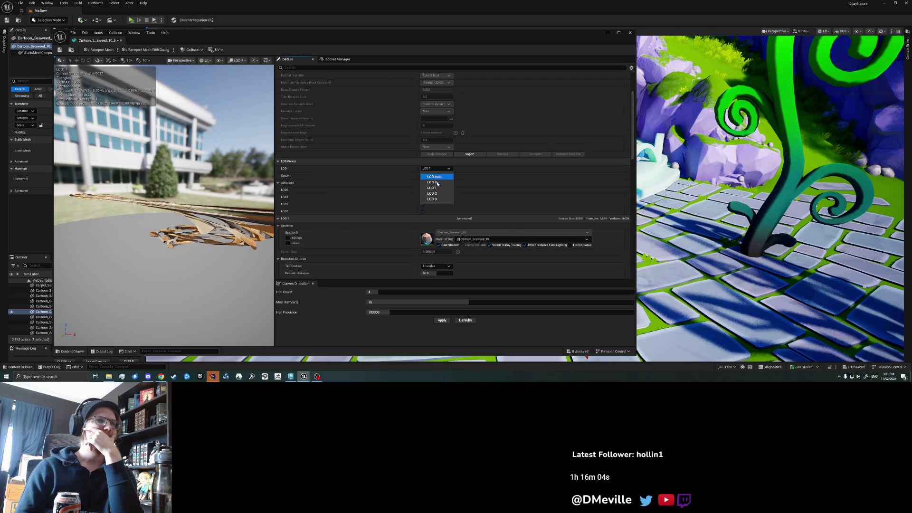
pyautogui.click(433, 176)
pyautogui.scroll(-3, 382, 203)
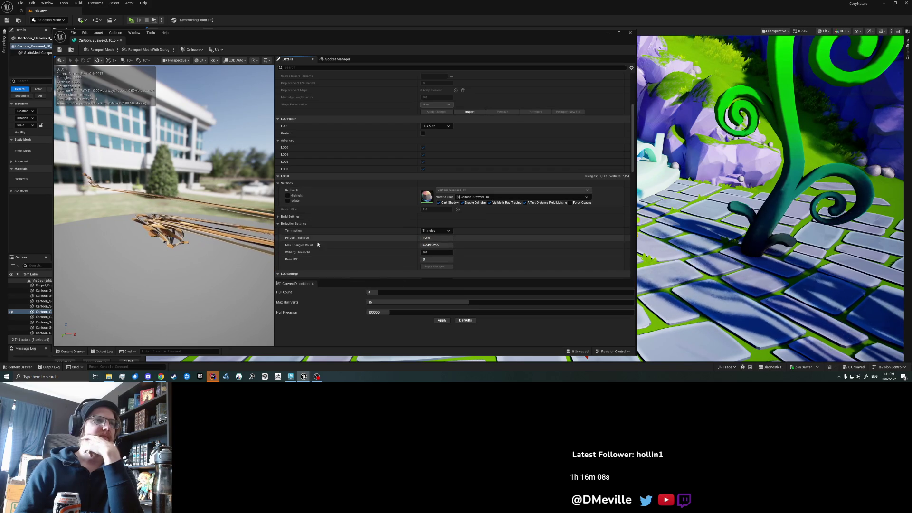
pyautogui.moveTo(365, 280); pyautogui.dragTo(365, 290)
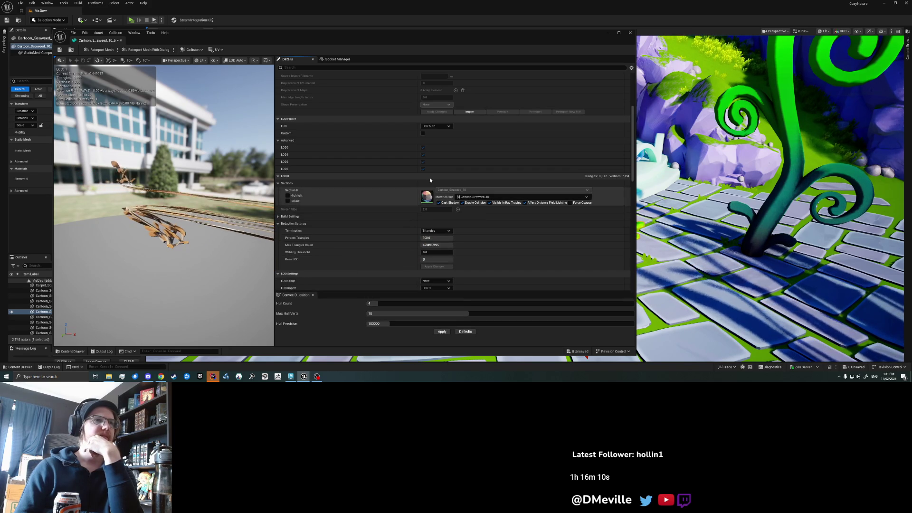
# - Set LOD 1's Percent Triangles to 25
pyautogui.click(436, 127)
pyautogui.click(435, 140)
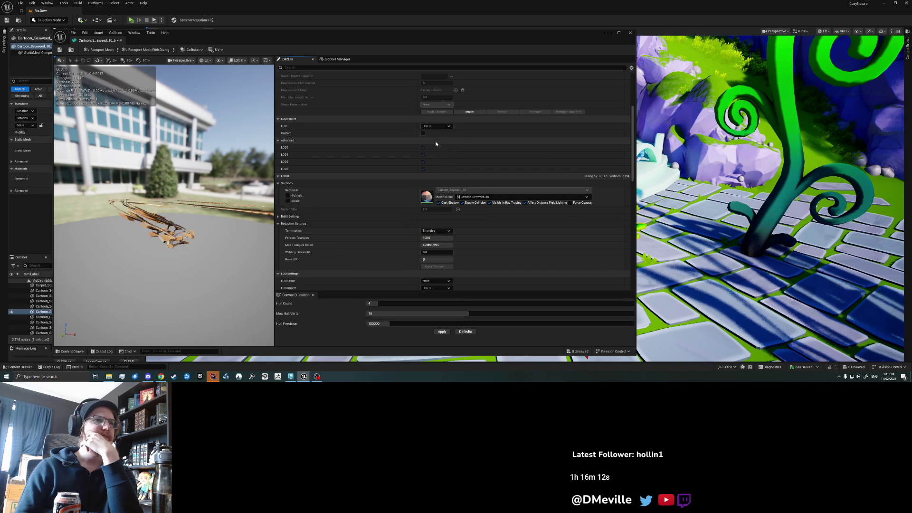
pyautogui.click(434, 127)
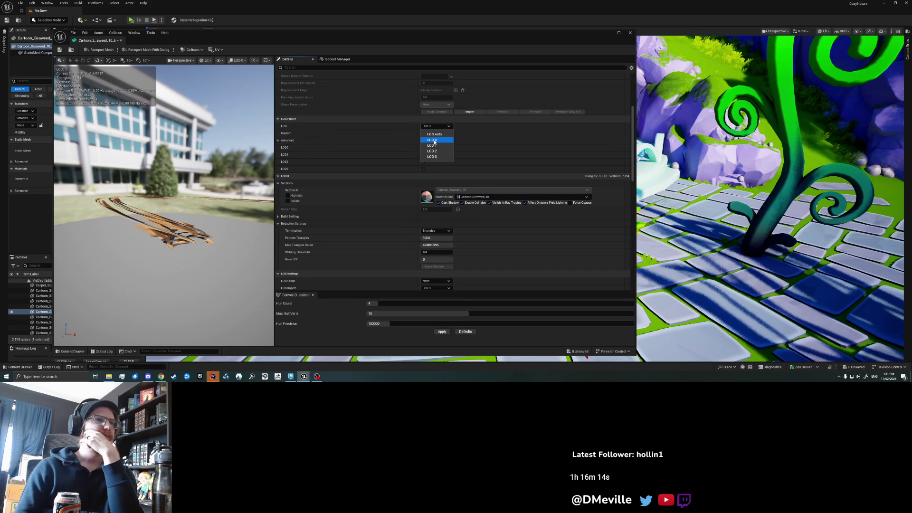
pyautogui.click(435, 146)
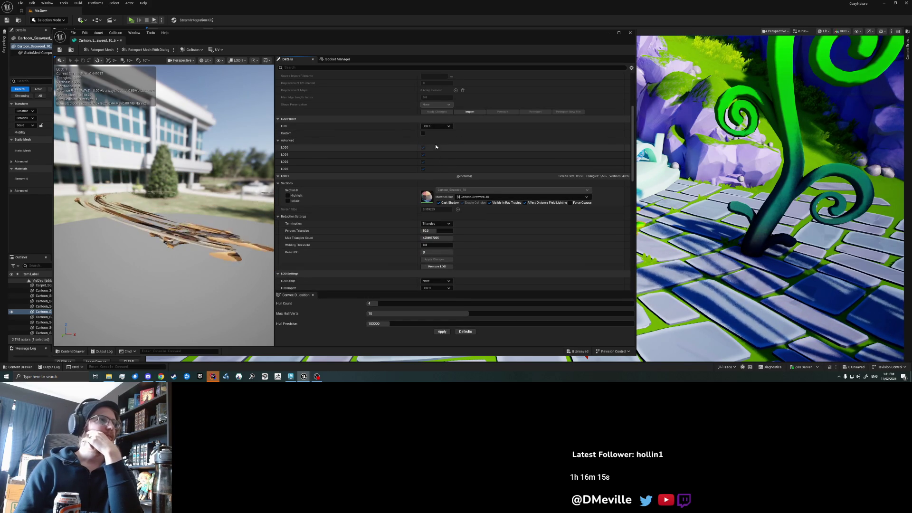
pyautogui.click(432, 231)
pyautogui.write('25')
pyautogui.press('Return')
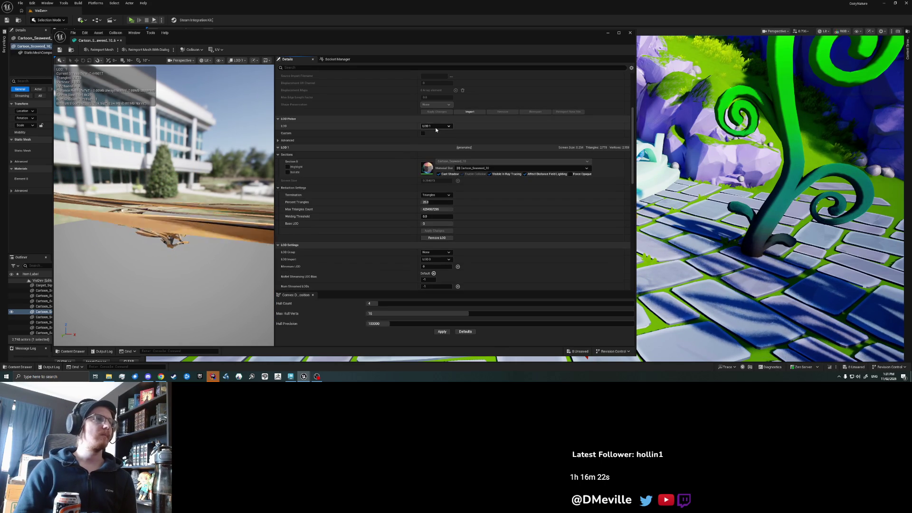
# - Set LOD 2's Percent Triangles to 10 and apply the changes
pyautogui.click(436, 127)
pyautogui.click(434, 154)
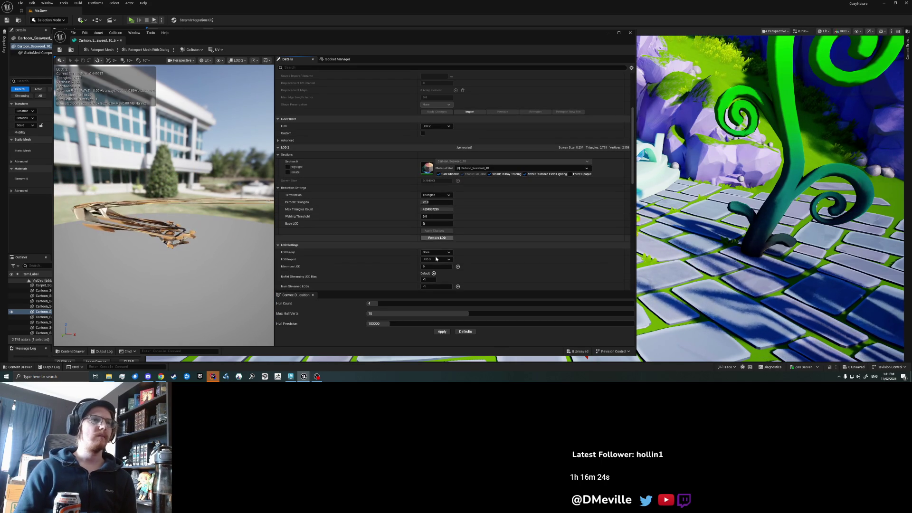
pyautogui.write('10')
pyautogui.click(435, 230)
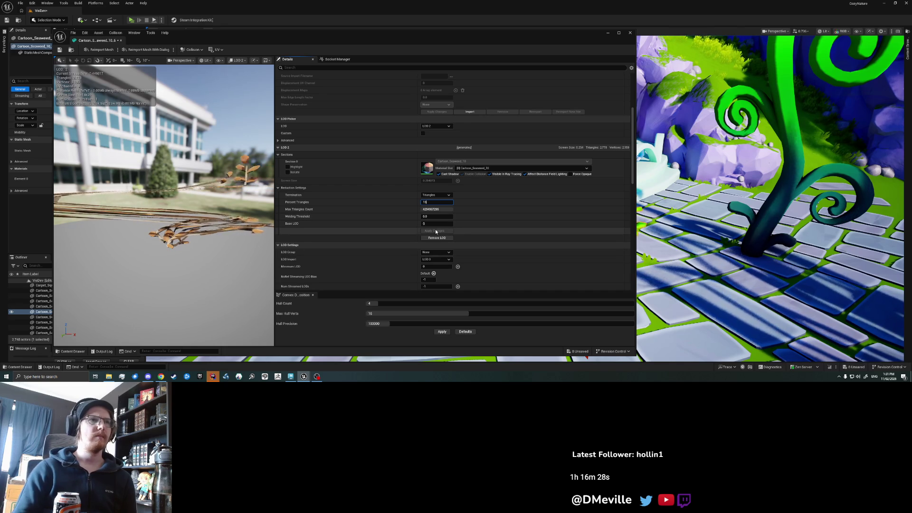
# - Set LOD 3's Percent Triangles to 5 and apply the changes
pyautogui.click(428, 128)
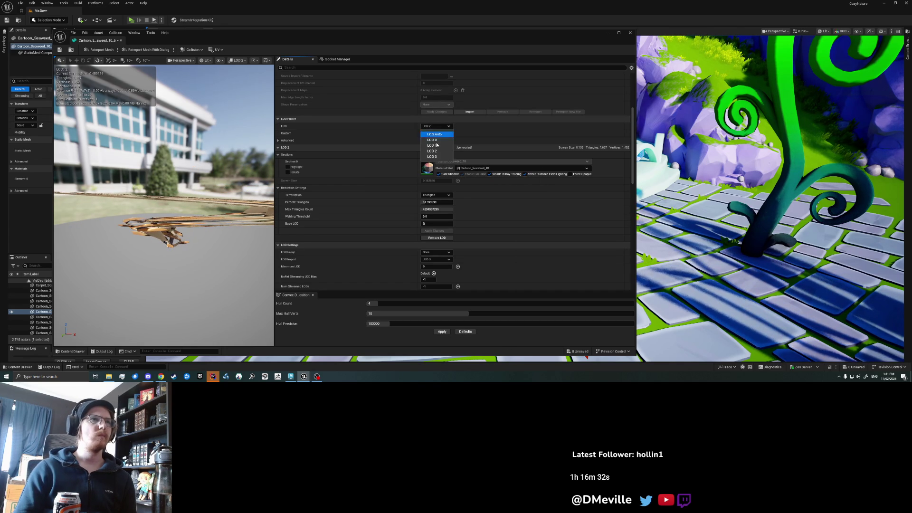
pyautogui.click(438, 157)
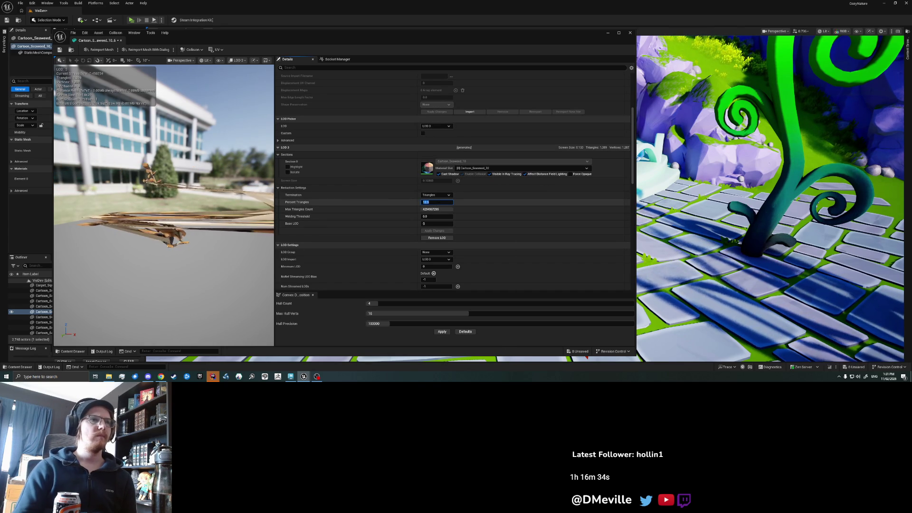
pyautogui.click(437, 231)
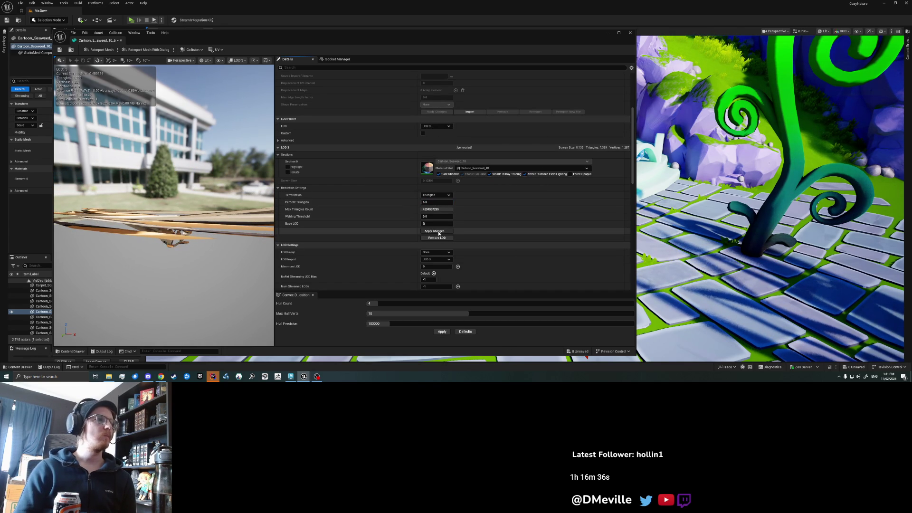
pyautogui.click(439, 231)
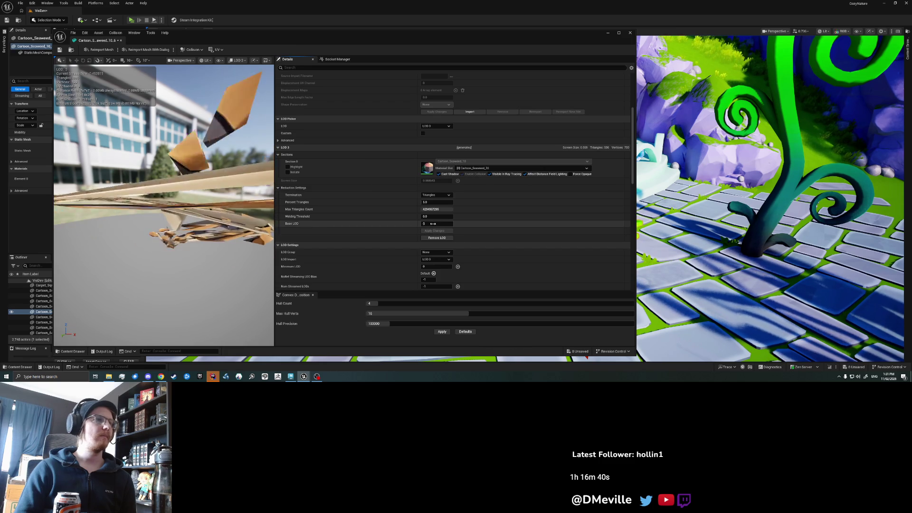
# - Set LOD 0's Percent Triangles to 50
pyautogui.click(434, 126)
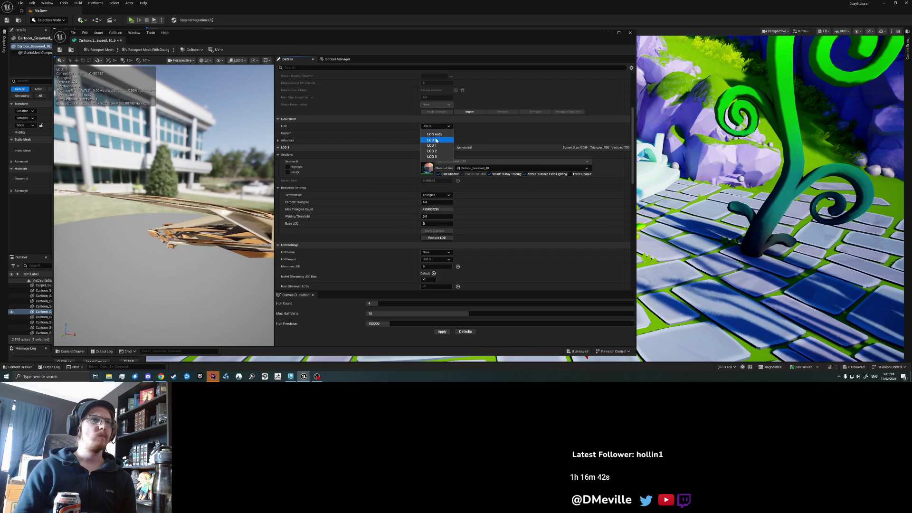
pyautogui.click(431, 140)
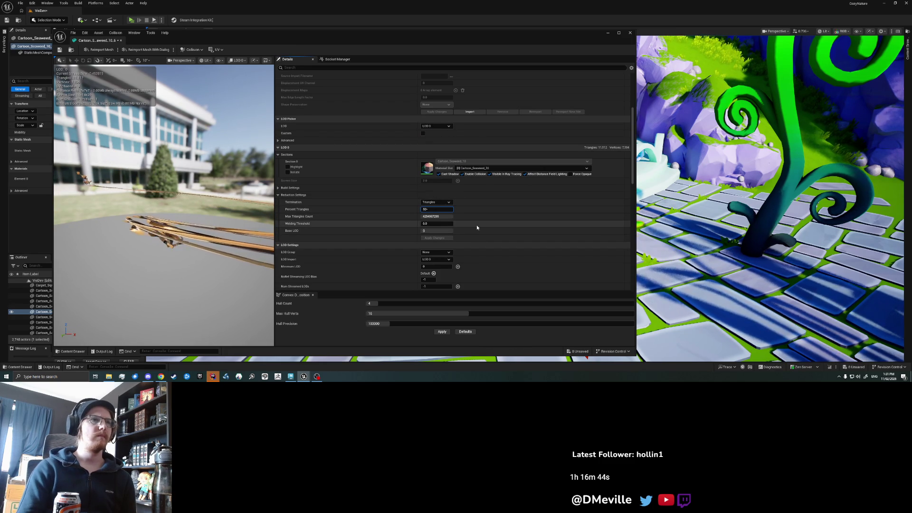
pyautogui.press('Return')
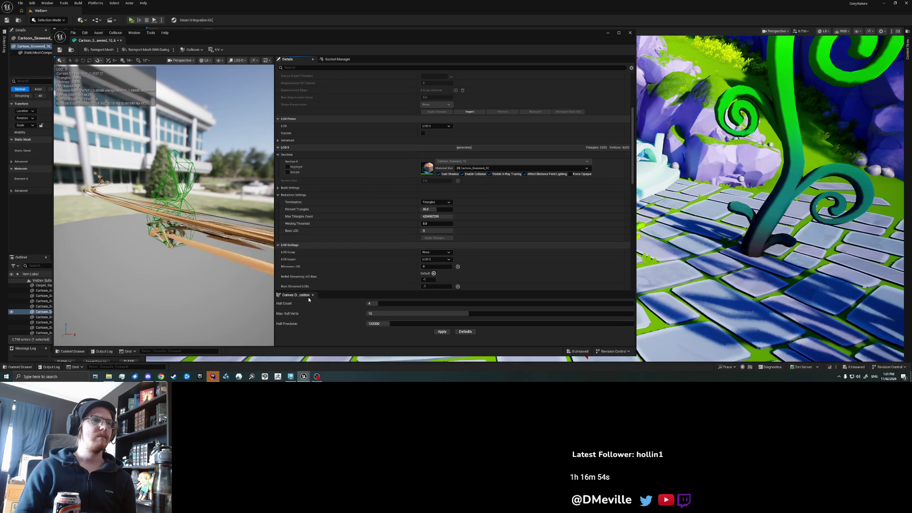
# - Remove the seaweed mesh's collision and close the Convex Decomposition panel
pyautogui.click(192, 49)
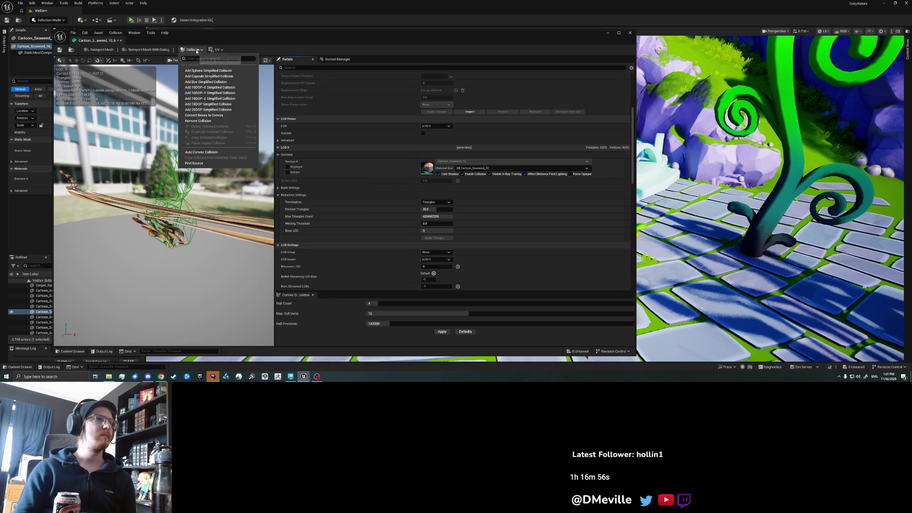
pyautogui.click(211, 120)
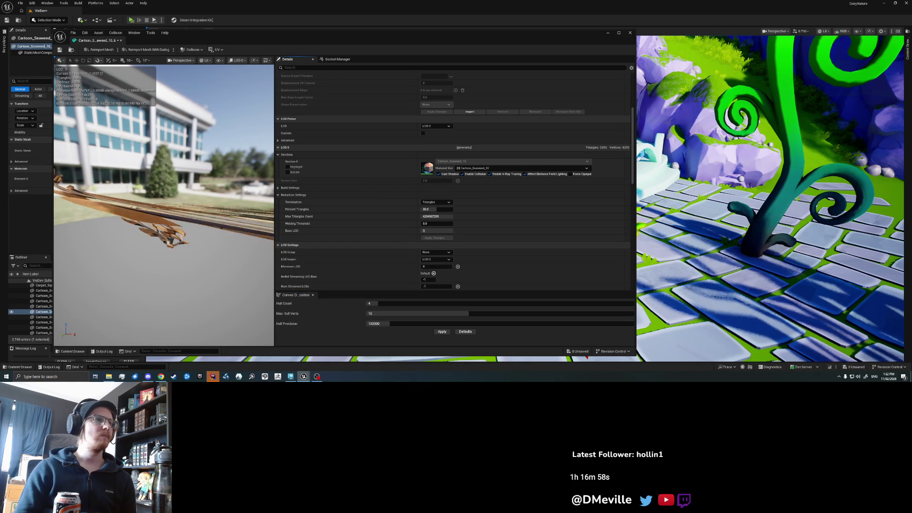
pyautogui.click(312, 296)
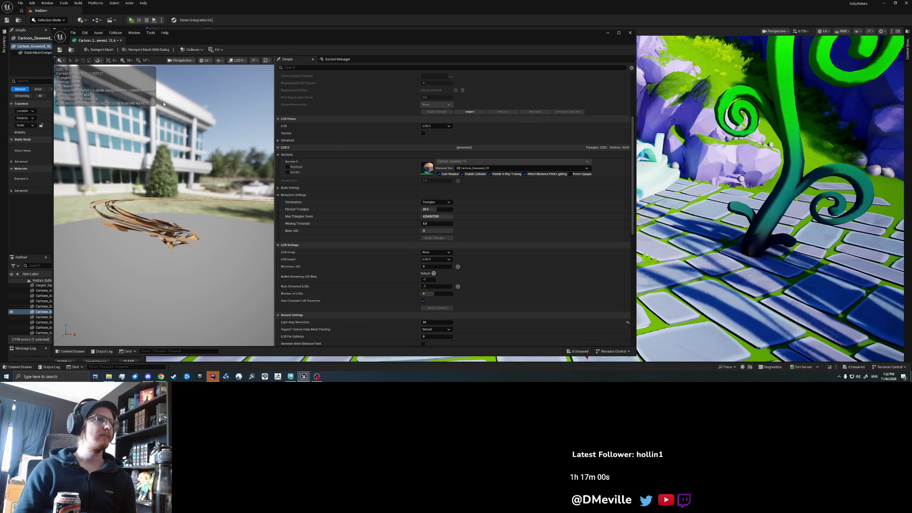
# - Toggle Section 0 highlighting in the preview while checking the LOD list
pyautogui.click(288, 167)
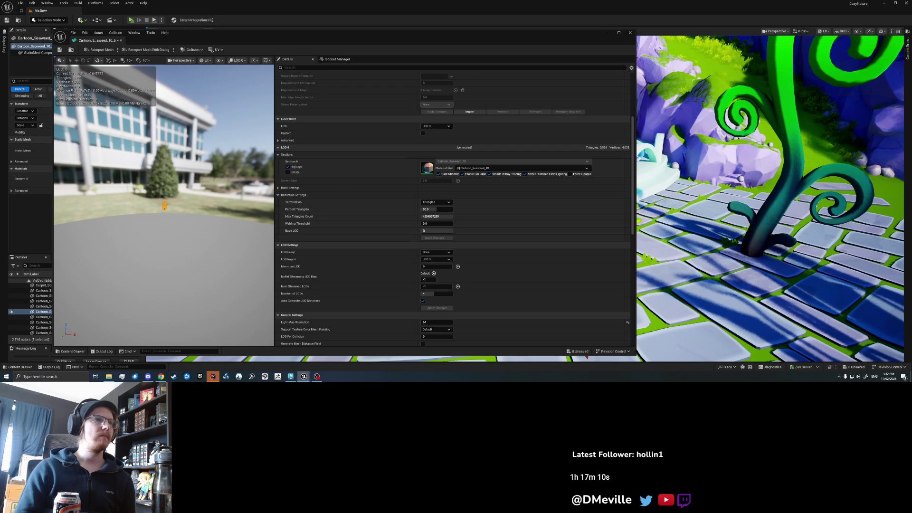
pyautogui.click(432, 125)
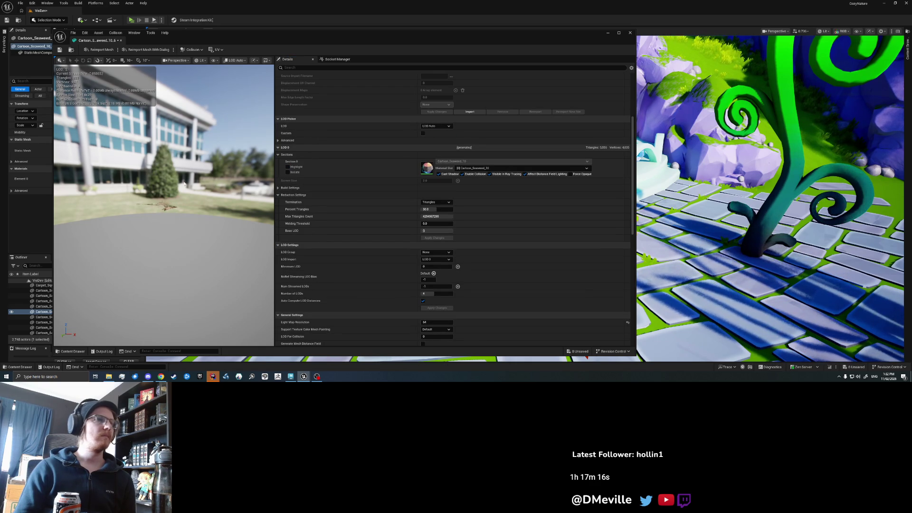
pyautogui.click(288, 167)
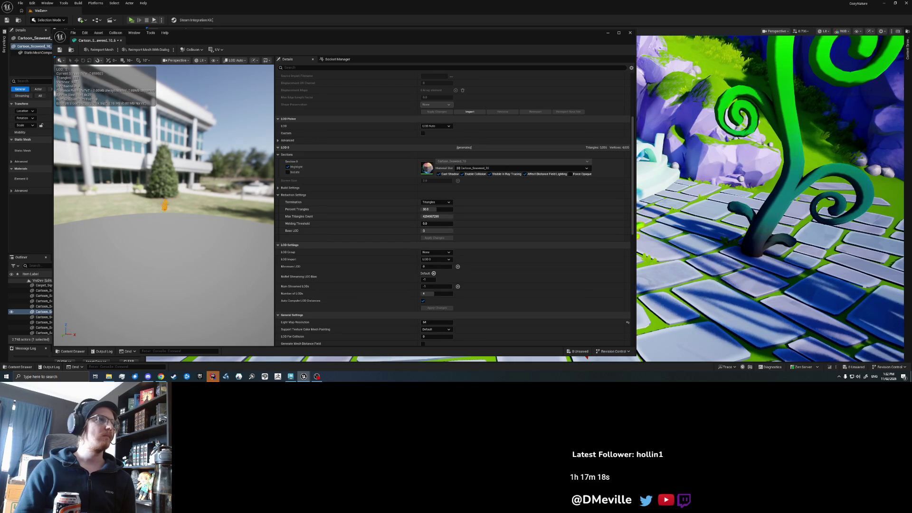
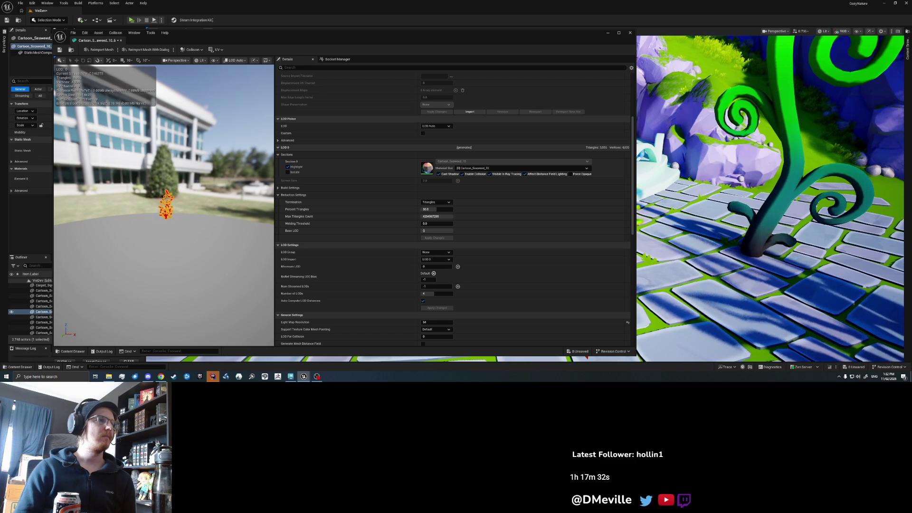
# - Close the seaweed's Static Mesh Editor and deselect the seaweed
pyautogui.click(630, 33)
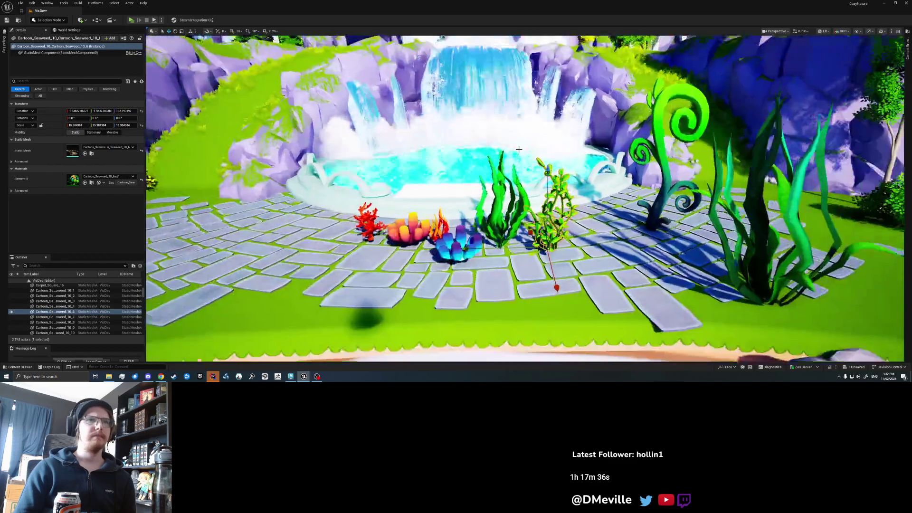
pyautogui.press('Escape')
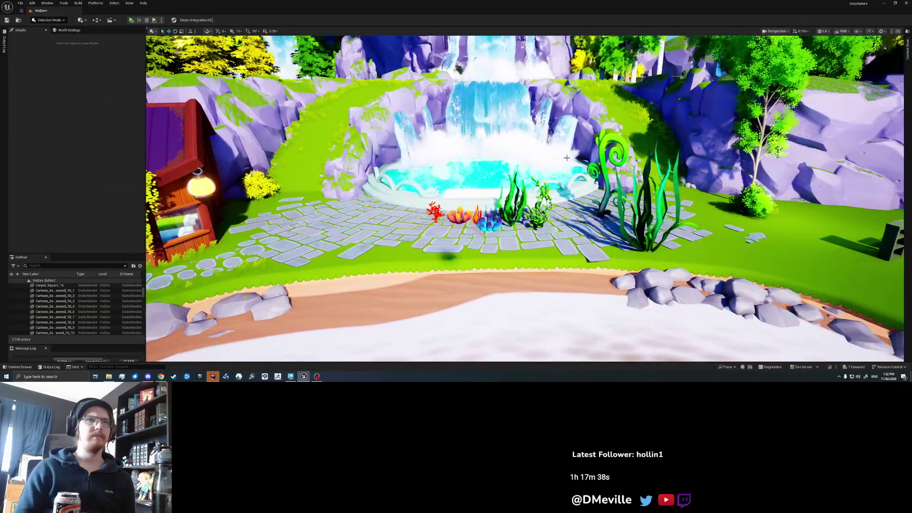
pyautogui.scroll(5, 558, 155)
pyautogui.scroll(2, 567, 158)
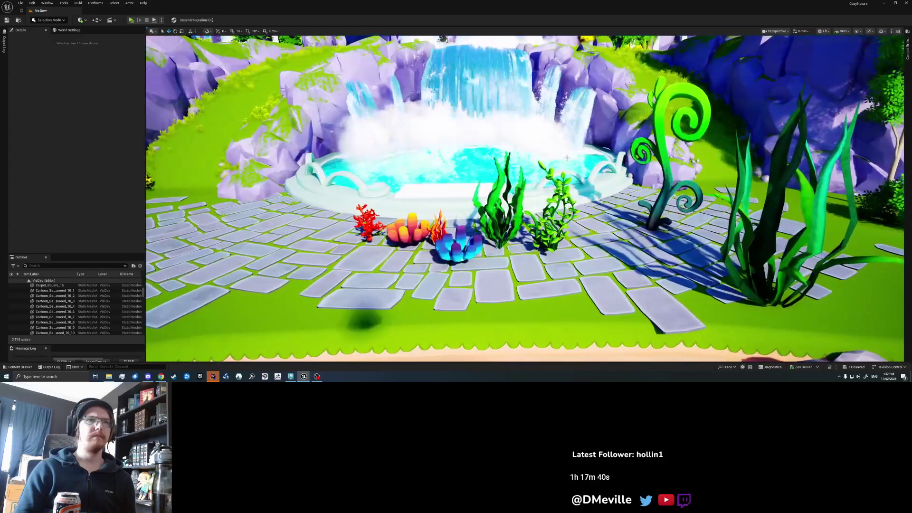
pyautogui.scroll(4, 567, 158)
pyautogui.scroll(-5, 567, 157)
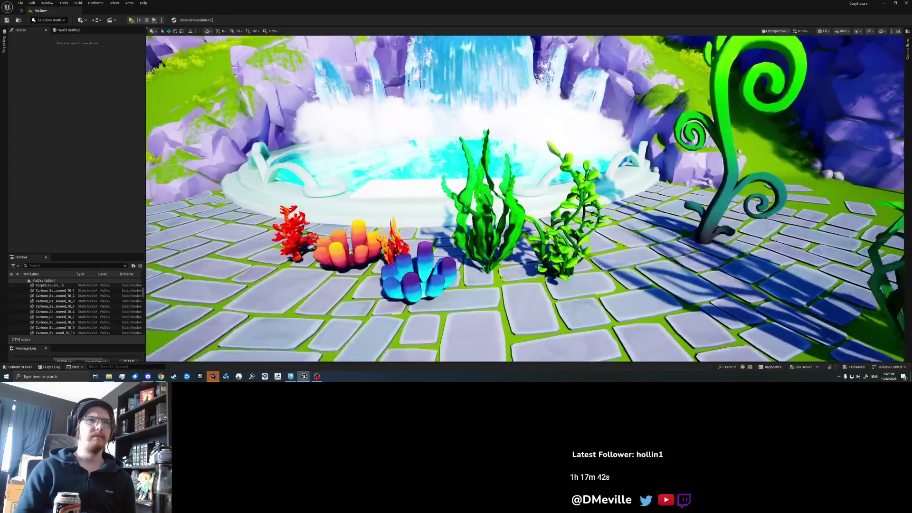
pyautogui.scroll(-4, 566, 158)
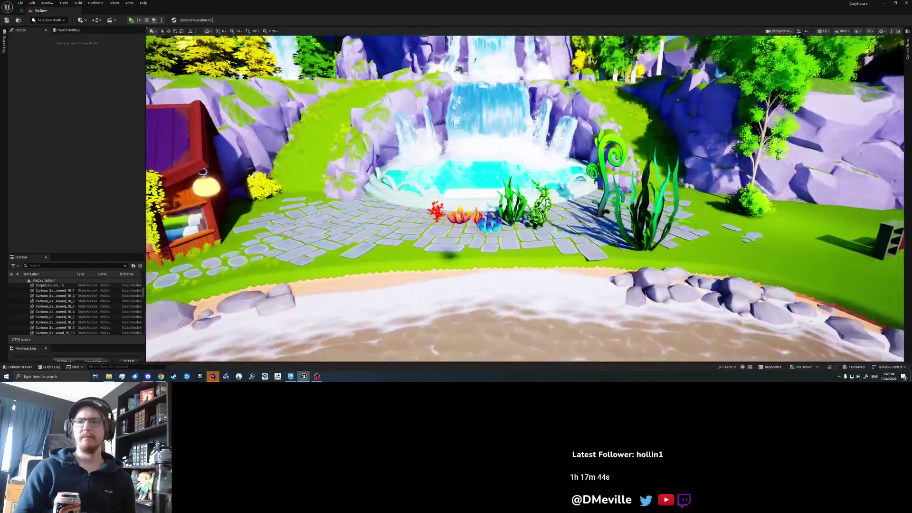
# - Save the level and select the green seaweed Cartoon_Seaweed_10_16
pyautogui.scroll(2, 568, 160)
pyautogui.hotkey('ctrl', 's')
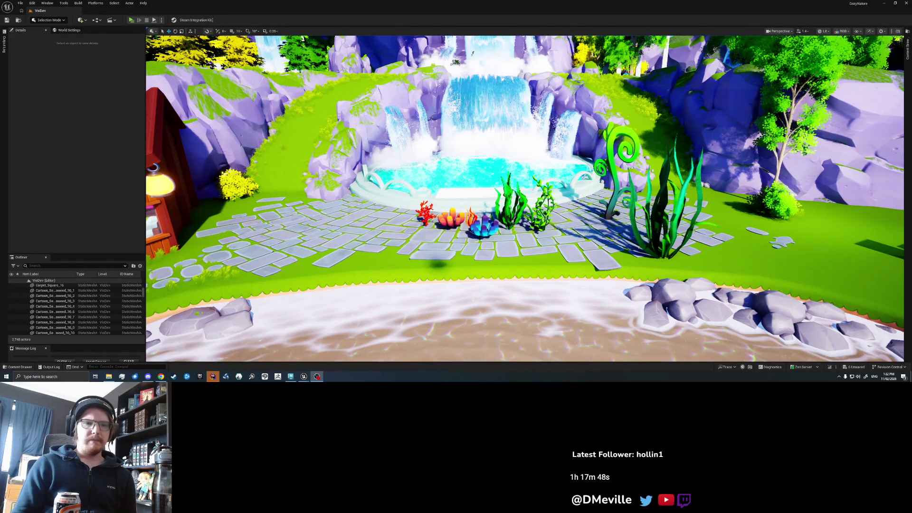
pyautogui.scroll(5, 486, 207)
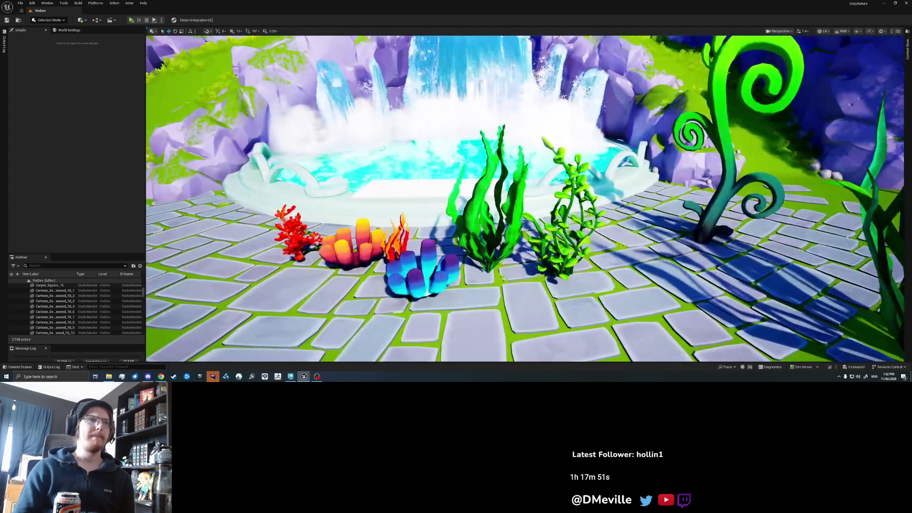
pyautogui.click(489, 219)
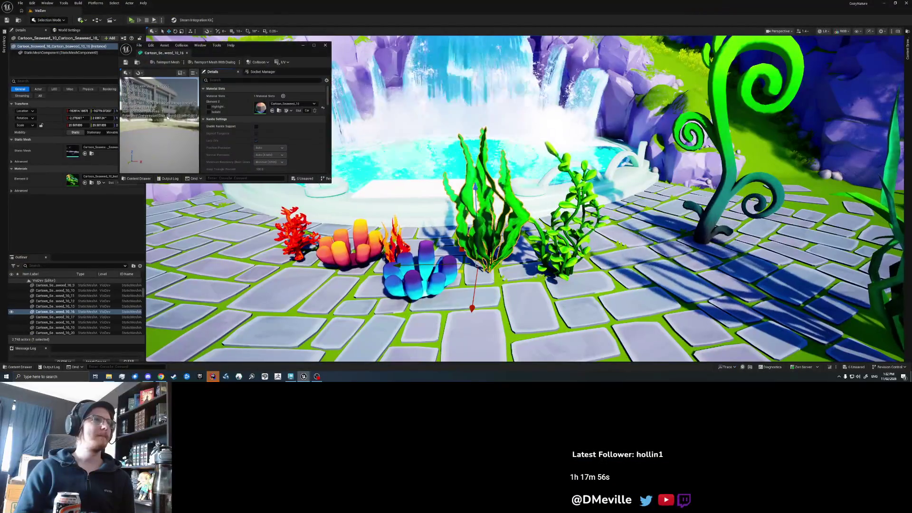
# - Set the seaweed mesh's Number of LODs to 3, apply it, and close the mesh editor
pyautogui.moveTo(335, 185); pyautogui.dragTo(444, 331)
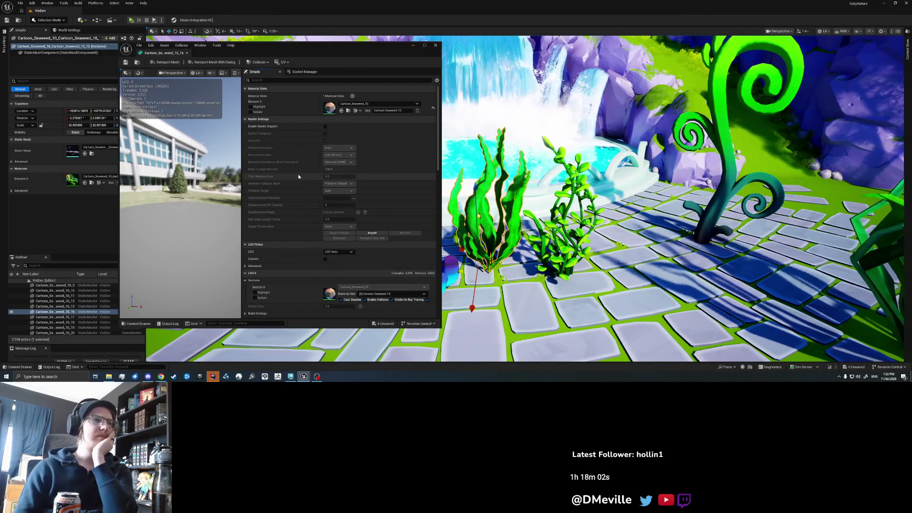
pyautogui.scroll(-4, 299, 177)
pyautogui.scroll(-2, 299, 177)
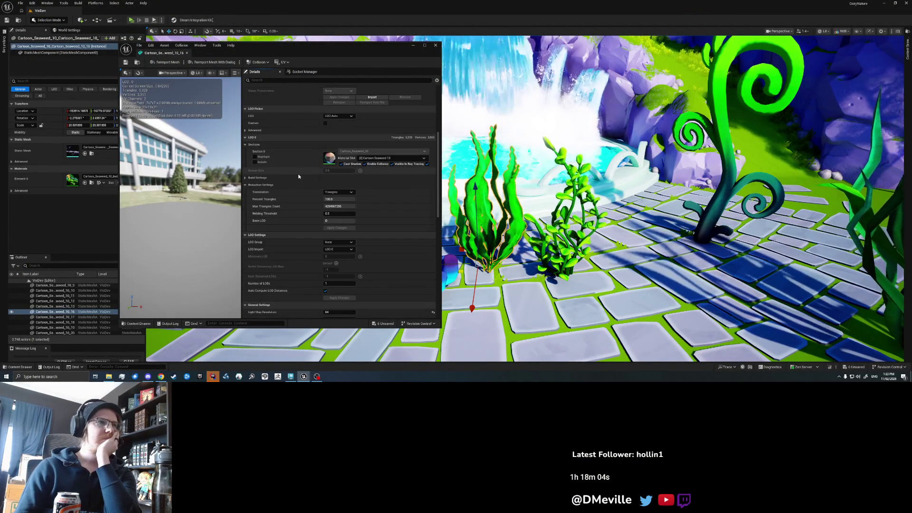
pyautogui.scroll(-2, 344, 249)
pyautogui.click(344, 249)
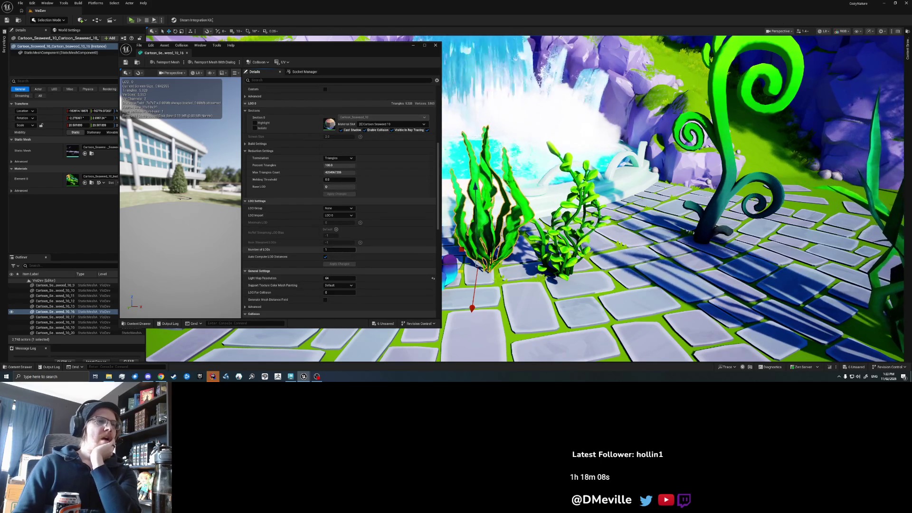
pyautogui.write('3')
pyautogui.press('Return')
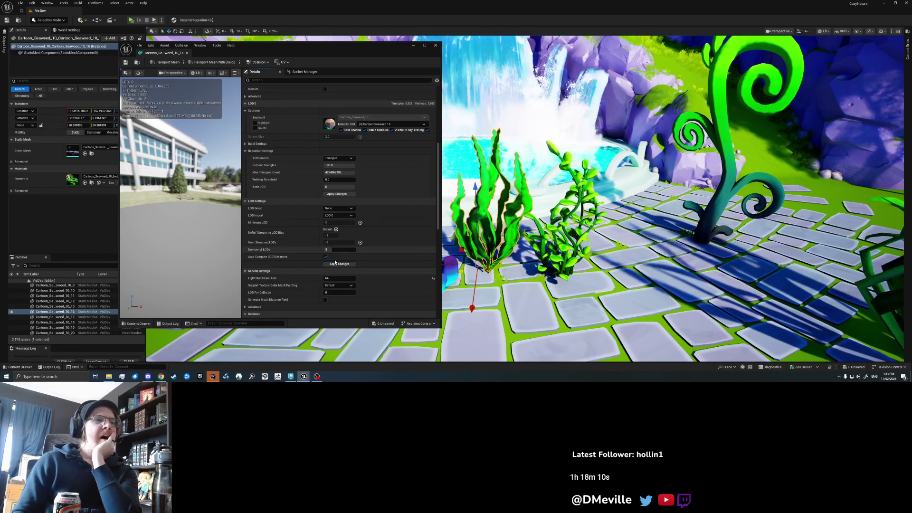
pyautogui.click(338, 264)
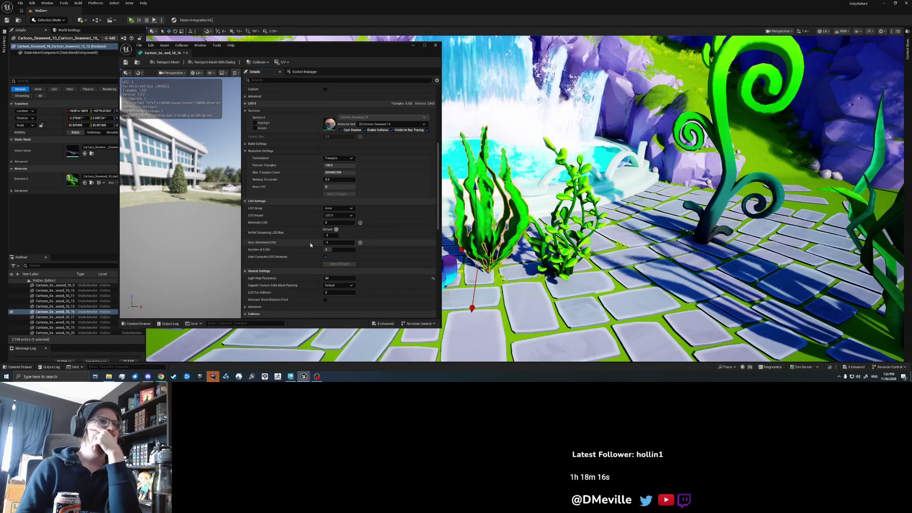
pyautogui.scroll(3, 310, 245)
pyautogui.moveTo(189, 225); pyautogui.dragTo(188, 202)
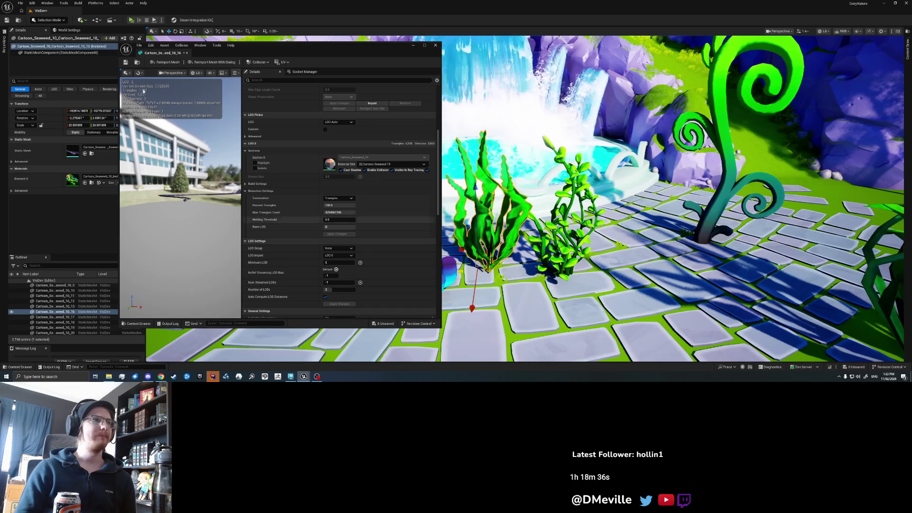
pyautogui.click(187, 53)
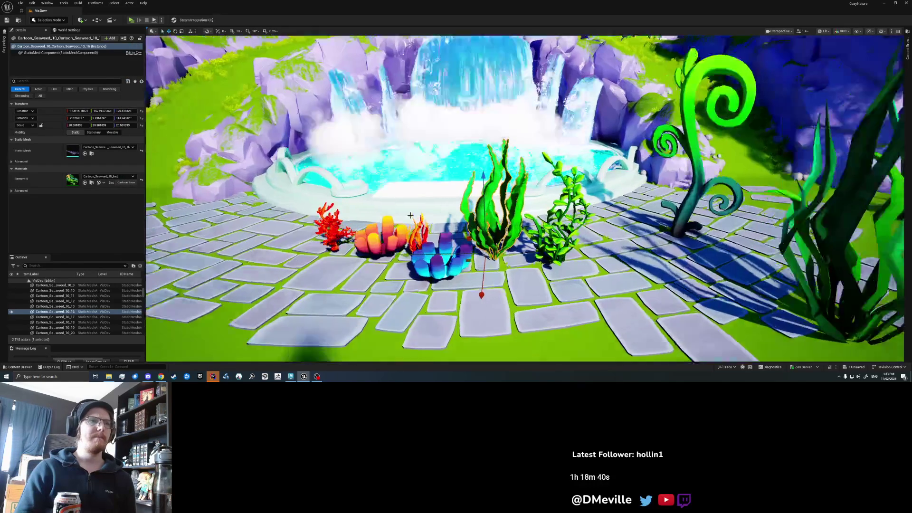
pyautogui.click(428, 256)
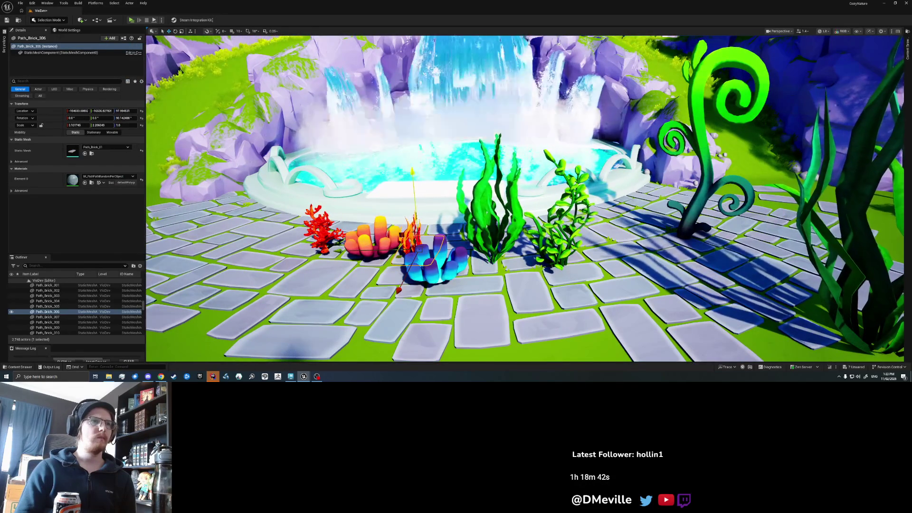
pyautogui.click(372, 238)
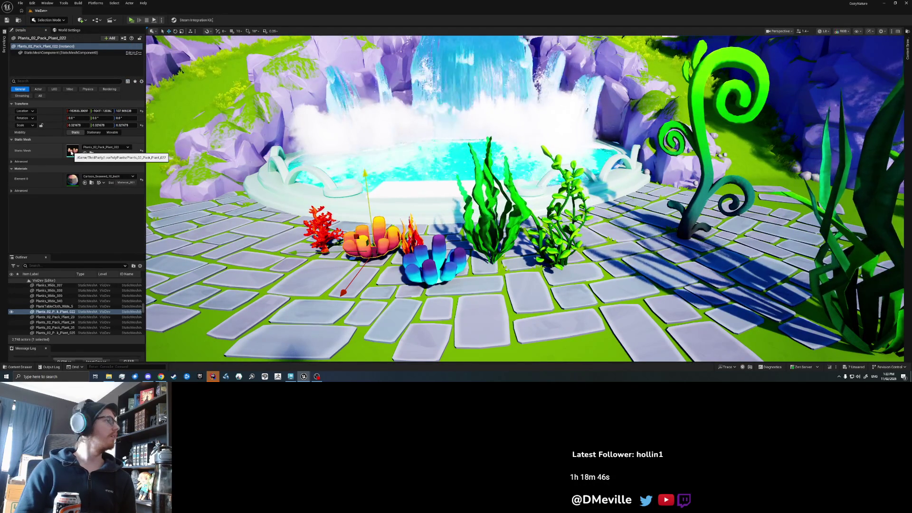
pyautogui.click(412, 237)
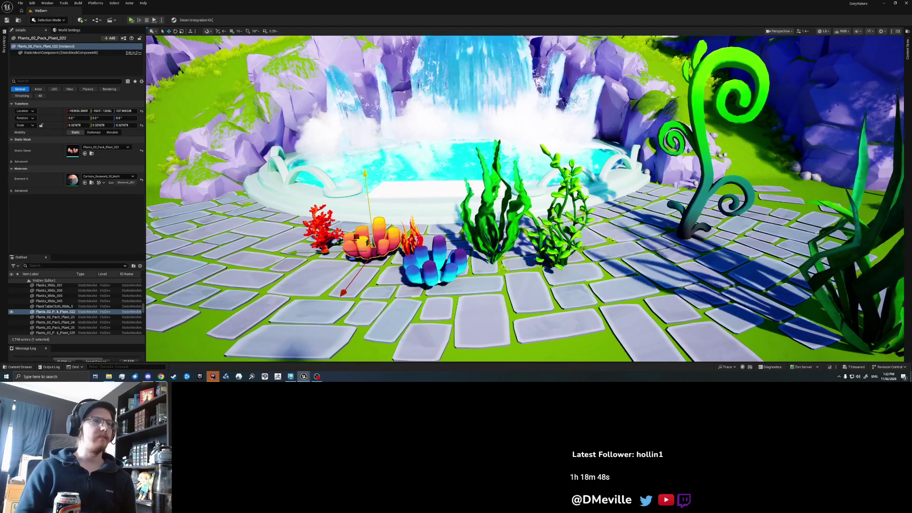
pyautogui.doubleClick(72, 151)
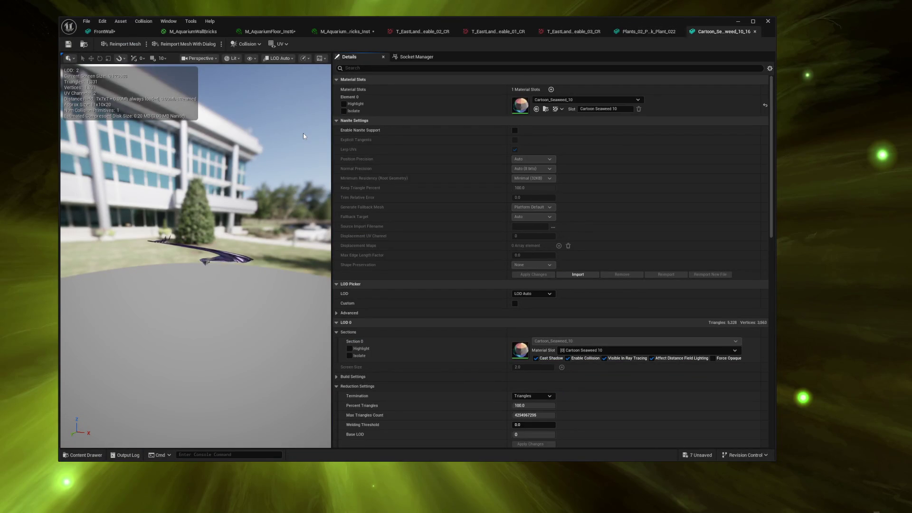
pyautogui.scroll(-3, 303, 136)
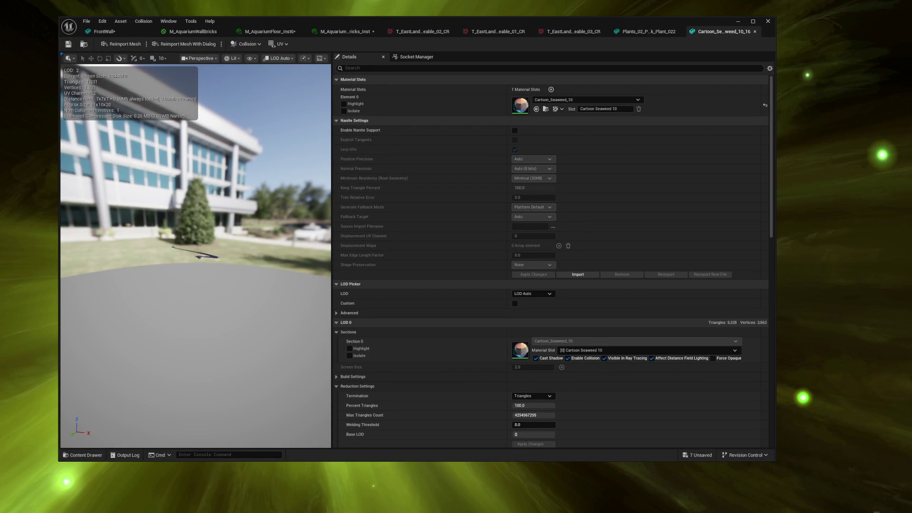
pyautogui.scroll(3, 196, 257)
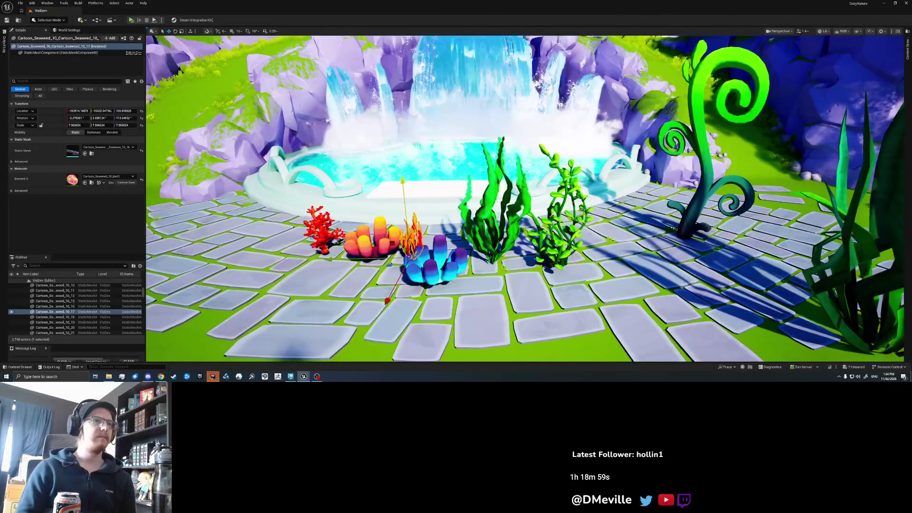
pyautogui.click(322, 230)
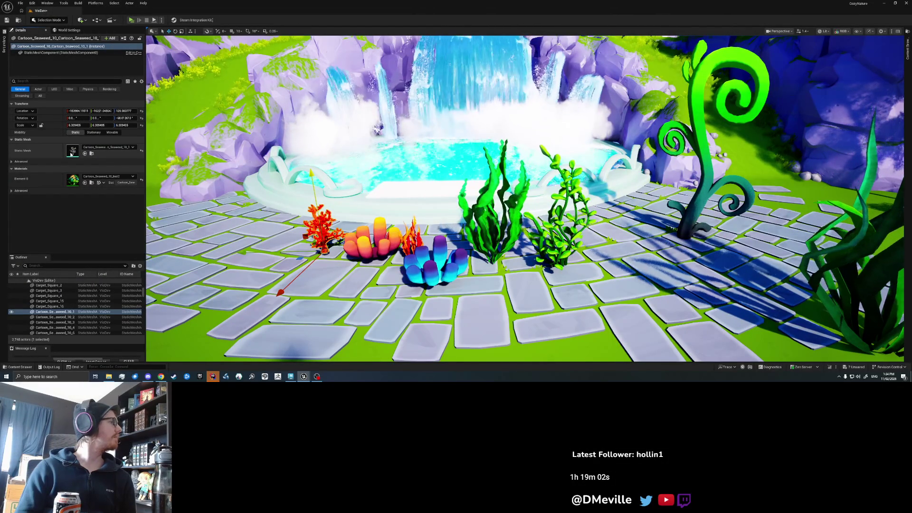
pyautogui.doubleClick(71, 151)
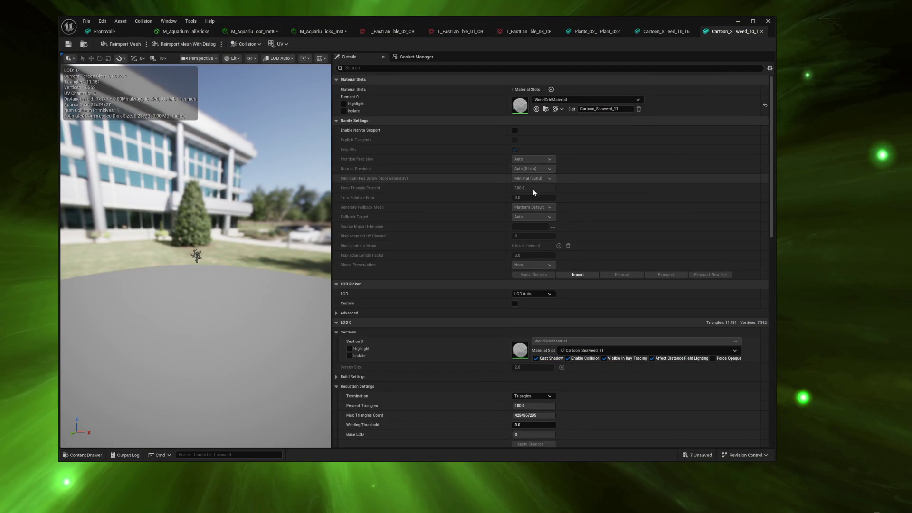
# - Enter 2 as the coral's Number of LODs and apply the changes
pyautogui.scroll(-5, 531, 292)
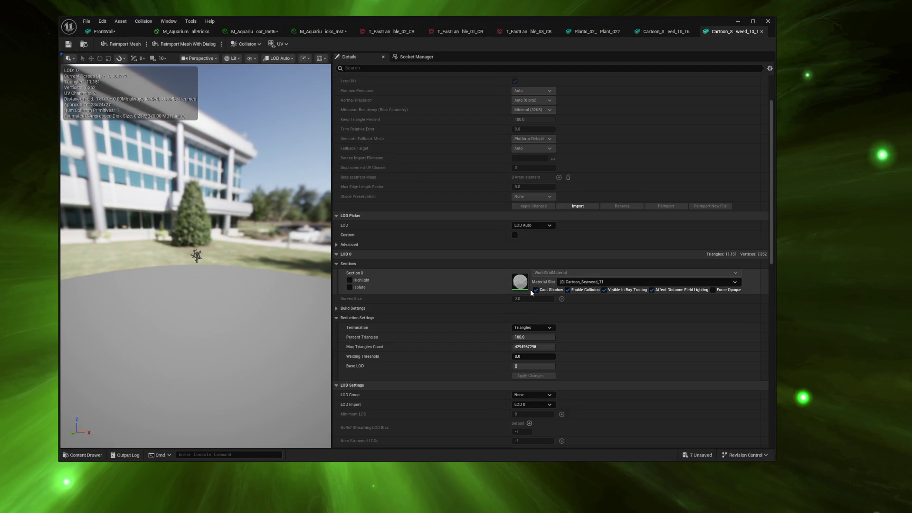
pyautogui.scroll(-2, 530, 289)
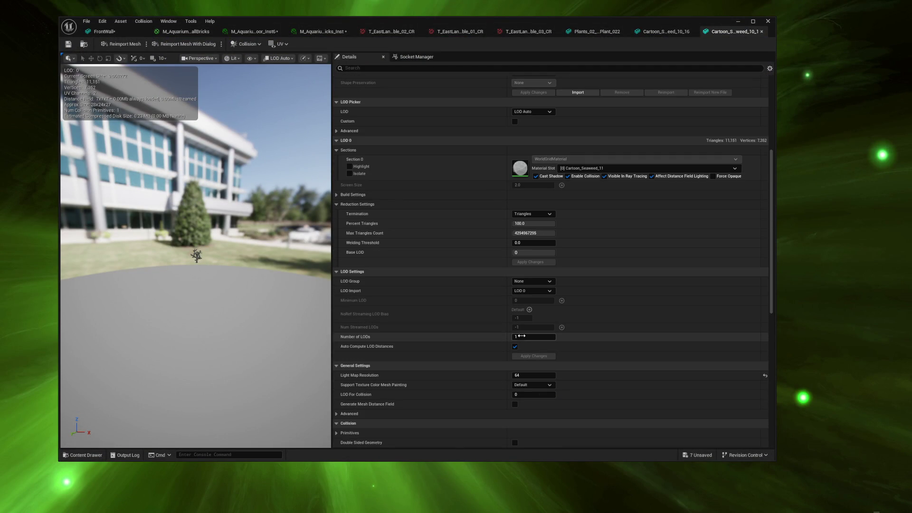
pyautogui.write('2')
pyautogui.press('Return')
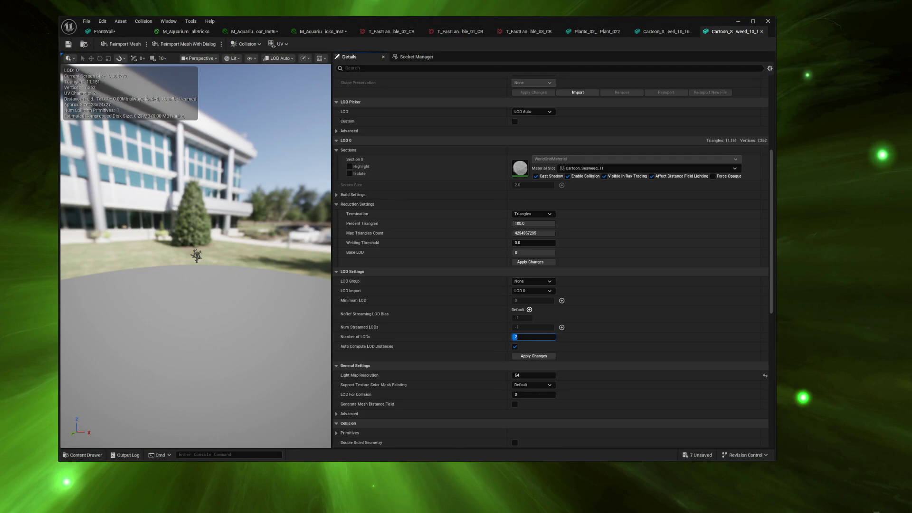
pyautogui.click(525, 355)
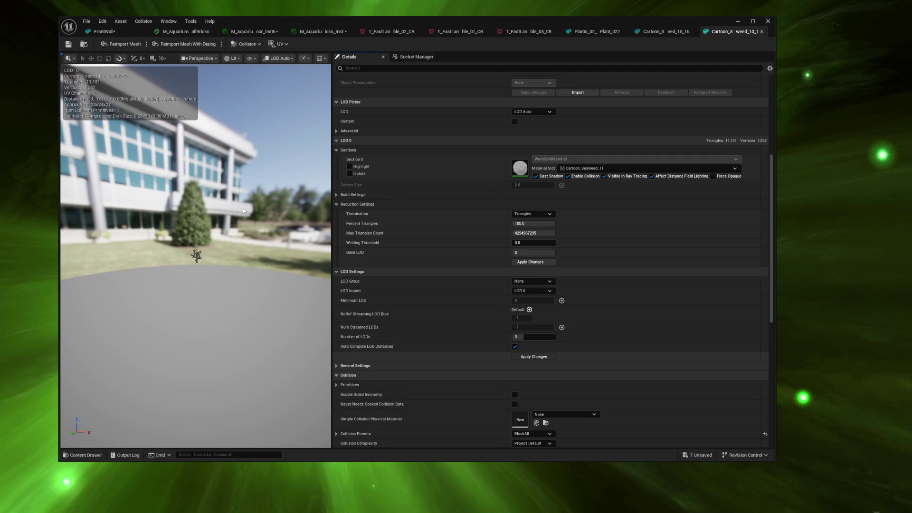
# - Open the LOD preview picker in the coral's mesh editor
pyautogui.scroll(3, 197, 256)
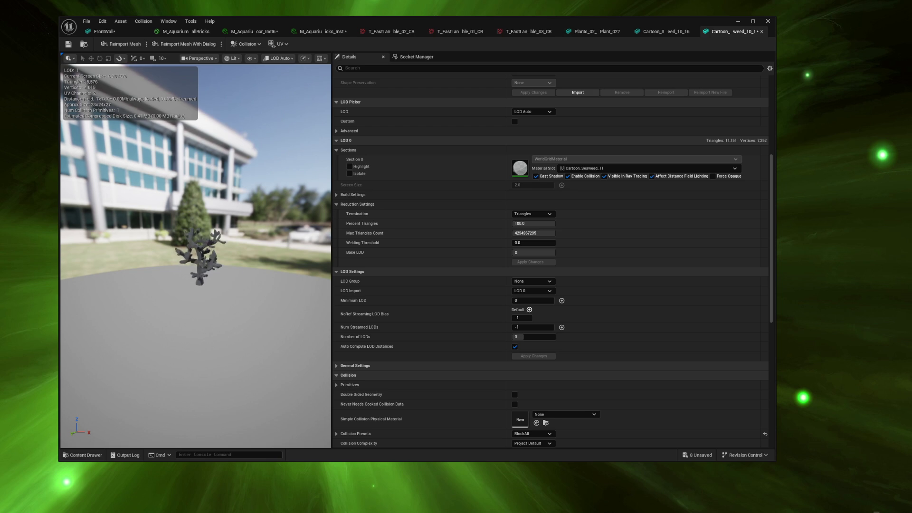
pyautogui.scroll(2, 198, 257)
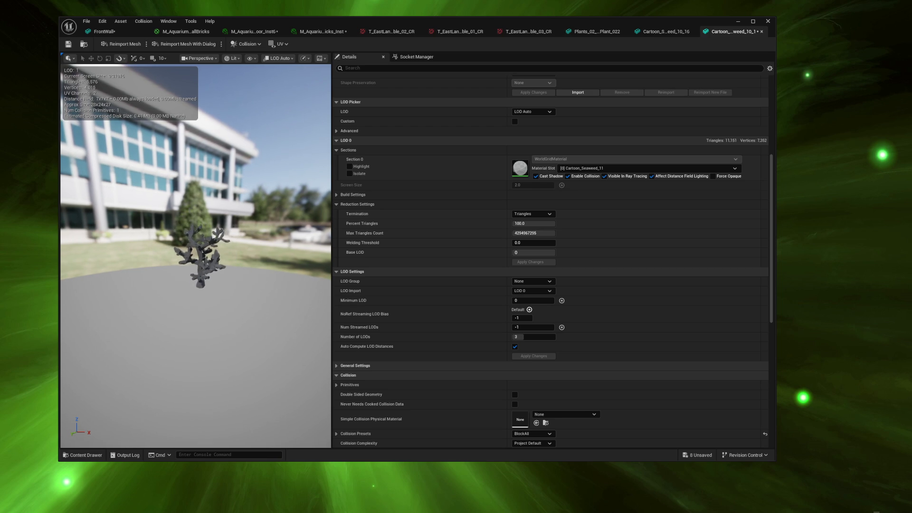
pyautogui.scroll(-2, 197, 257)
pyautogui.scroll(2, 199, 256)
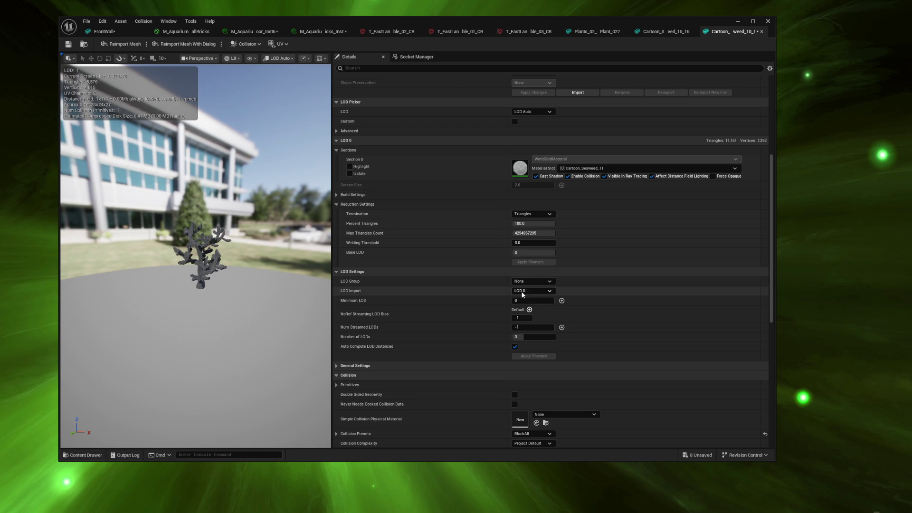
pyautogui.scroll(2, 523, 243)
pyautogui.click(533, 168)
# - Preview LOD 0 and reduce its Percent Triangles to 75%
pyautogui.click(527, 185)
pyautogui.click(532, 280)
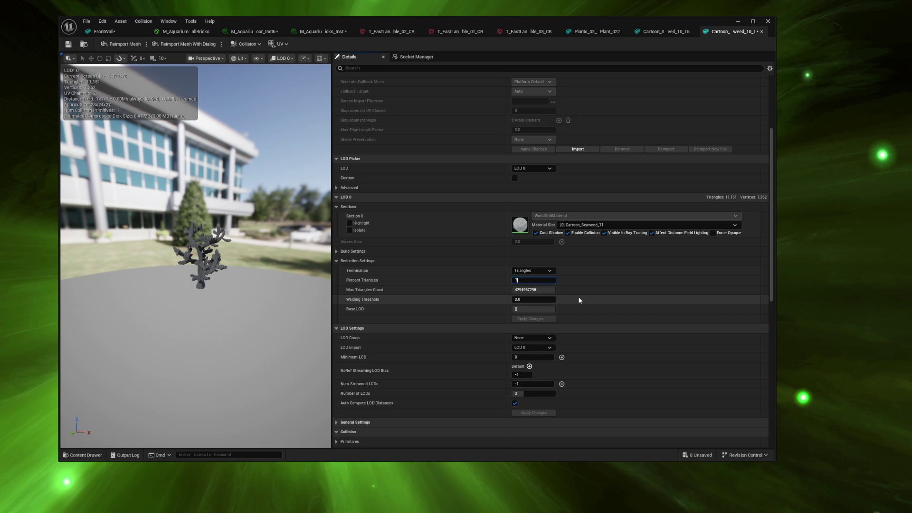
pyautogui.click(530, 318)
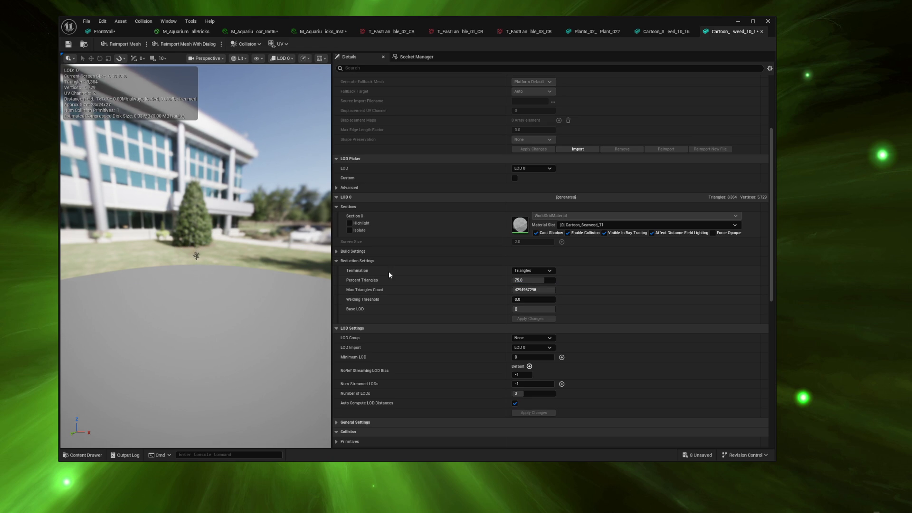
# - Switch the LOD preview to LOD Auto and zoom to check the LOD transitions
pyautogui.click(532, 169)
pyautogui.click(527, 176)
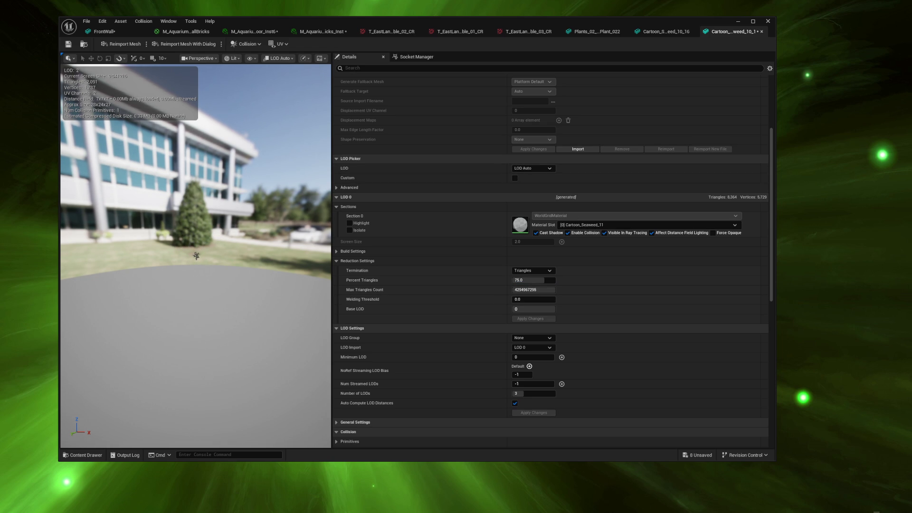
pyautogui.scroll(5, 196, 257)
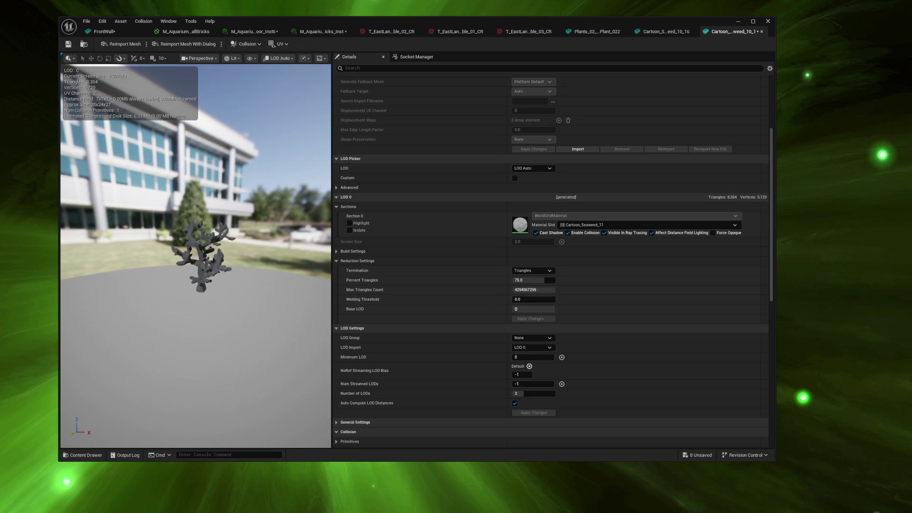
pyautogui.scroll(-5, 195, 256)
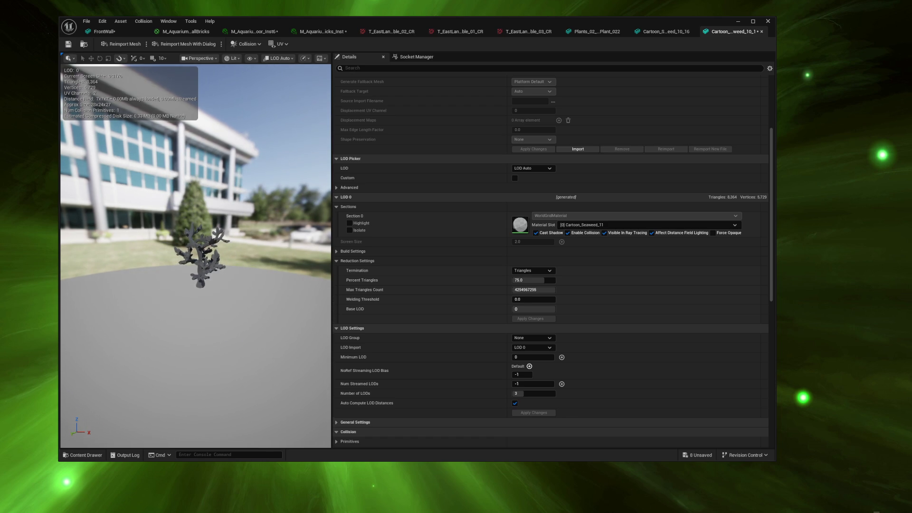
pyautogui.scroll(3, 200, 257)
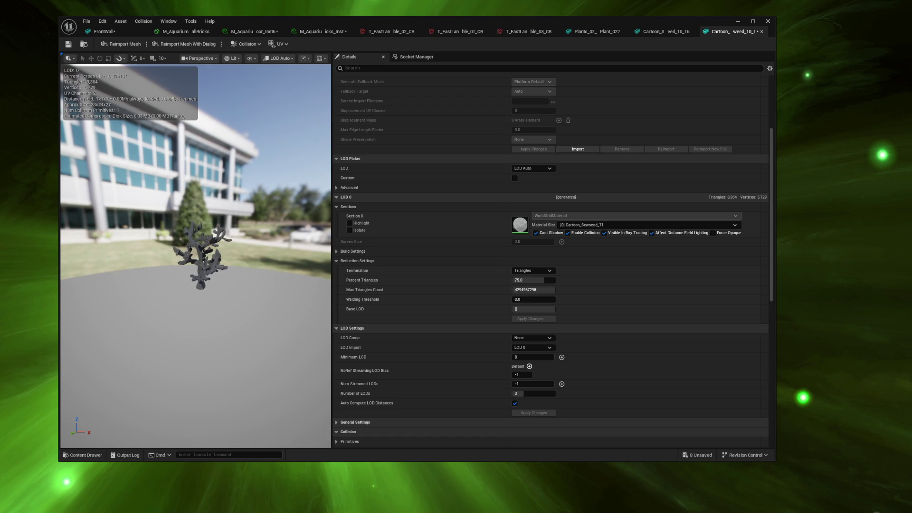
pyautogui.scroll(3, 196, 256)
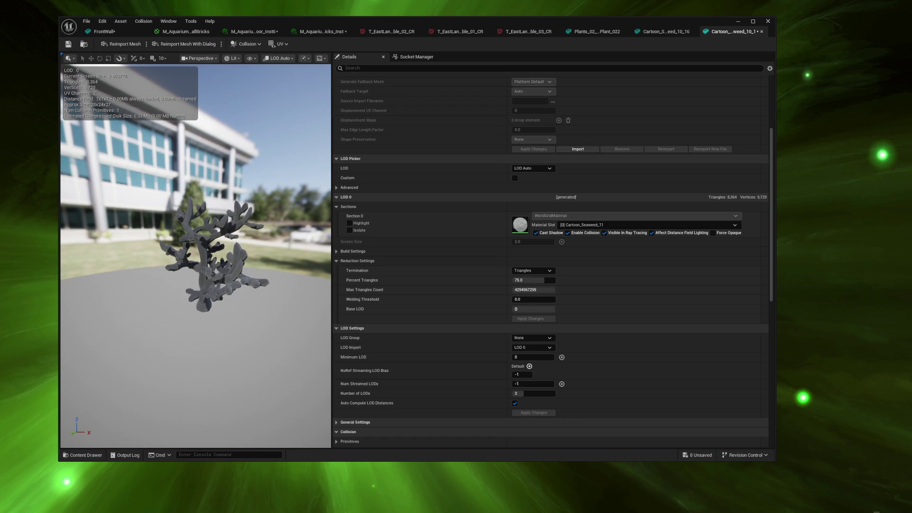
pyautogui.scroll(-2, 195, 256)
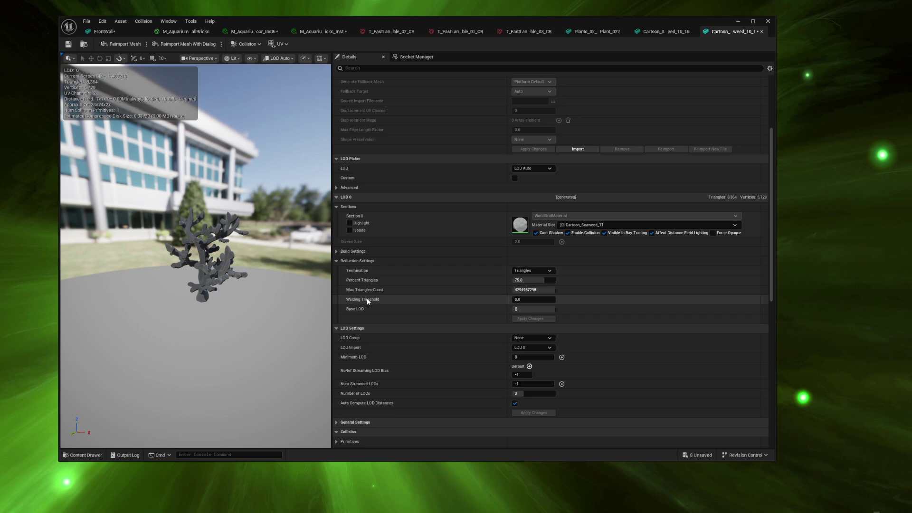
# - Change the mesh's Collision Presets from BlockAll to NoCollision
pyautogui.scroll(-2, 387, 284)
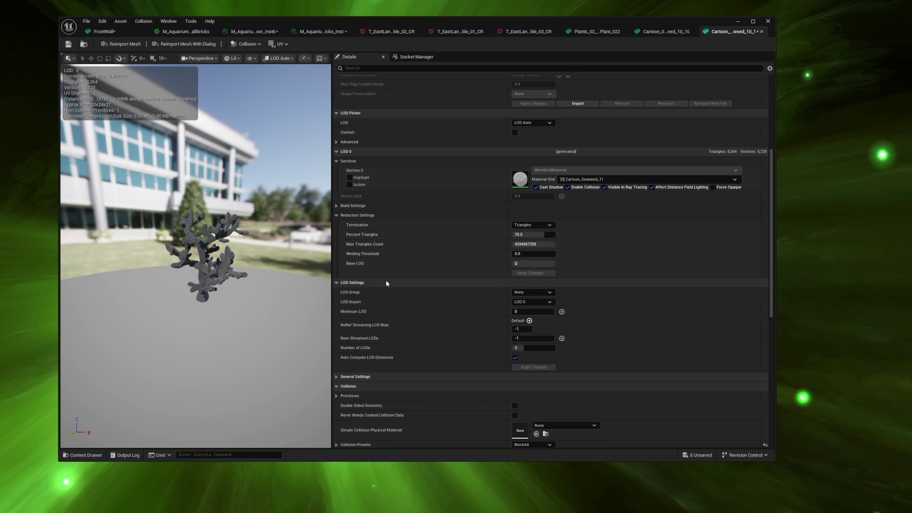
pyautogui.scroll(-4, 386, 284)
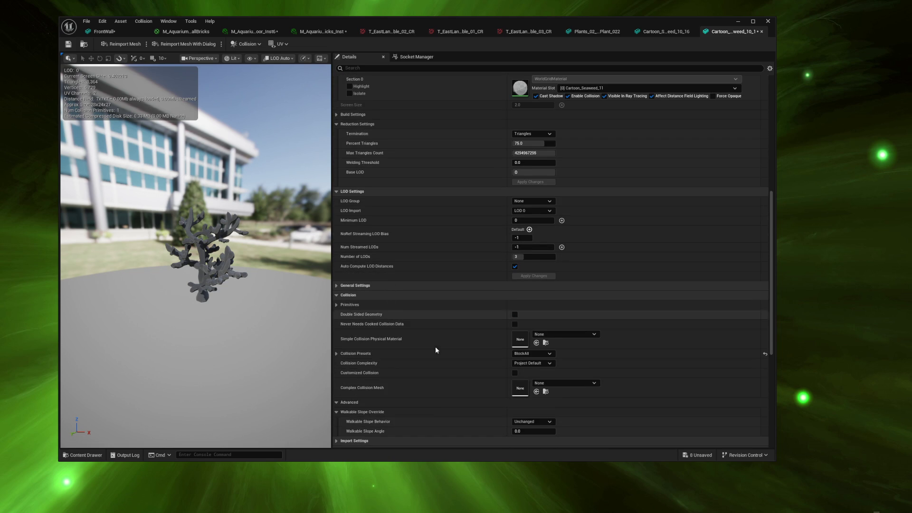
pyautogui.click(532, 354)
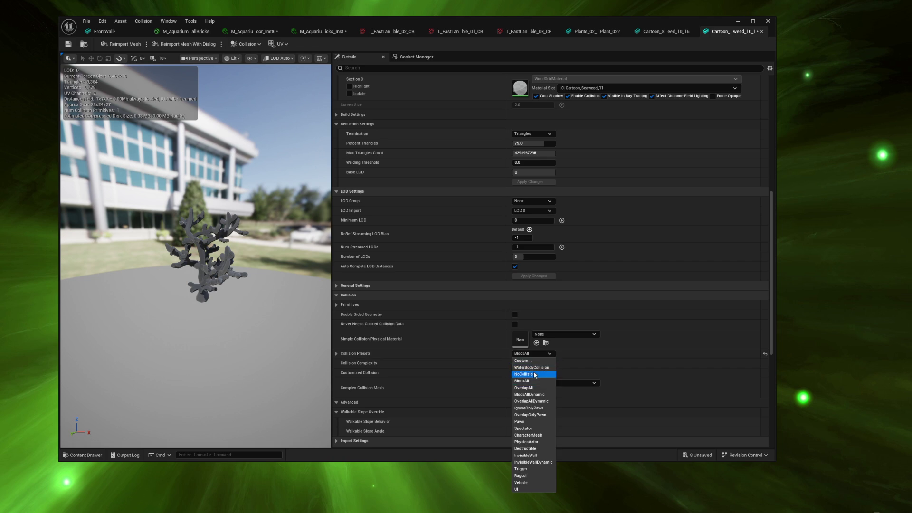
pyautogui.click(535, 375)
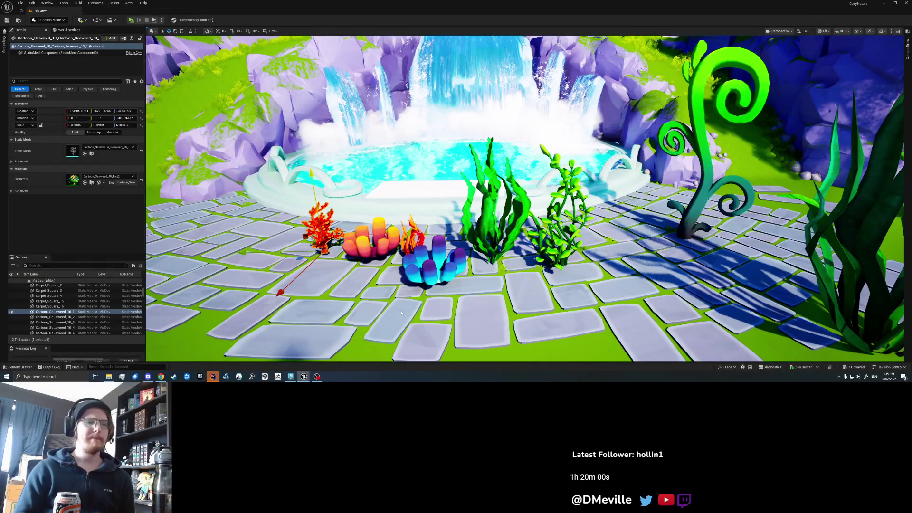
# - Save all unsaved changes with Ctrl+S
pyautogui.hotkey('ctrl', 's')
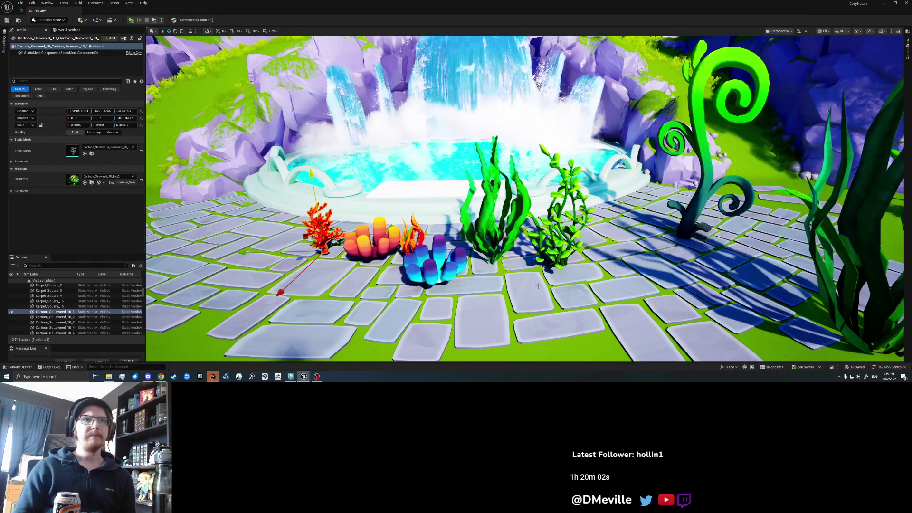
pyautogui.scroll(-10, 537, 285)
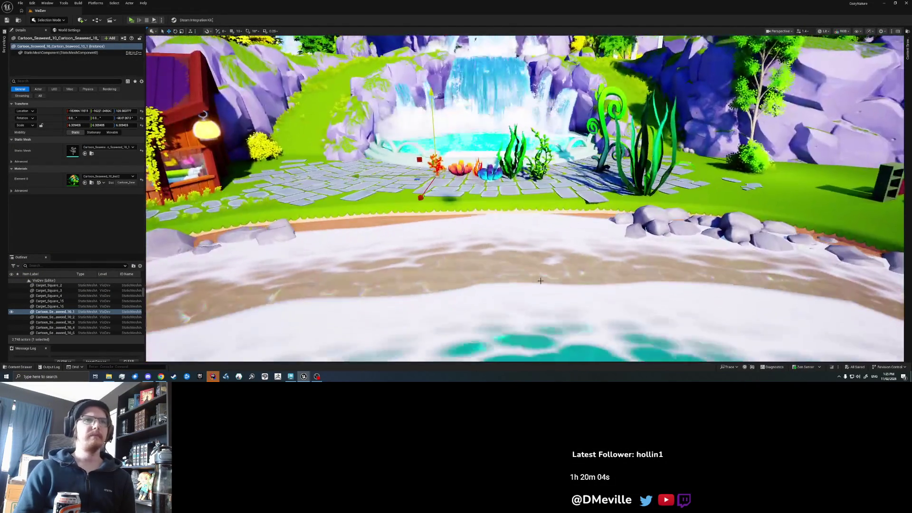
pyautogui.scroll(10, 540, 280)
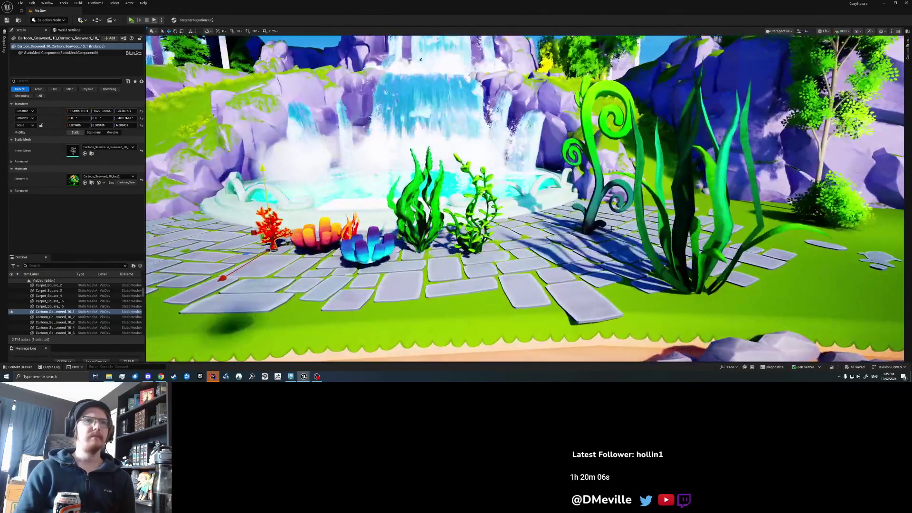
# - Select the curly fern plant near the plaza
pyautogui.click(595, 211)
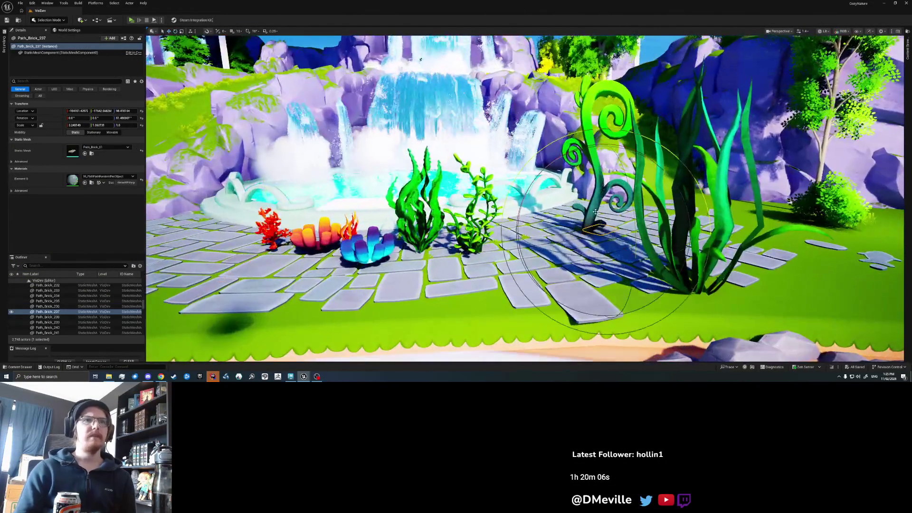
pyautogui.click(577, 237)
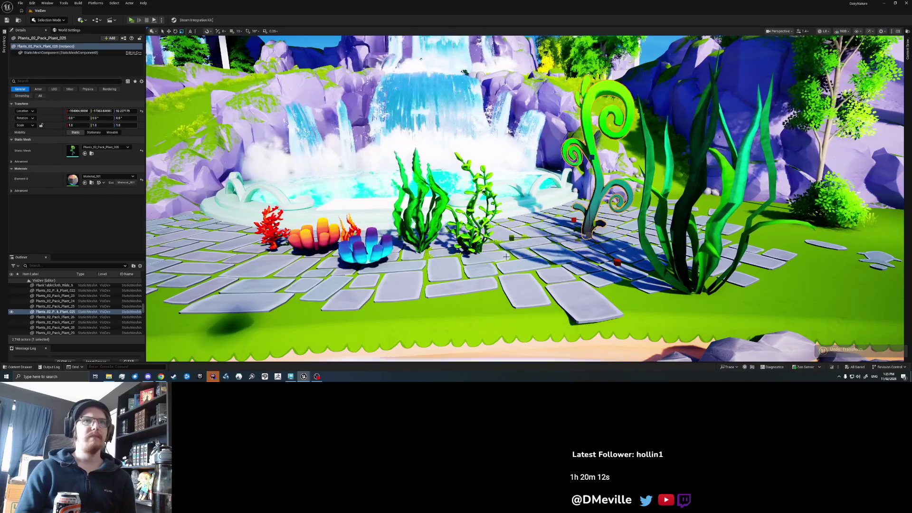
pyautogui.scroll(10, 518, 272)
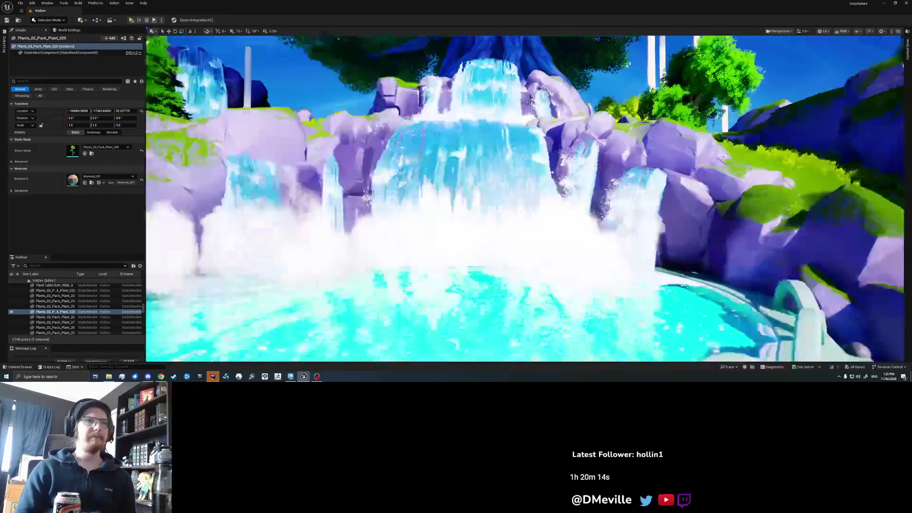
# - Place a Plants_02 curly fern on the aquarium seafloor and deselect it
pyautogui.scroll(10, 519, 273)
pyautogui.scroll(10, 519, 273)
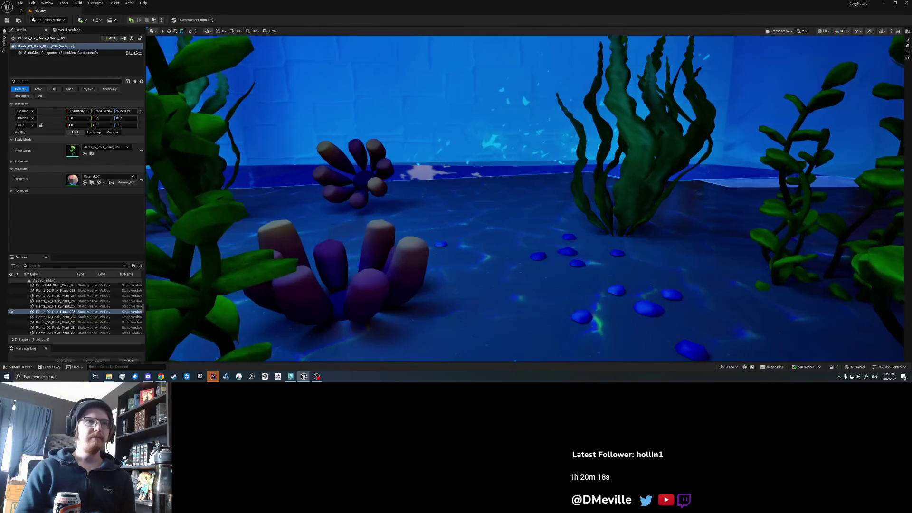
pyautogui.click(470, 255)
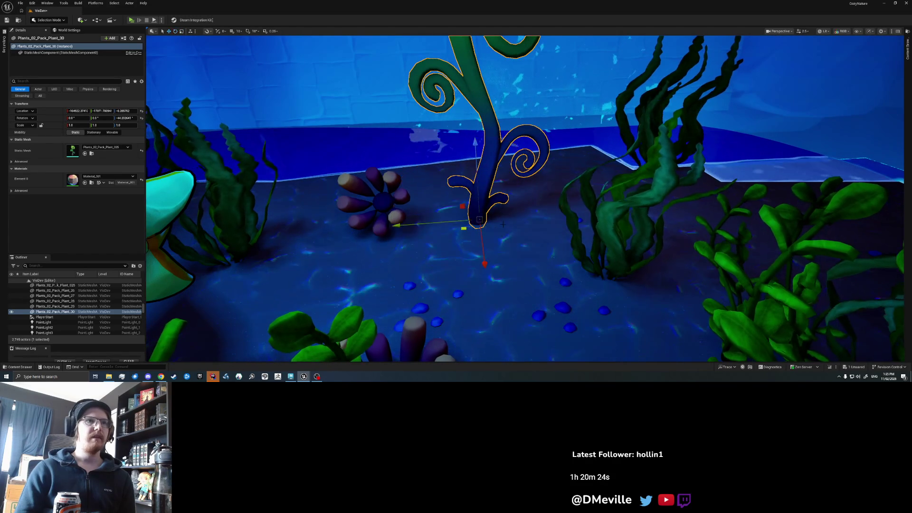
pyautogui.press('Escape')
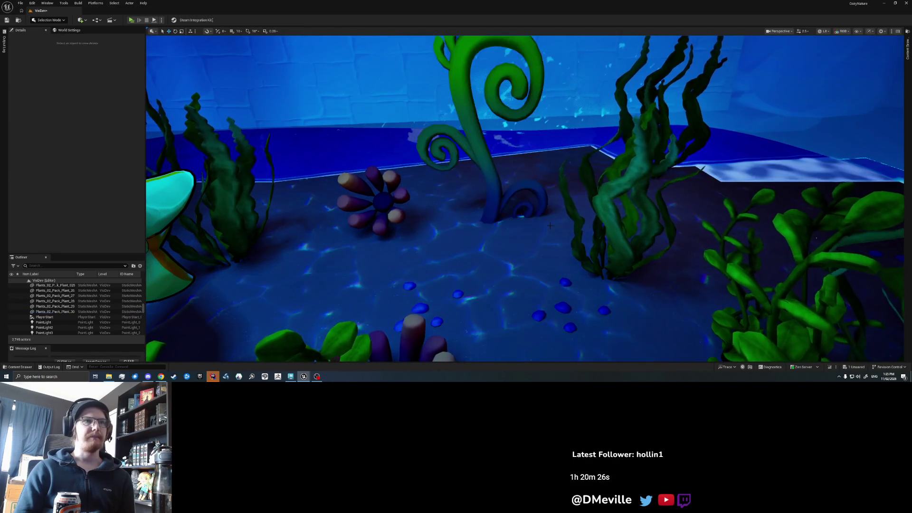
pyautogui.press('w')
pyautogui.press('w')
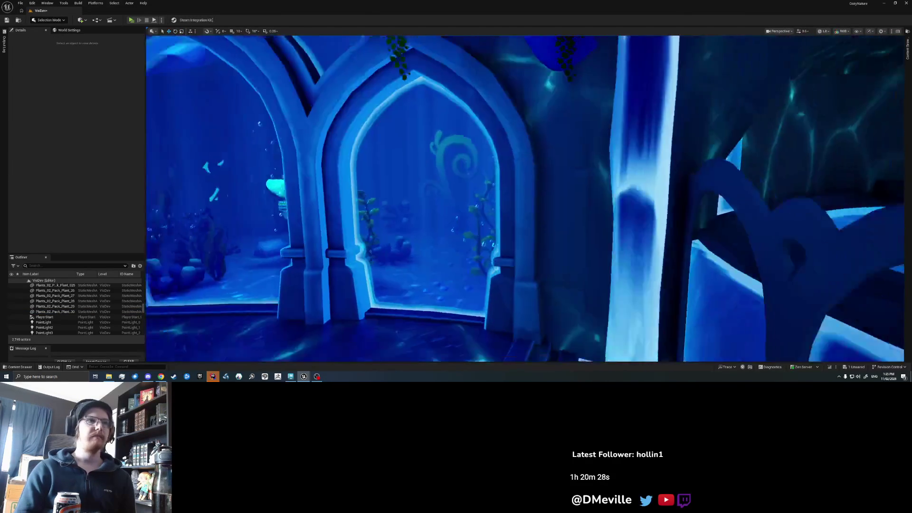
# - Alt-drag a copy of the fern, then rotate and nudge it beside the original
pyautogui.press('s')
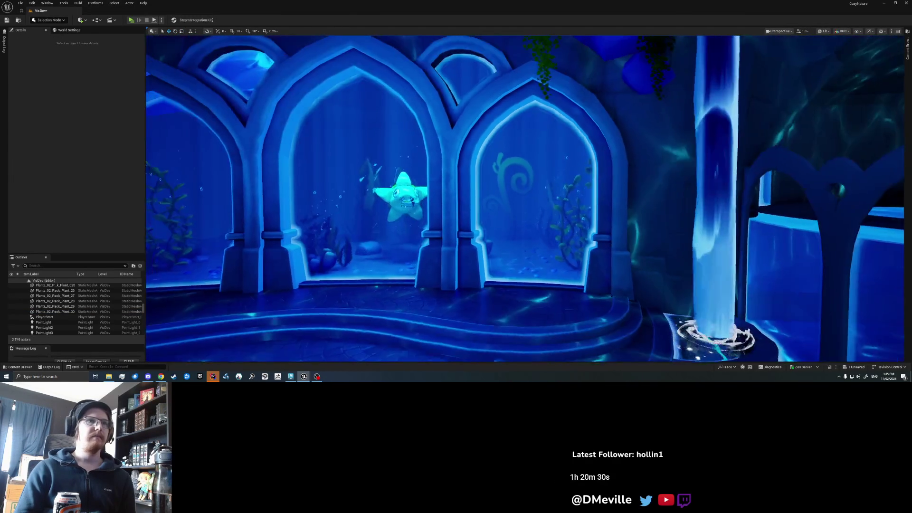
pyautogui.press('w')
pyautogui.press('w')
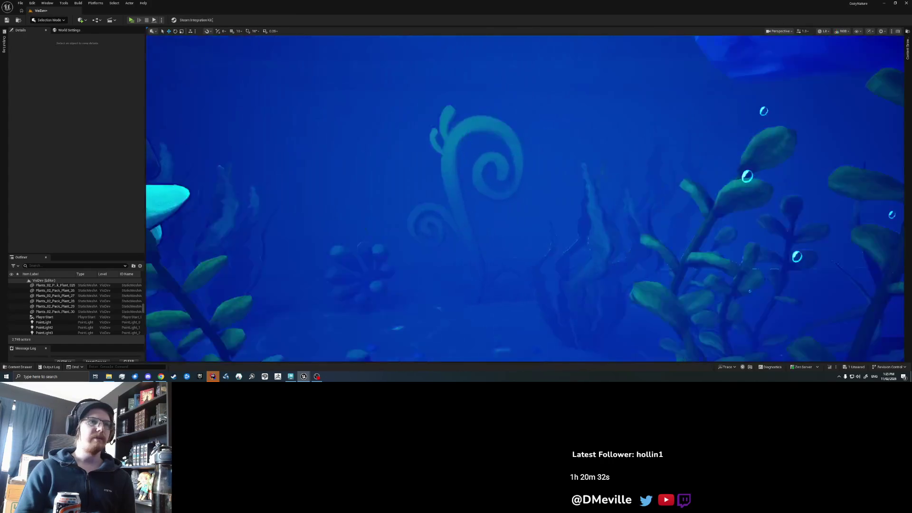
pyautogui.click(464, 289)
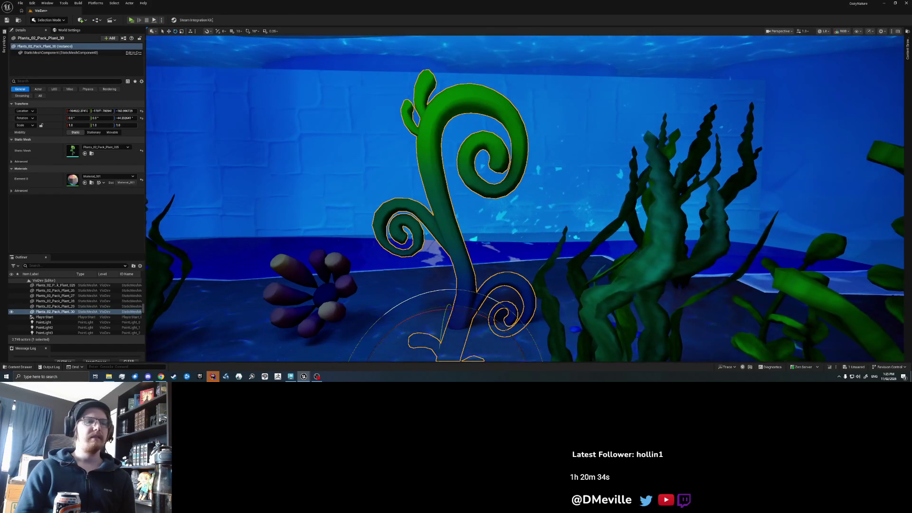
pyautogui.press('s')
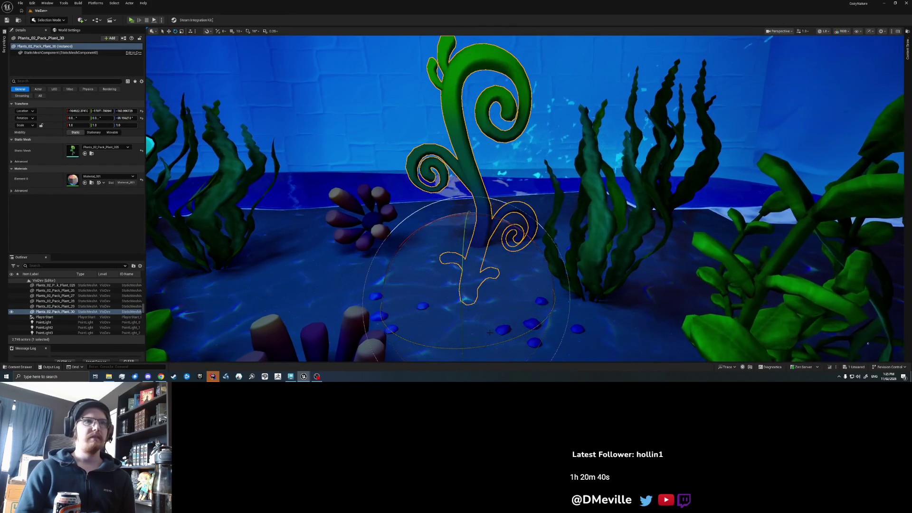
pyautogui.moveTo(454, 304)
pyautogui.mouseDown()
pyautogui.moveTo(429, 294)
pyautogui.moveTo(443, 320)
pyautogui.moveTo(427, 338)
pyautogui.mouseUp()
pyautogui.press('e')
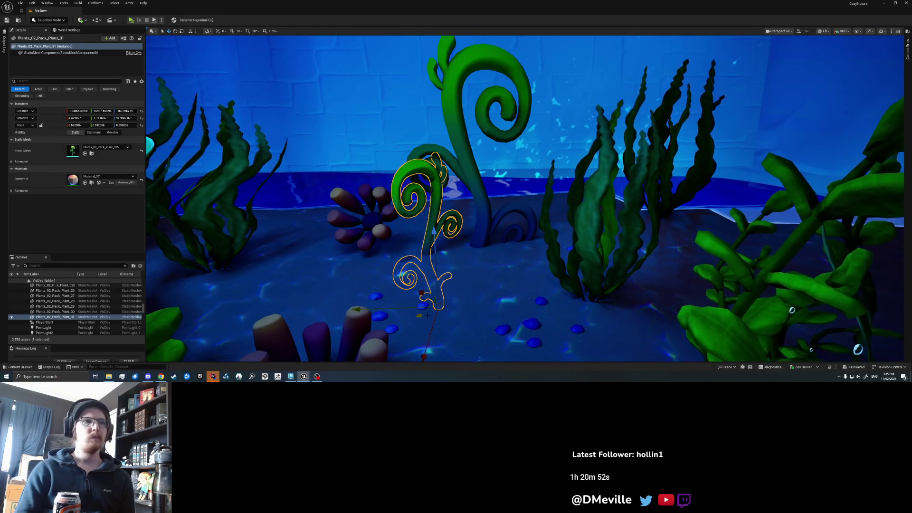
pyautogui.moveTo(441, 307); pyautogui.dragTo(443, 311)
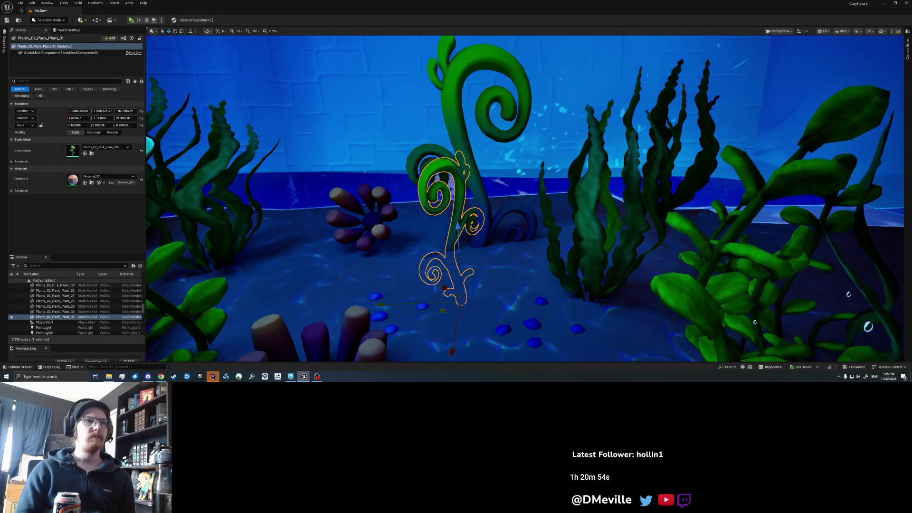
pyautogui.press('Escape')
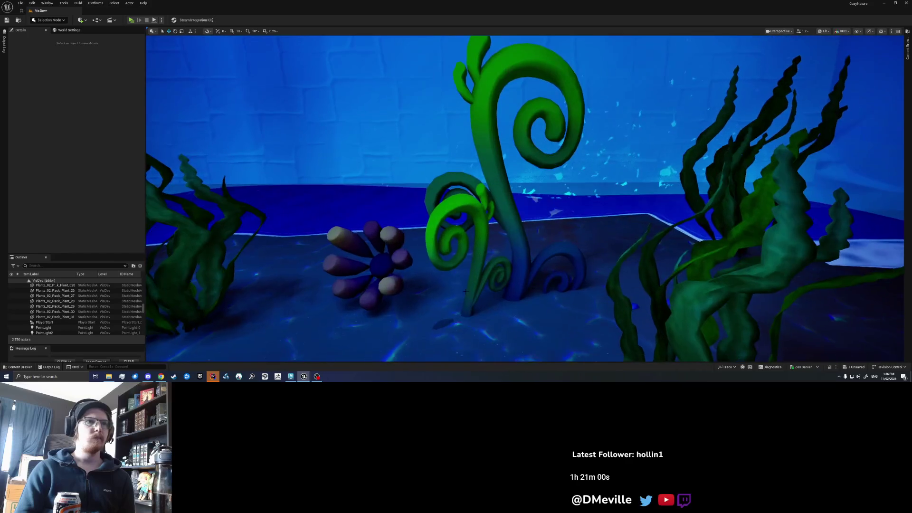
# - Frame both ferns in the view, deselect them, and save the map
pyautogui.click(437, 315)
pyautogui.keyDown('ctrl'); pyautogui.click(453, 295); pyautogui.keyUp('ctrl')
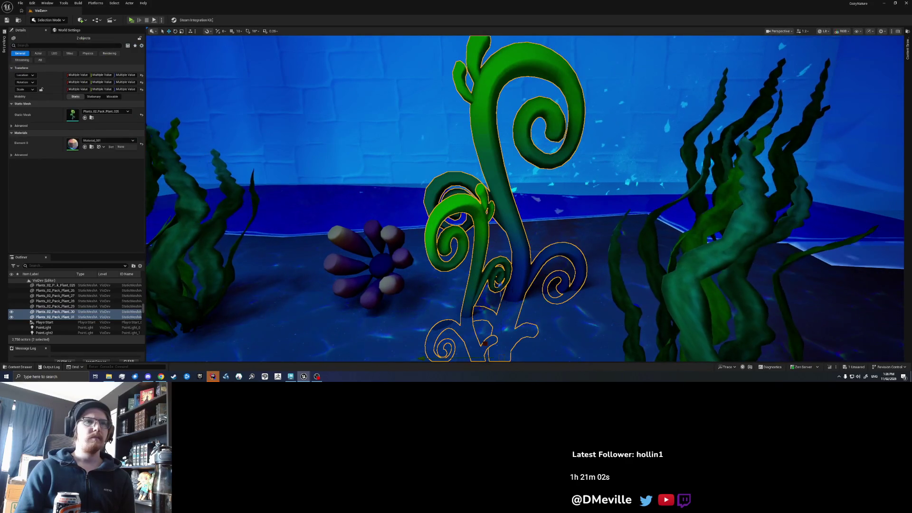
pyautogui.press('f')
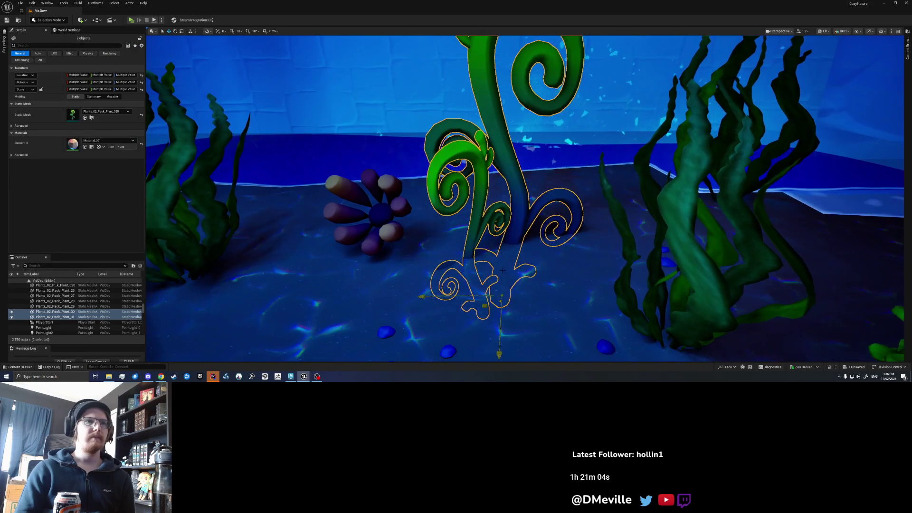
pyautogui.press('Escape')
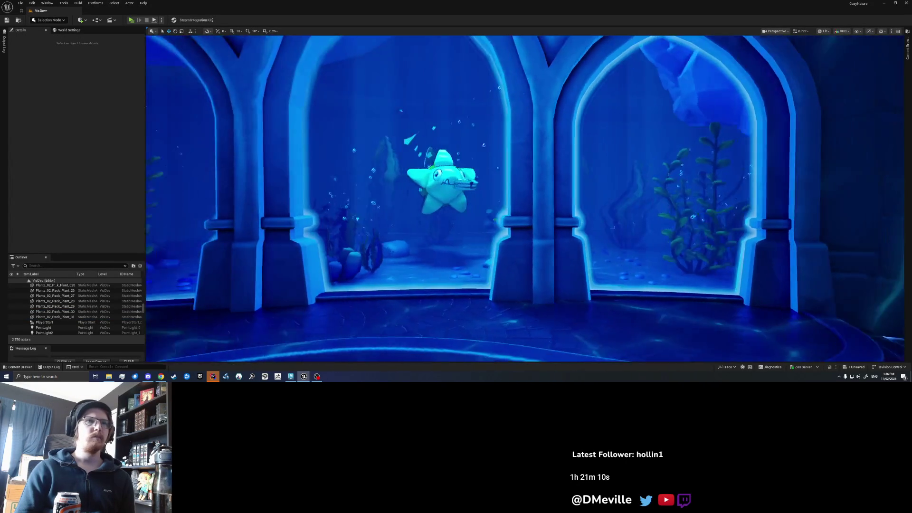
pyautogui.hotkey('ctrl', 's')
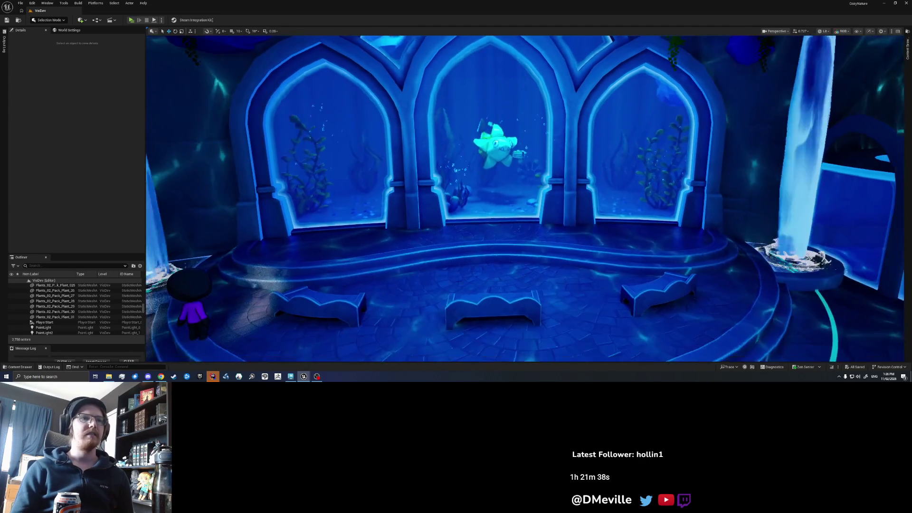
# - Launch the level in Play In Editor with Alt+P
pyautogui.rightClick(455, 261)
pyautogui.press('Escape')
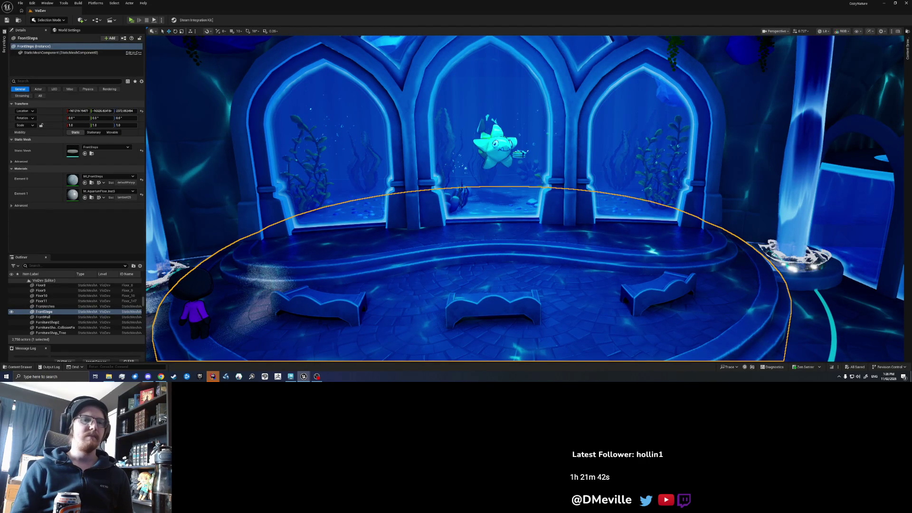
pyautogui.hotkey('alt', 'p')
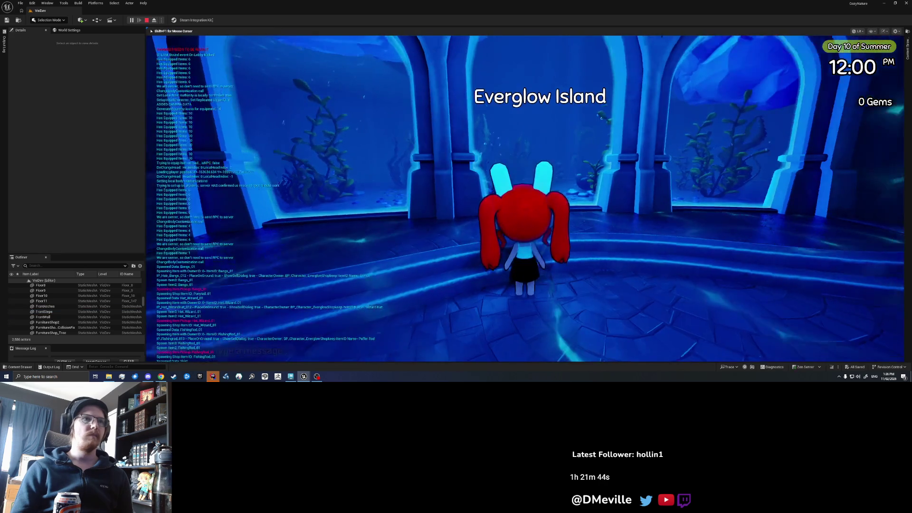
# - Walk forward-left, toggle the close aquarium camera to inspect the windows, then run back
pyautogui.press('w')
pyautogui.press('a')
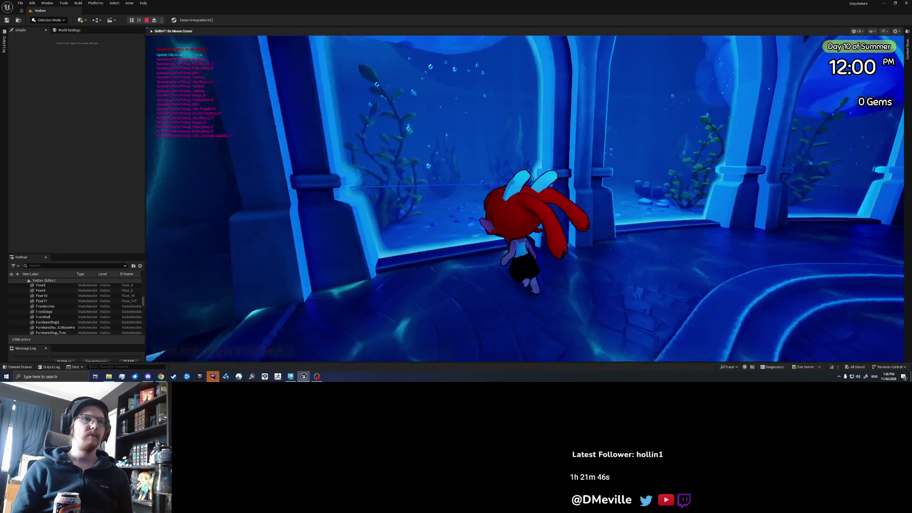
pyautogui.press('e')
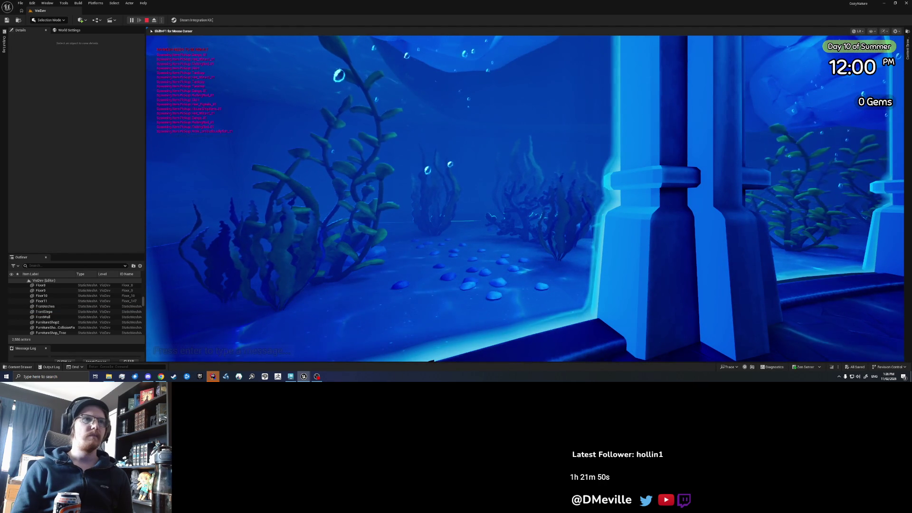
pyautogui.press('e')
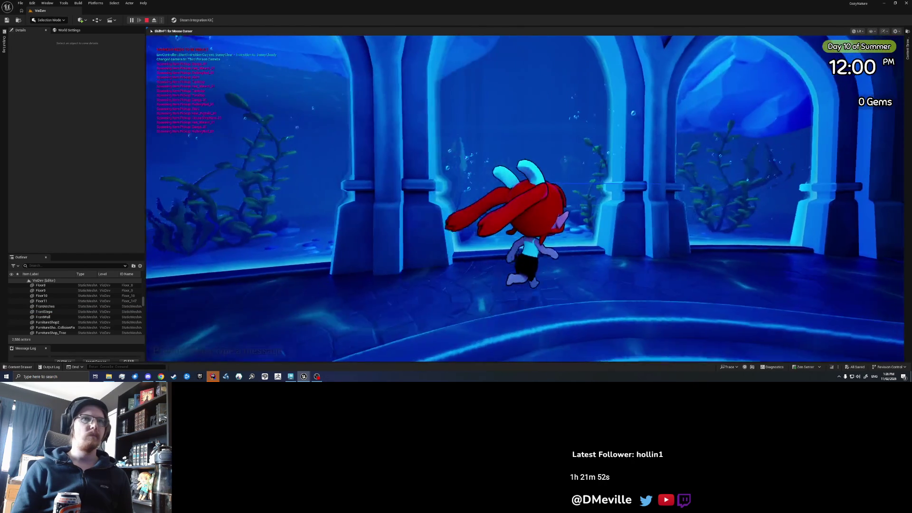
pyautogui.press('e')
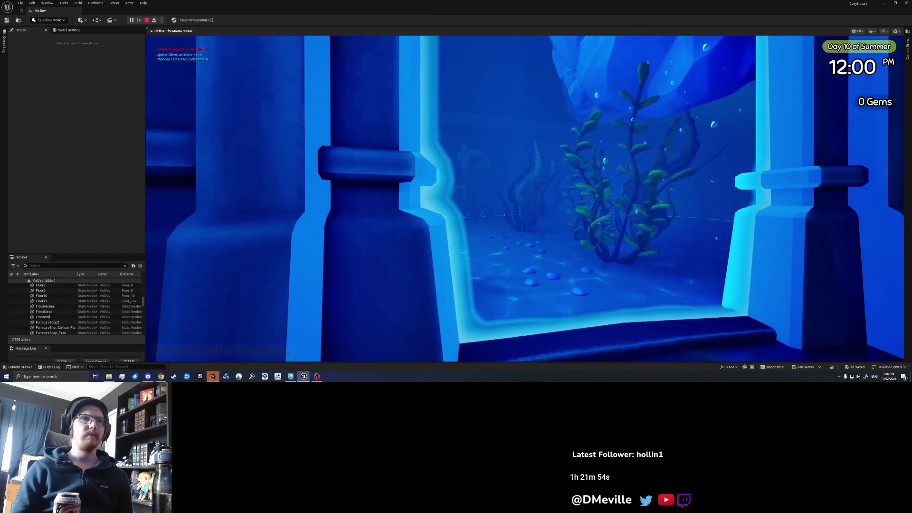
pyautogui.press('e')
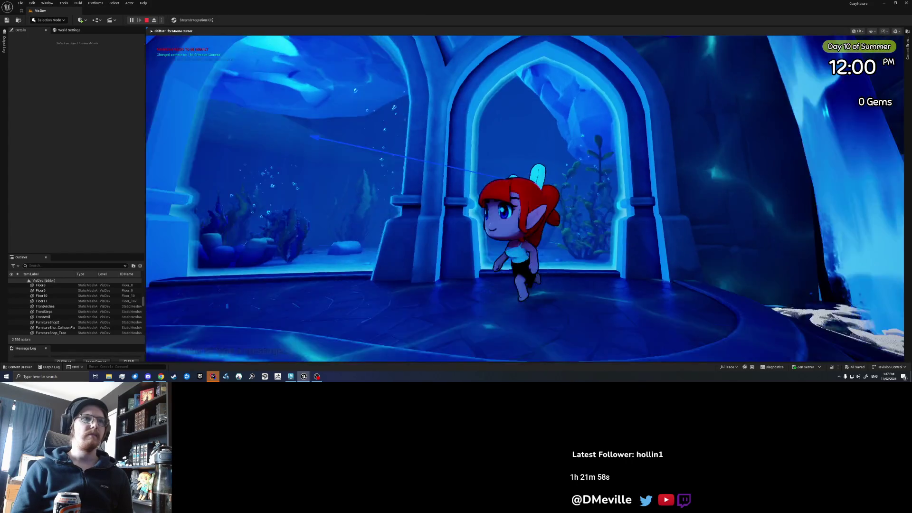
pyautogui.press('w')
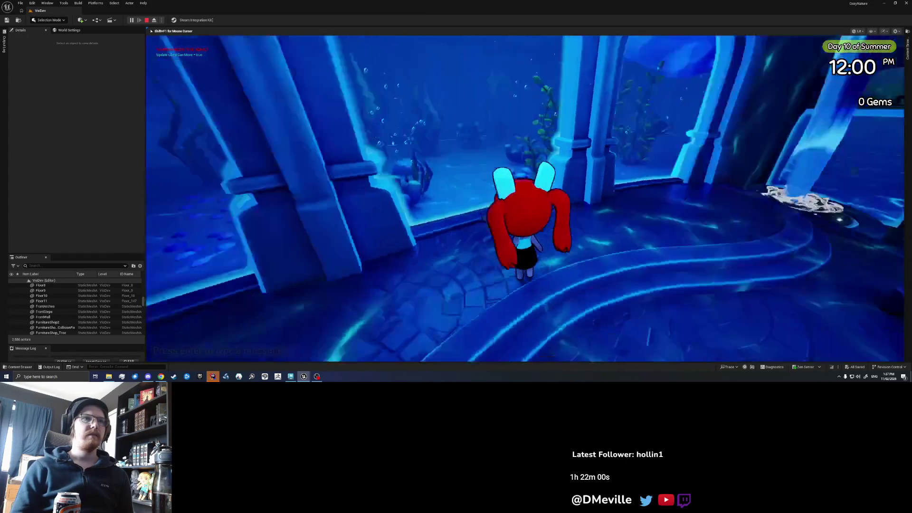
pyautogui.press('s')
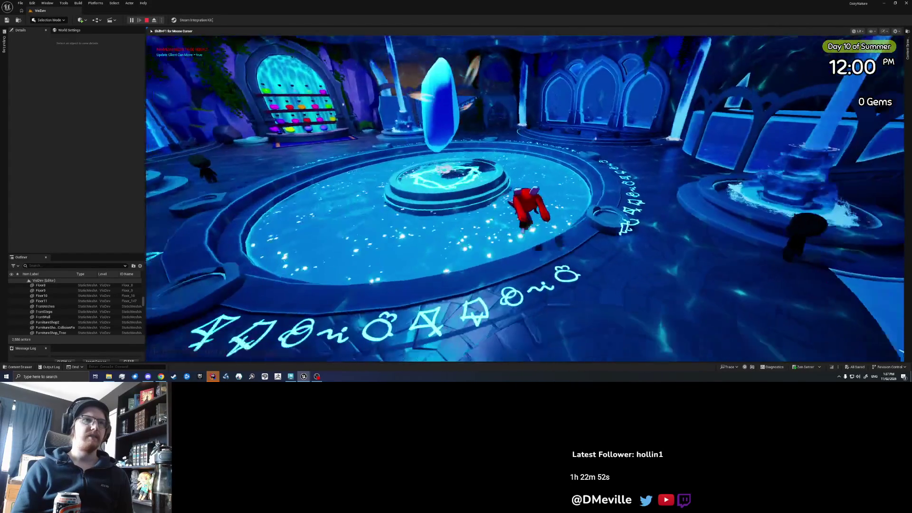
# - Jump onto the bridge and run back and forth across it into the arched room
pyautogui.press('space')
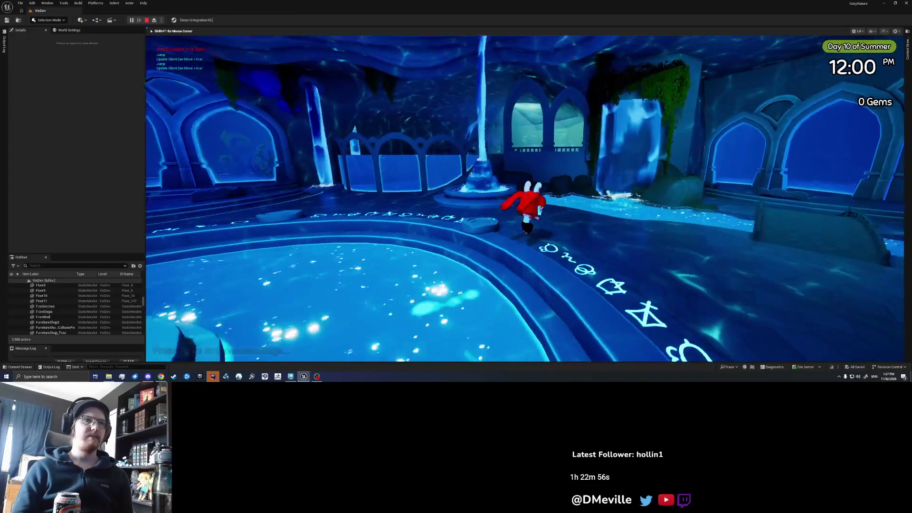
pyautogui.press('space')
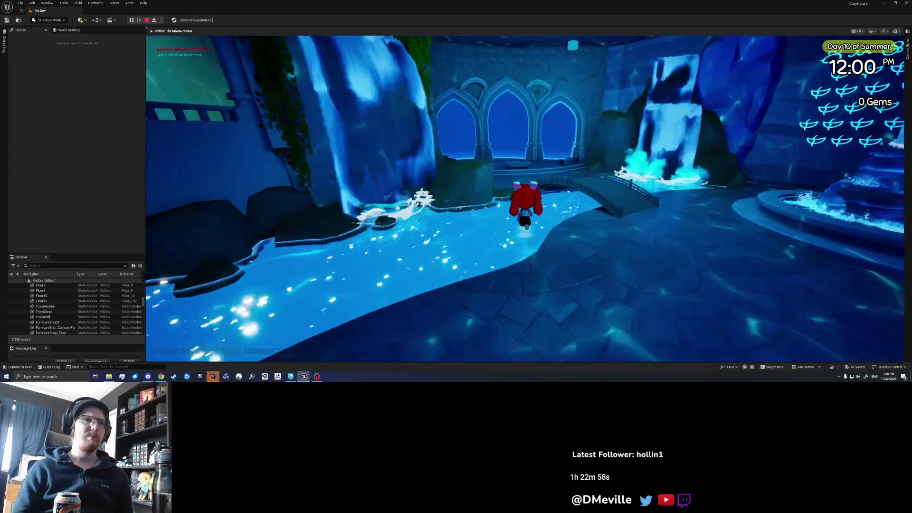
pyautogui.press('space')
pyautogui.press('w')
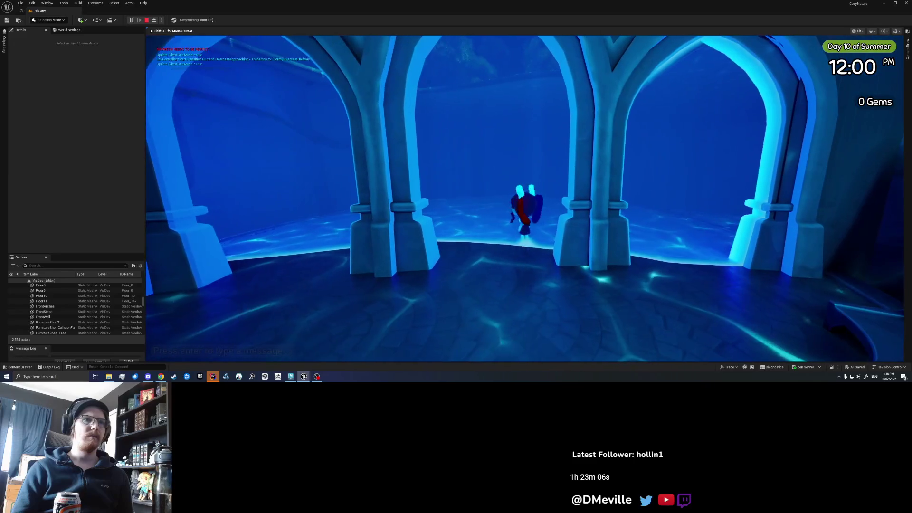
pyautogui.press('s')
pyautogui.press('s')
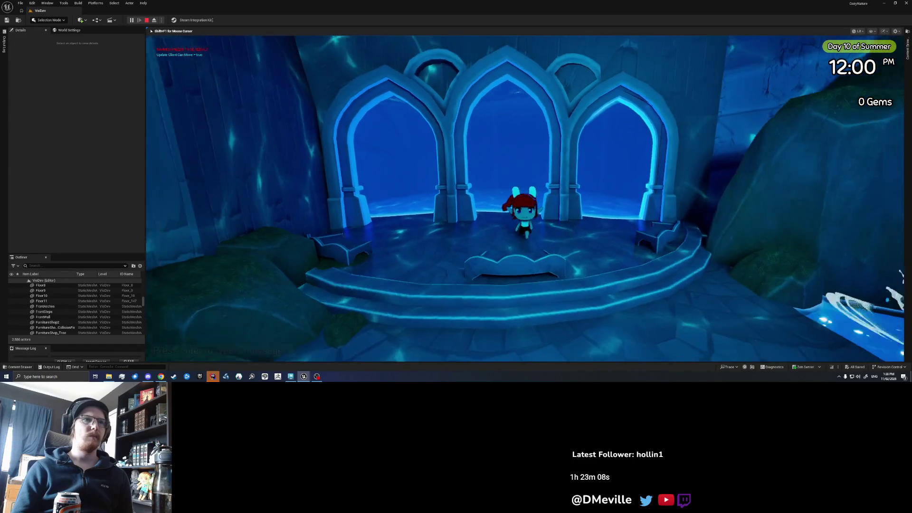
pyautogui.press('s')
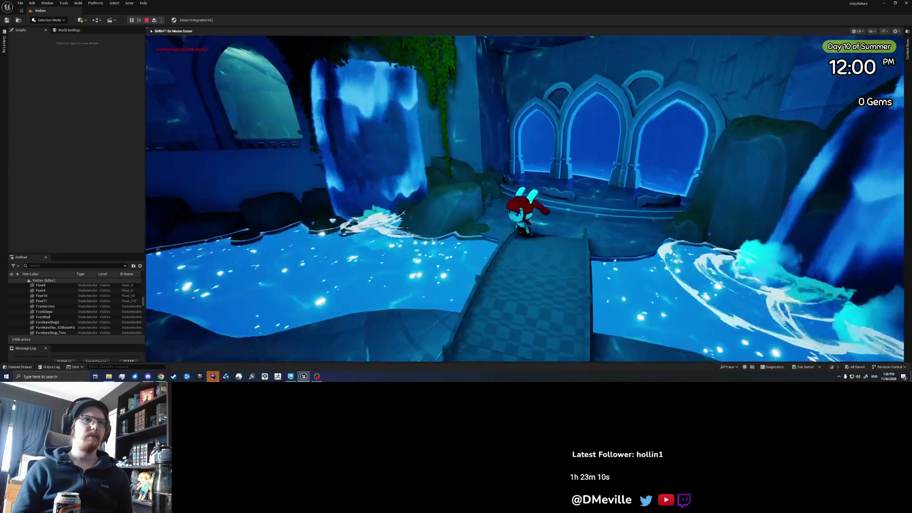
pyautogui.press('s')
pyautogui.press('w')
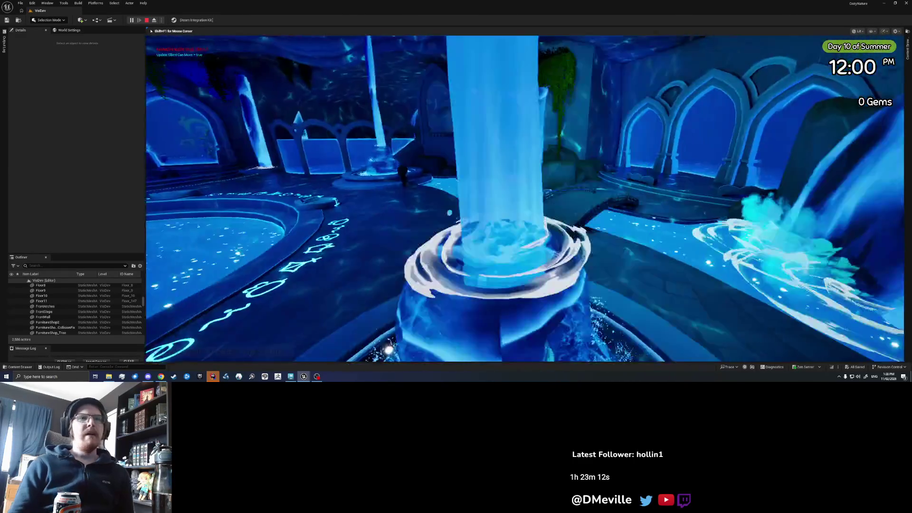
pyautogui.press('w')
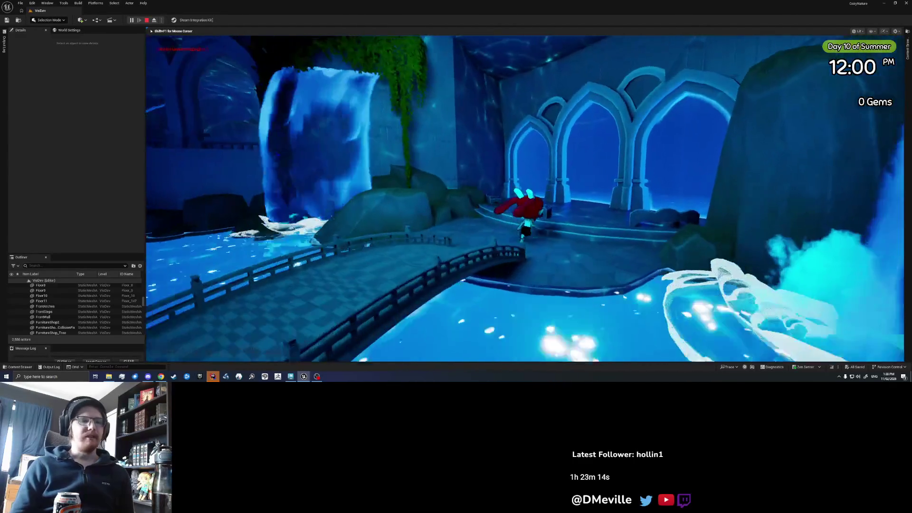
# - Jump into the water, swim to the arches, and run into the fountain room jumping around
pyautogui.press('w')
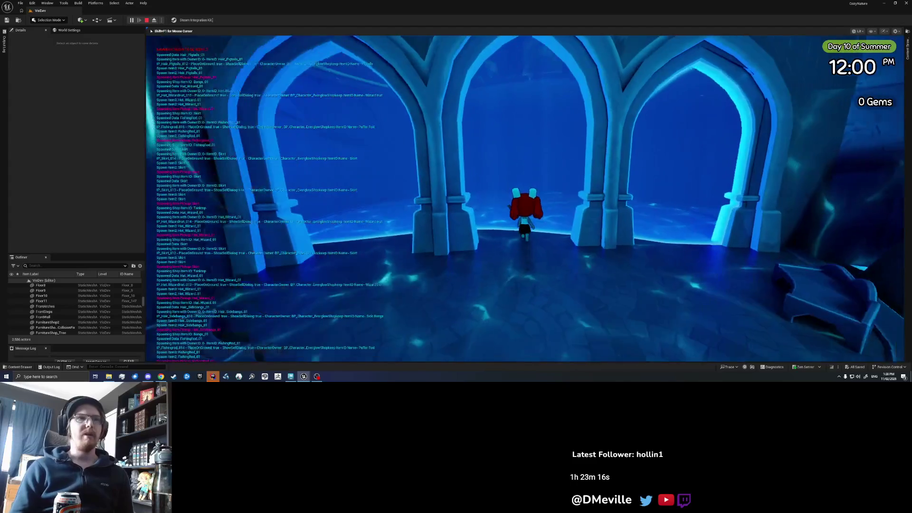
pyautogui.press('space')
pyautogui.press('w')
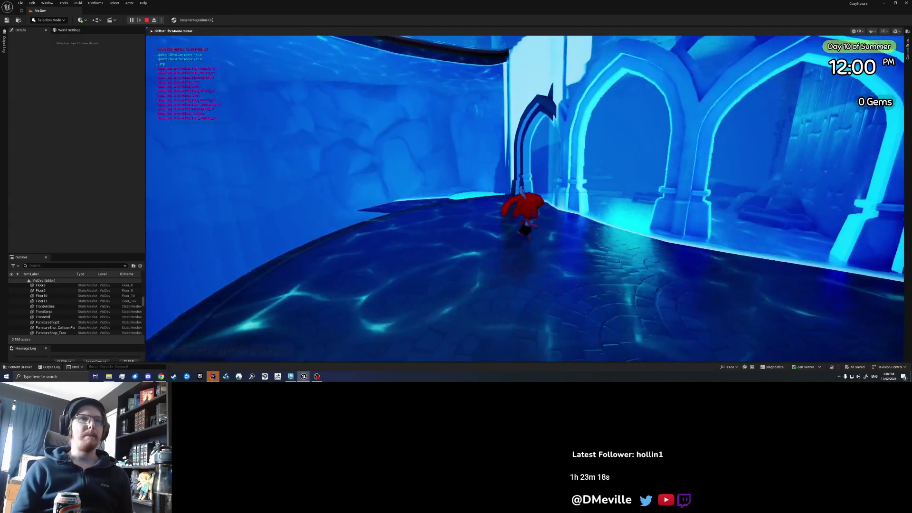
pyautogui.press('w')
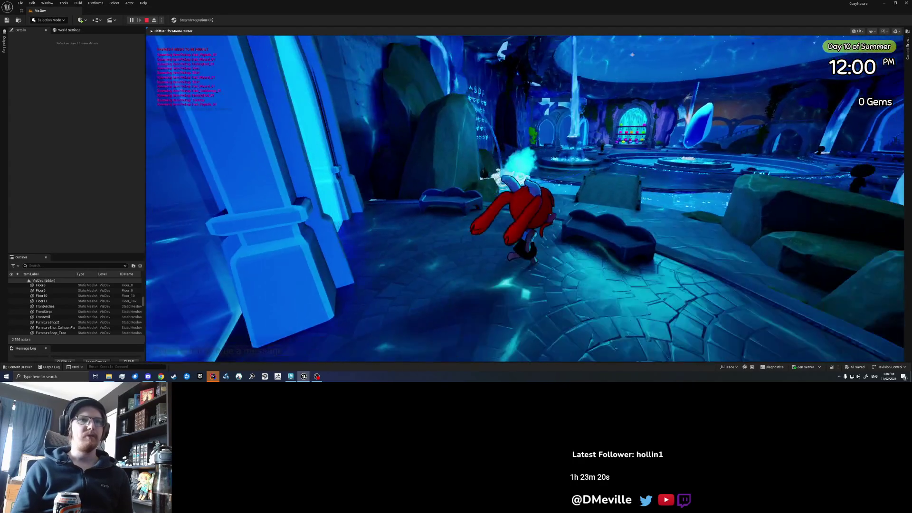
pyautogui.press('w')
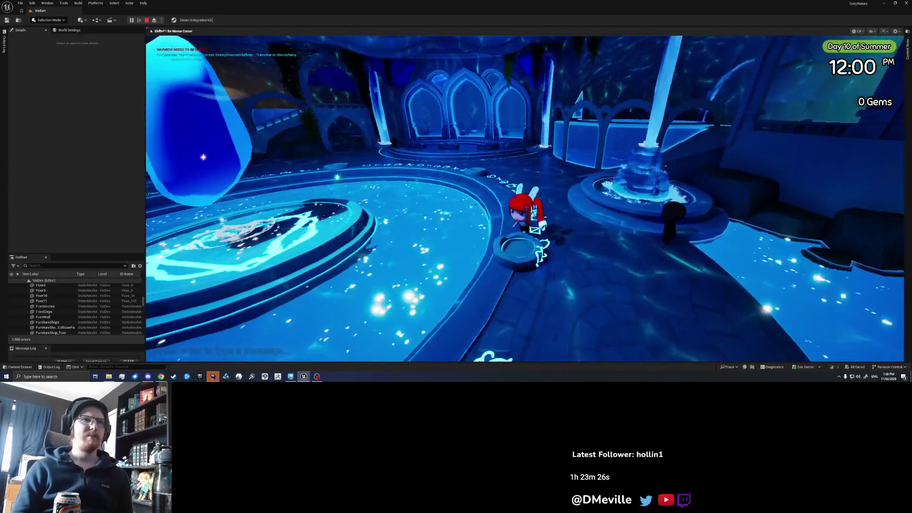
pyautogui.press('w')
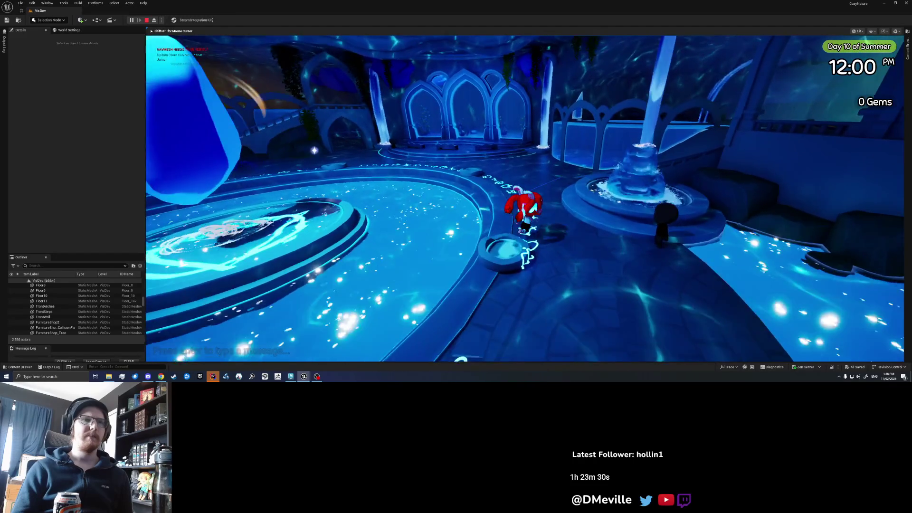
pyautogui.press('space')
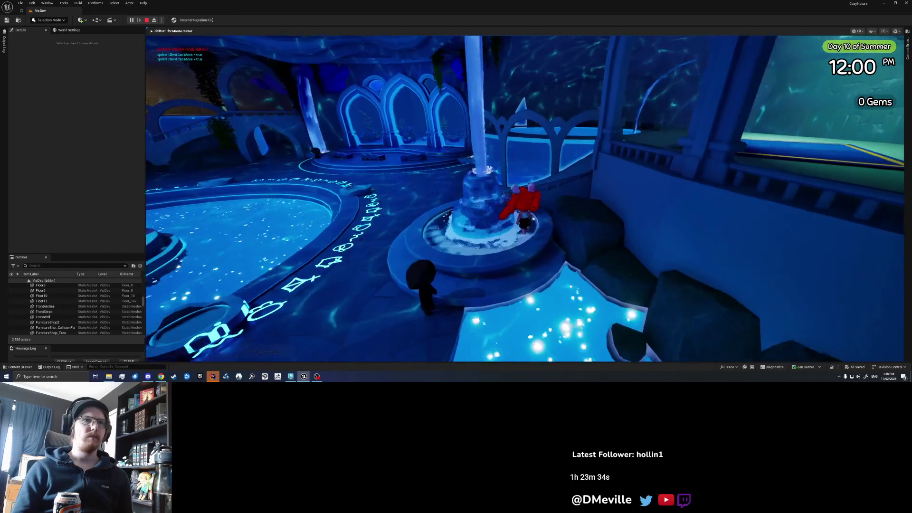
pyautogui.press('space')
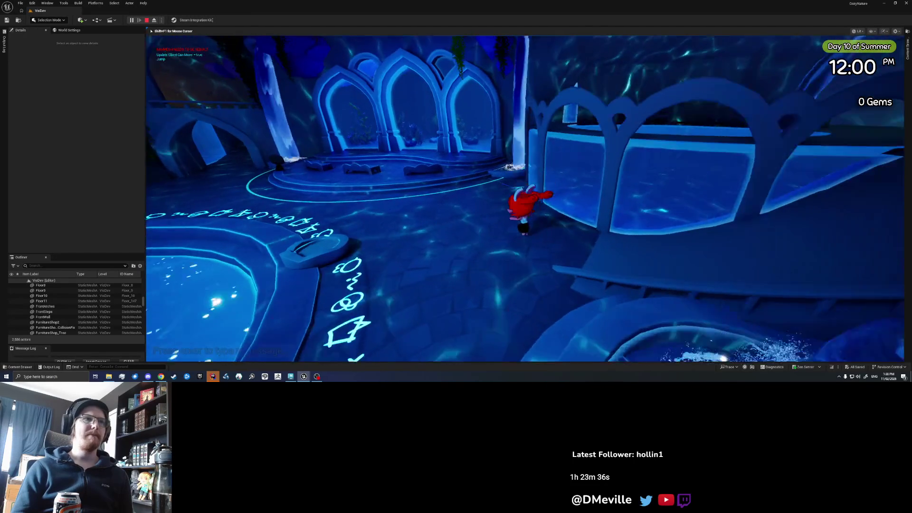
# - Walk onto the stage, toggling between Look Camera and Third Person Camera at the arch
pyautogui.press('w')
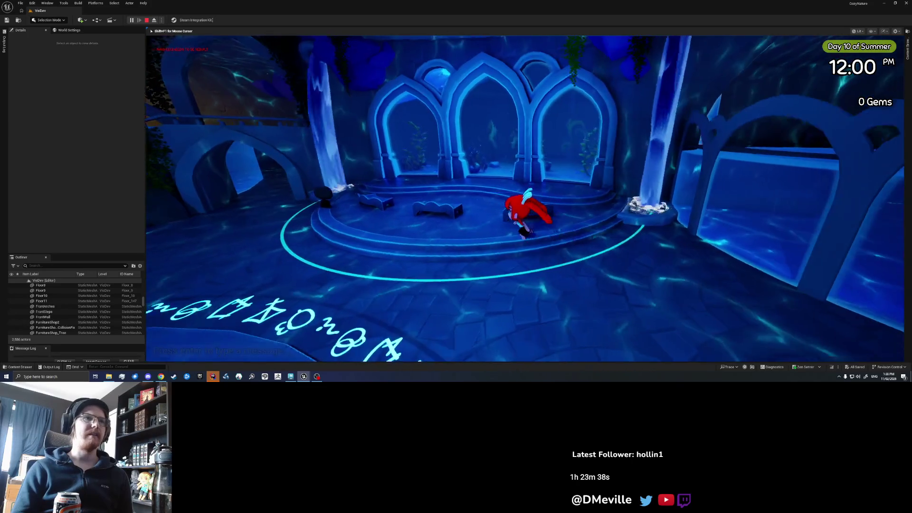
pyautogui.press('s')
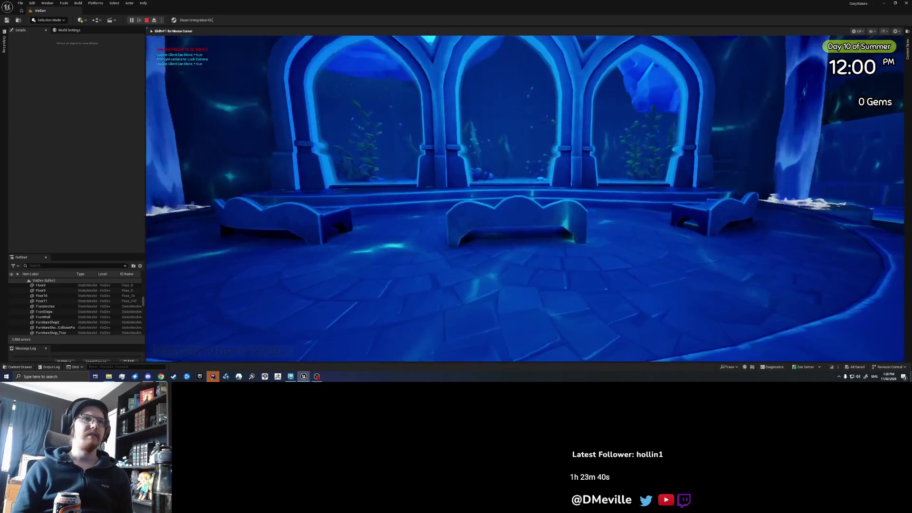
pyautogui.press('w')
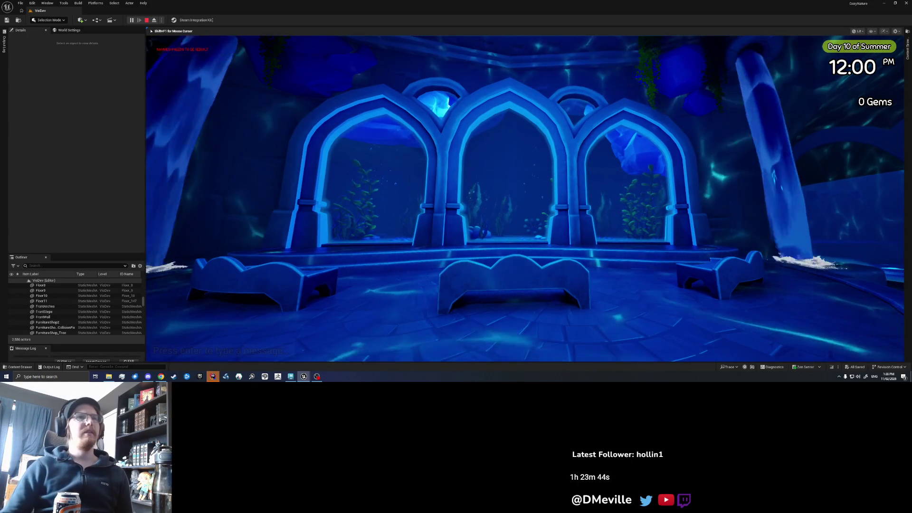
pyautogui.press('v')
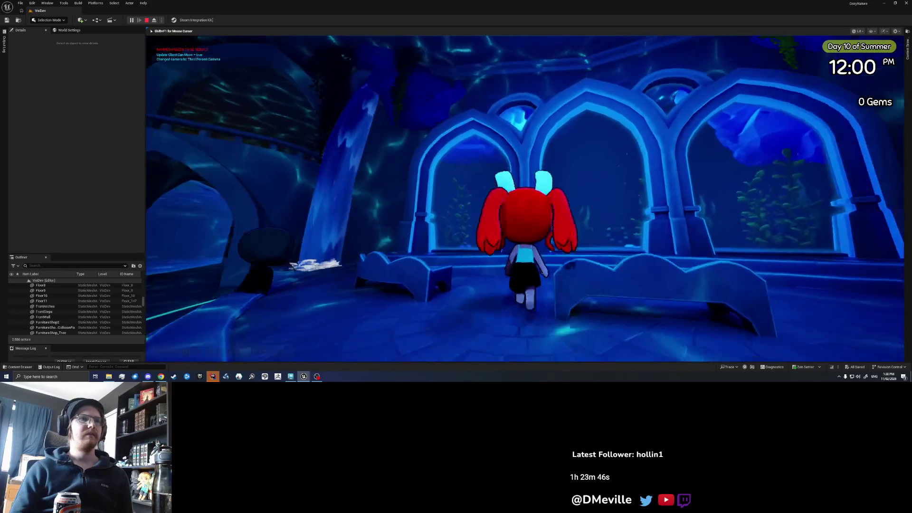
pyautogui.press('w')
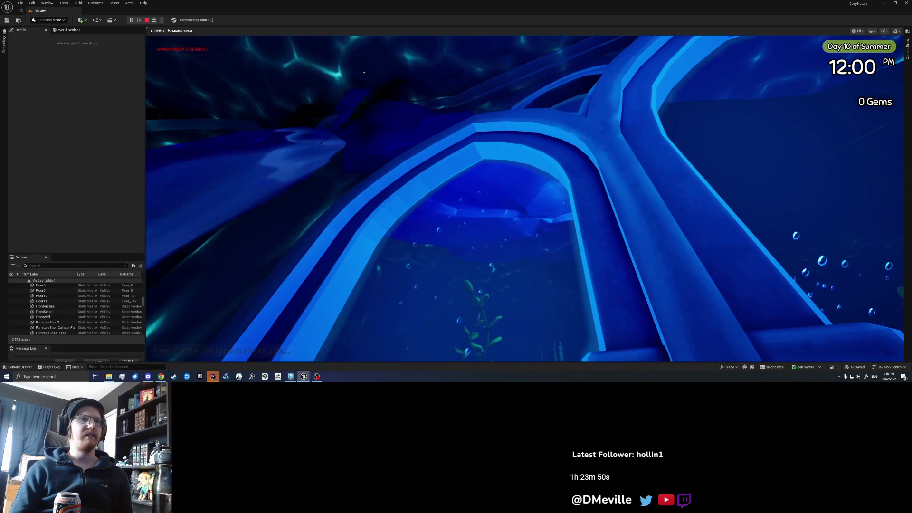
pyautogui.press('s')
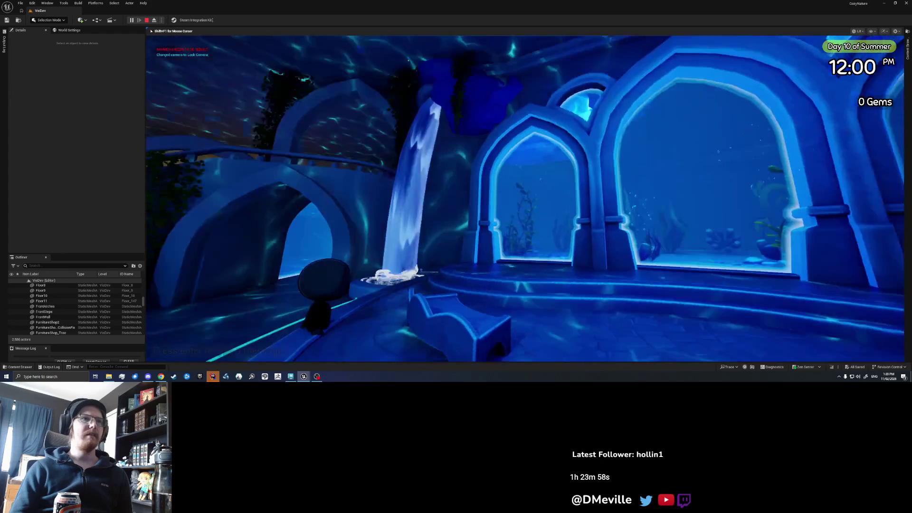
pyautogui.press('w')
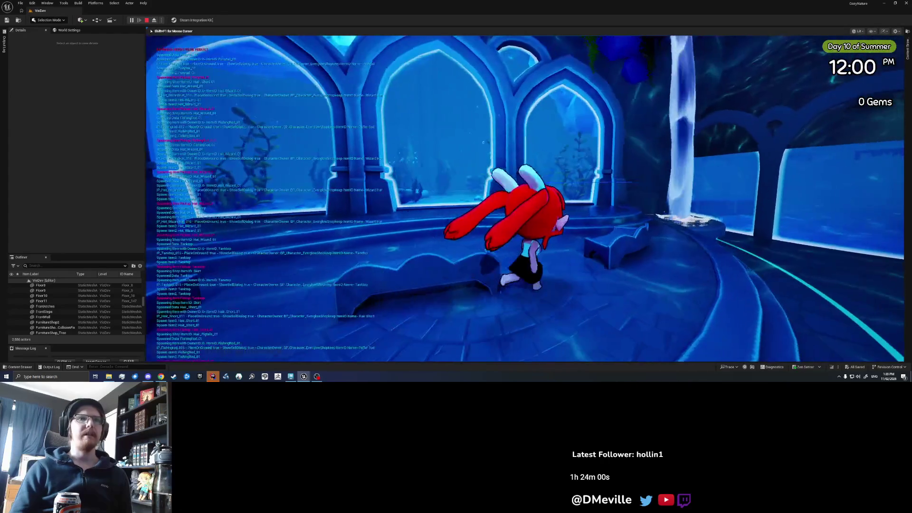
# - Turn toward the left arch and select the cake item in the inventory
pyautogui.press('a')
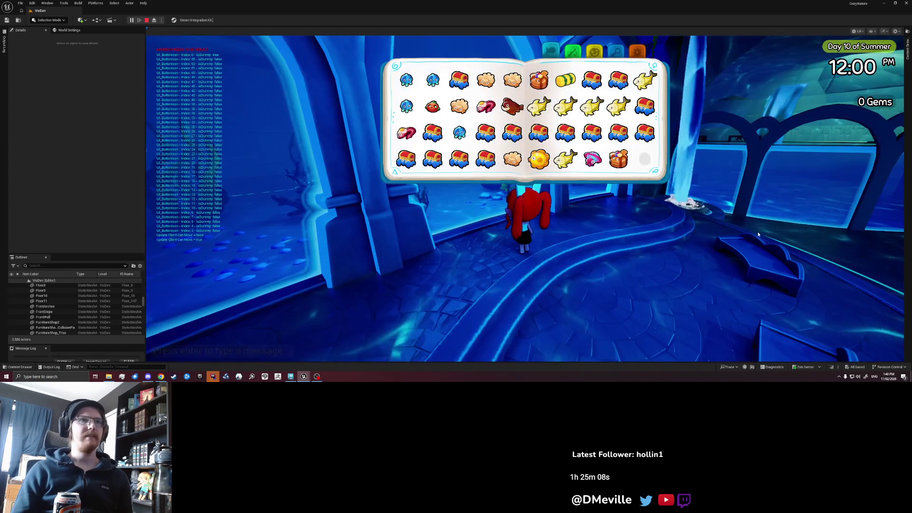
pyautogui.click(540, 81)
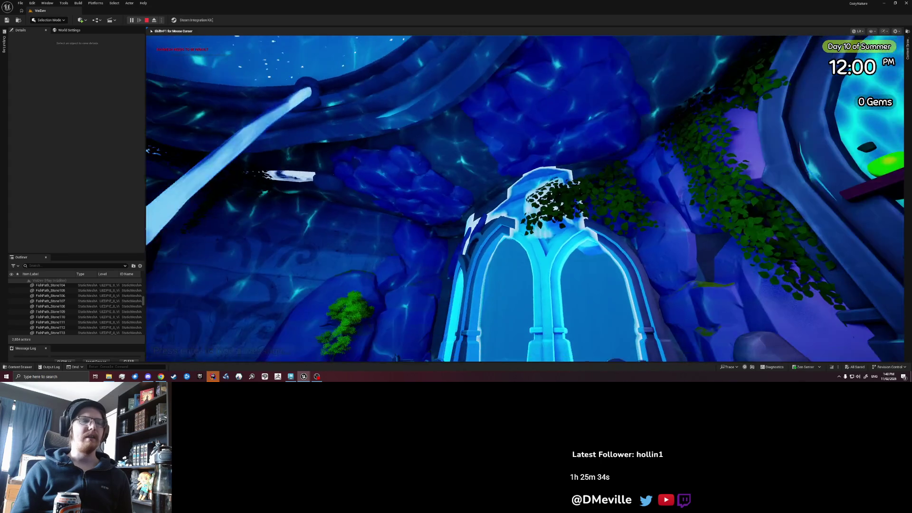
# - Run the character through the hall toward the archway in third-person view, then stop the play test
pyautogui.press('c')
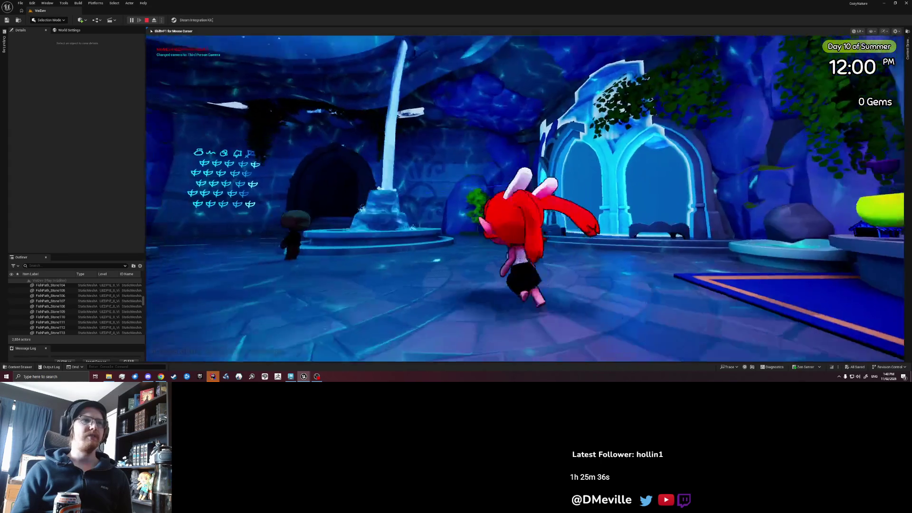
pyautogui.press('w')
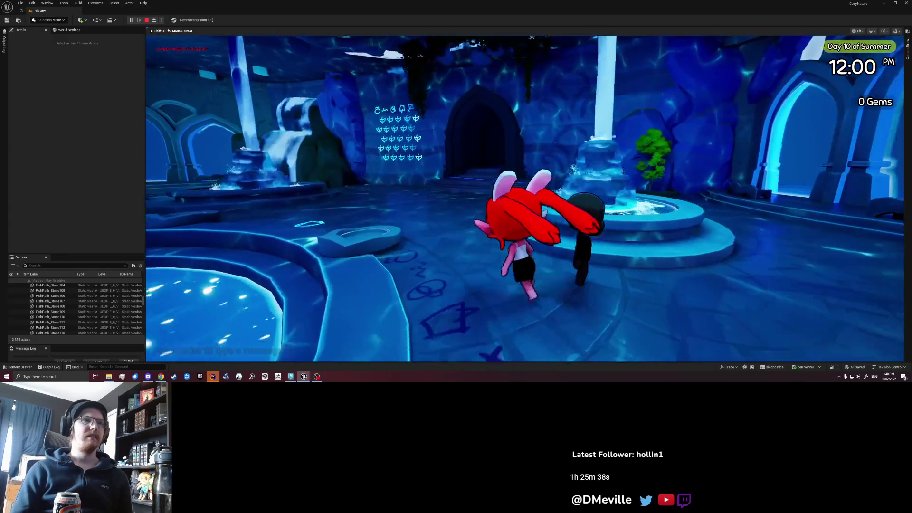
pyautogui.press('w')
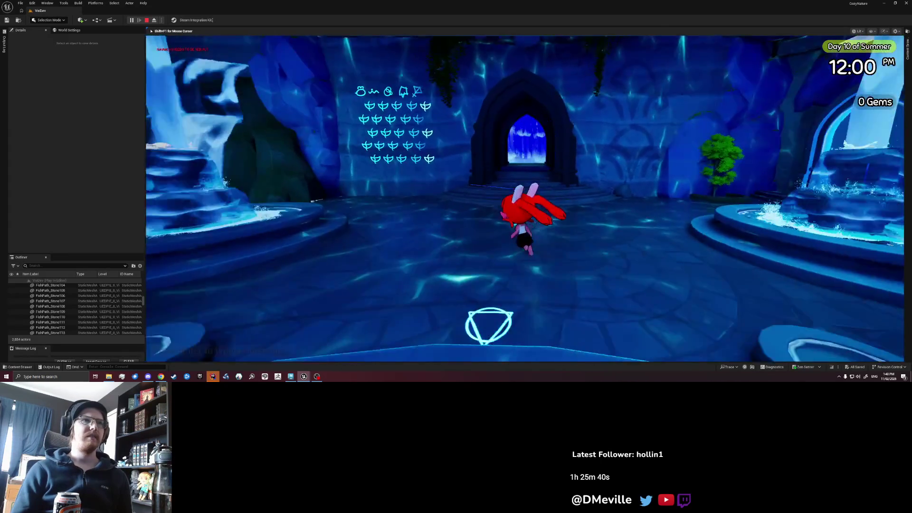
pyautogui.press('a')
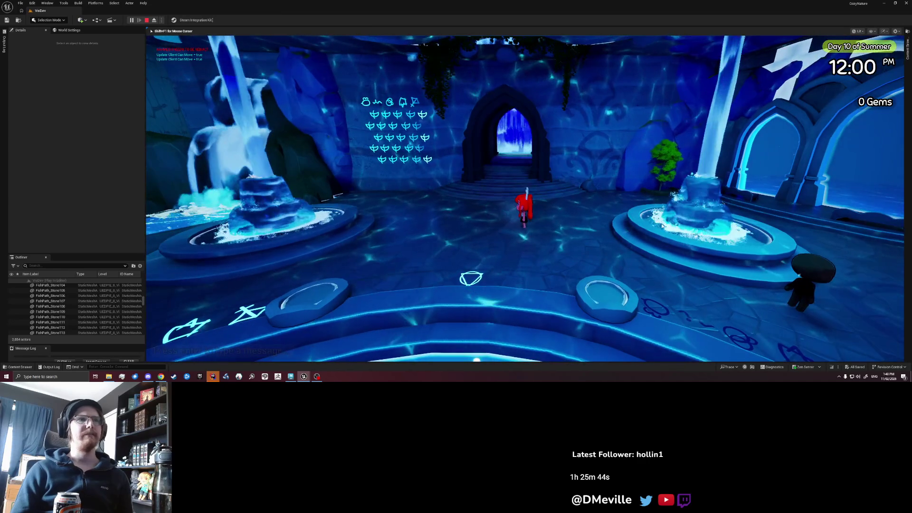
pyautogui.press('Escape')
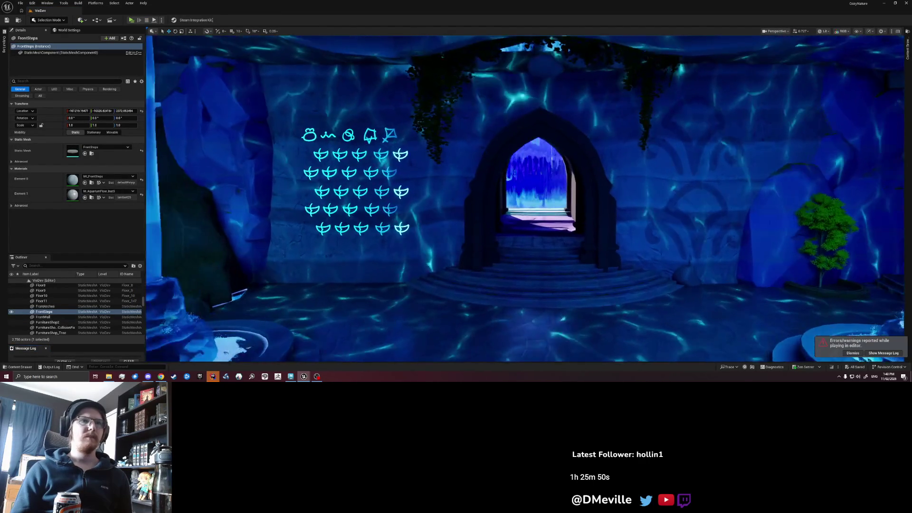
# - Open the Content Drawer at the top-level Content folder and search for 'pillar'
pyautogui.click(908, 54)
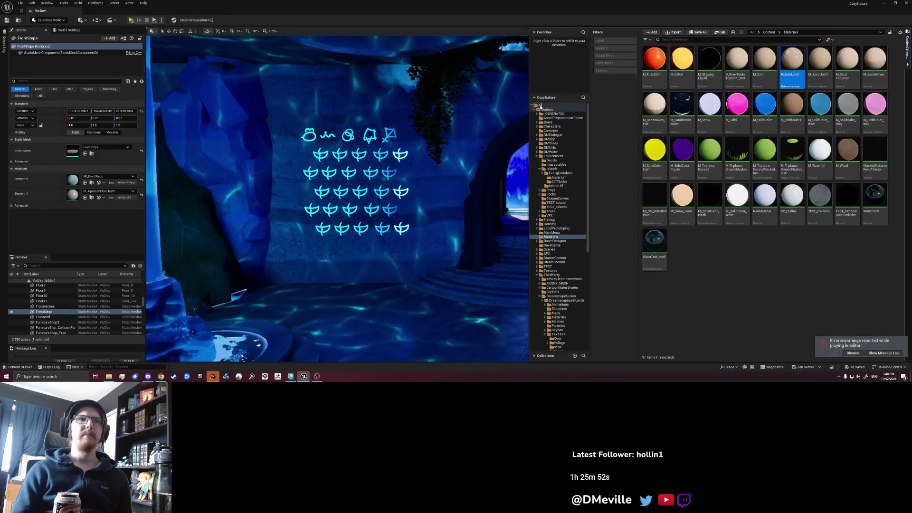
pyautogui.click(546, 109)
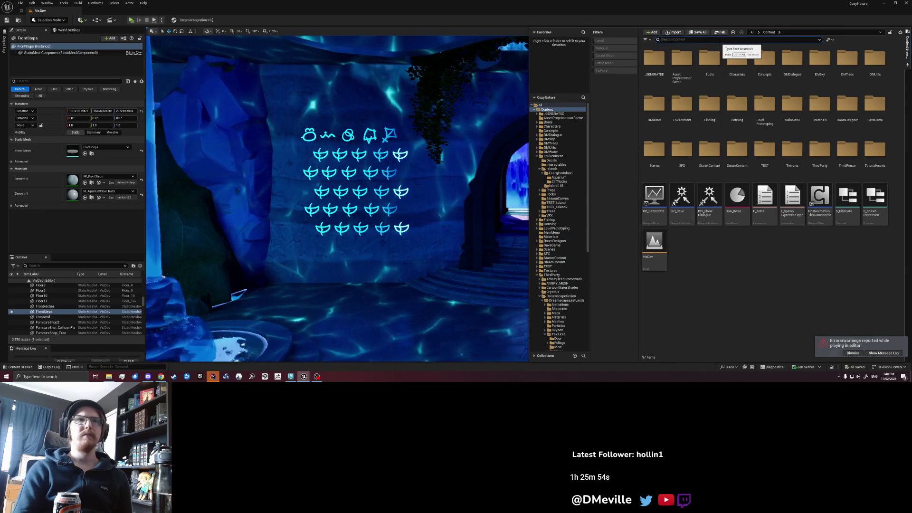
pyautogui.write('pillar')
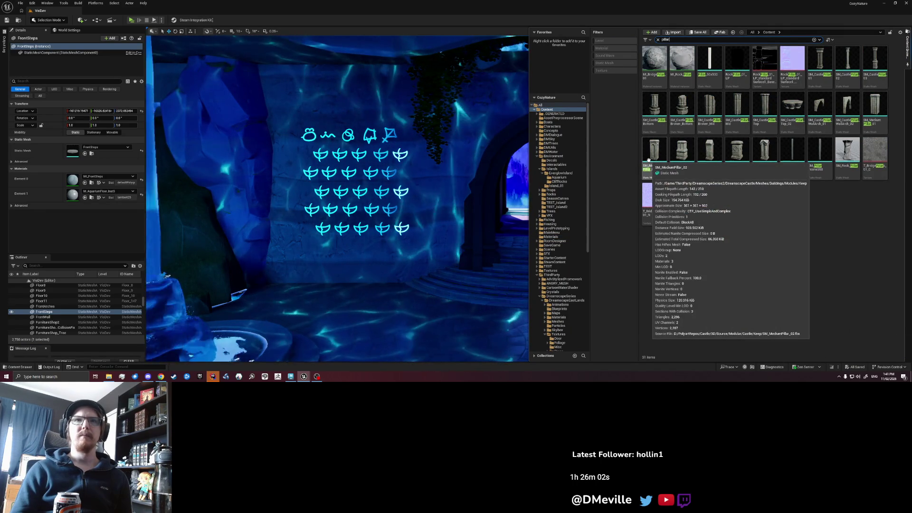
# - Place a slightly enlarged SM_MediumPillar_02 by the glyph wall and duplicate it right of the archway
pyautogui.moveTo(649, 160)
pyautogui.mouseDown()
pyautogui.moveTo(443, 315)
pyautogui.moveTo(442, 281)
pyautogui.moveTo(417, 266)
pyautogui.mouseUp()
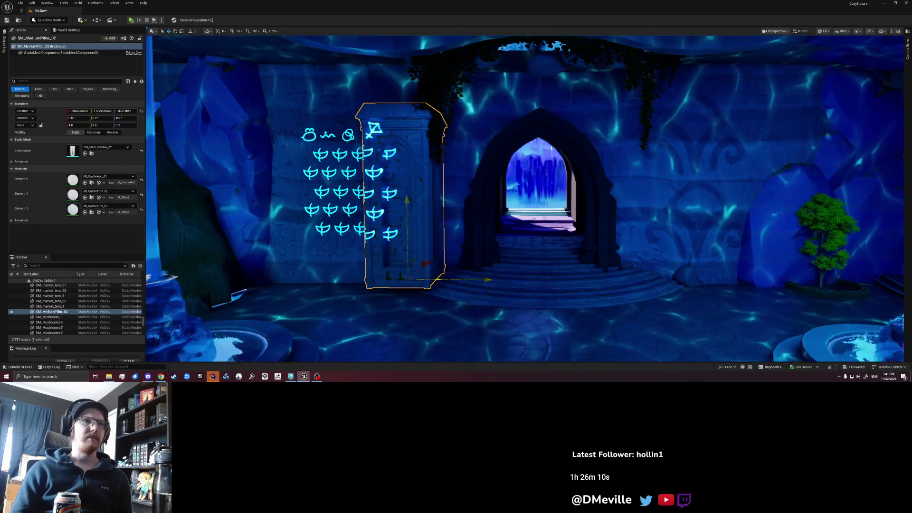
pyautogui.press('r')
pyautogui.moveTo(408, 290); pyautogui.dragTo(418, 280)
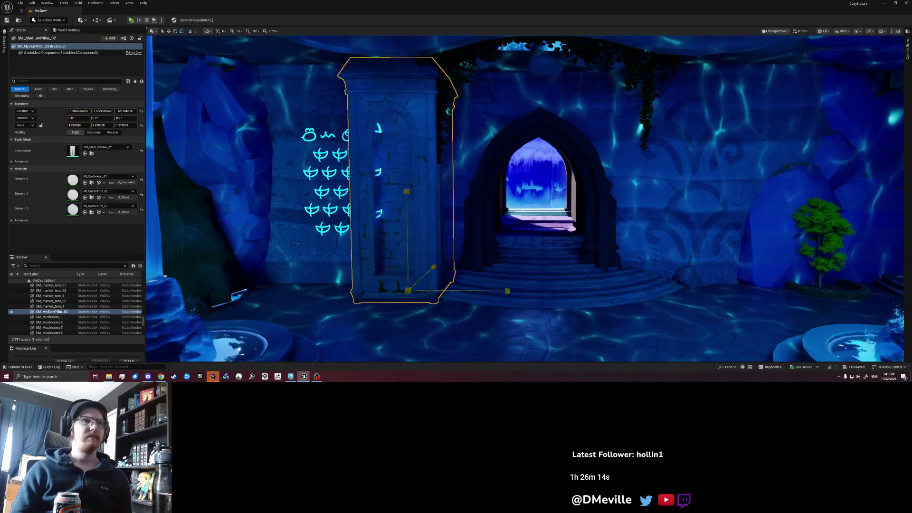
pyautogui.press('w')
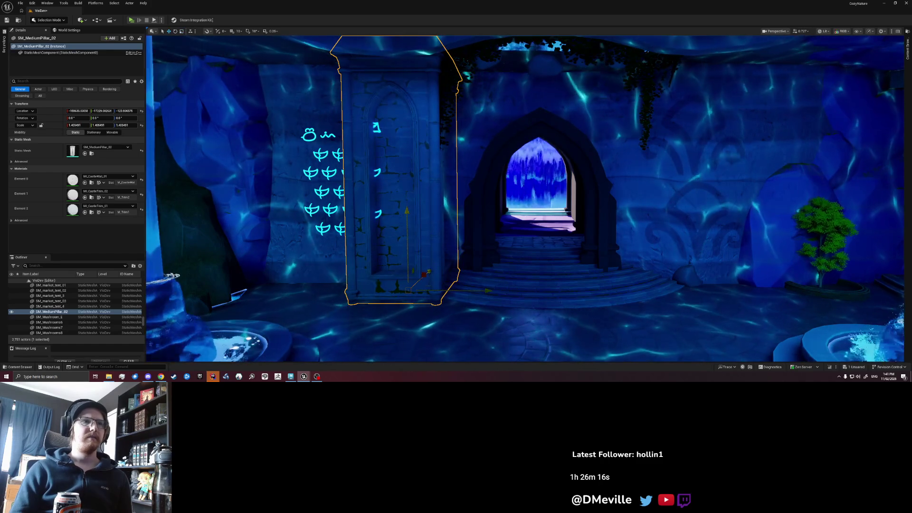
pyautogui.moveTo(475, 283); pyautogui.dragTo(762, 284)
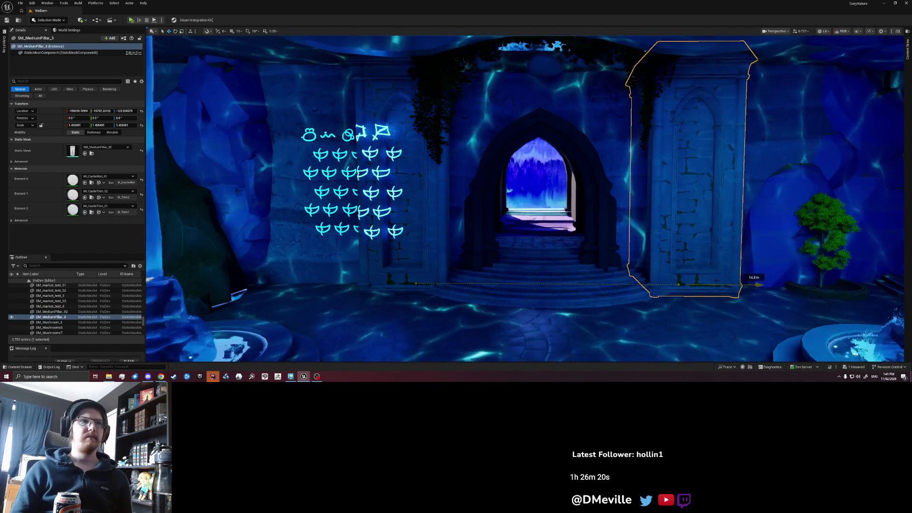
pyautogui.press('Escape')
pyautogui.scroll(3, 525, 199)
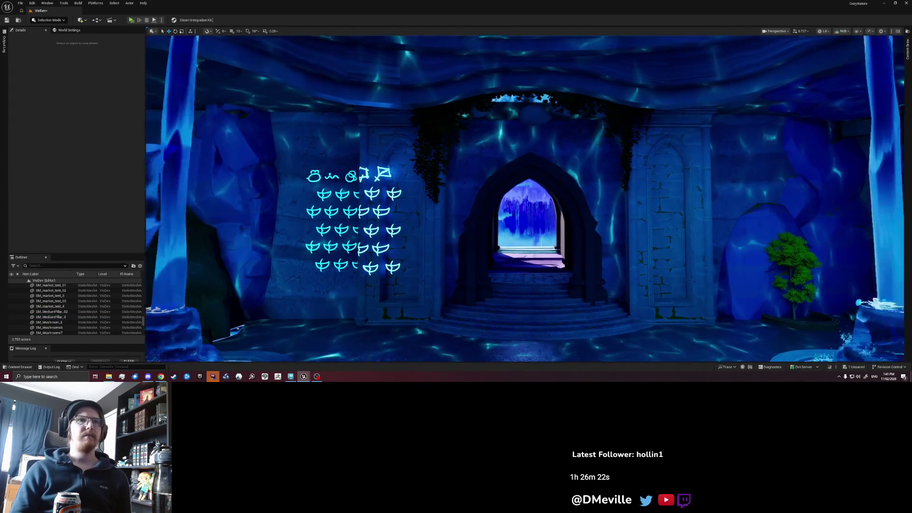
pyautogui.scroll(-2, 524, 198)
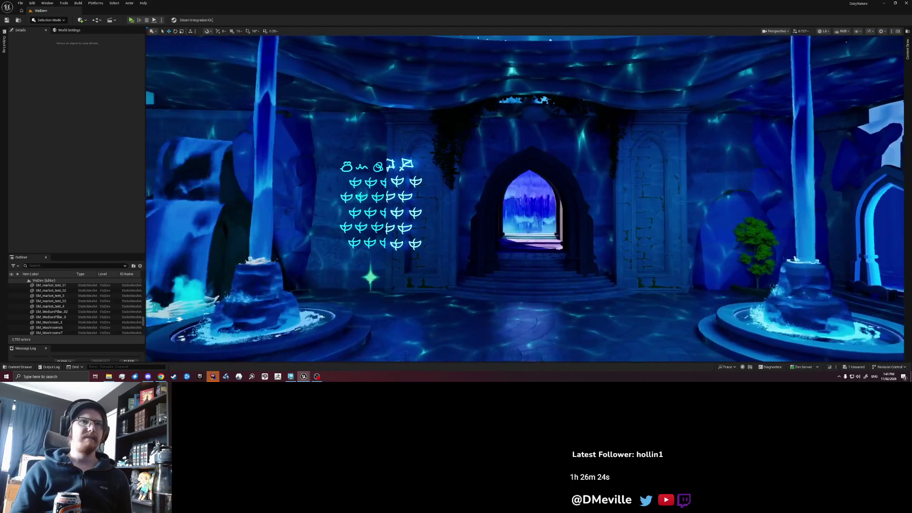
pyautogui.moveTo(475, 237); pyautogui.dragTo(376, 145)
# - Multi-select the glyph decals in the wall's top rows, leaving the pillar out
pyautogui.click(377, 144)
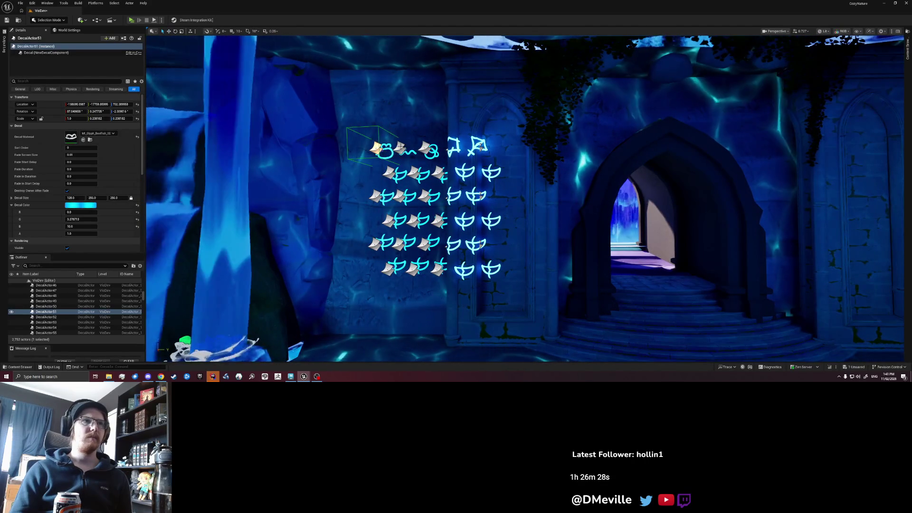
pyautogui.keyDown('ctrl'); pyautogui.click(400, 149); pyautogui.keyUp('ctrl')
pyautogui.keyDown('ctrl'); pyautogui.click(425, 149); pyautogui.keyUp('ctrl')
pyautogui.scroll(4, 424, 149)
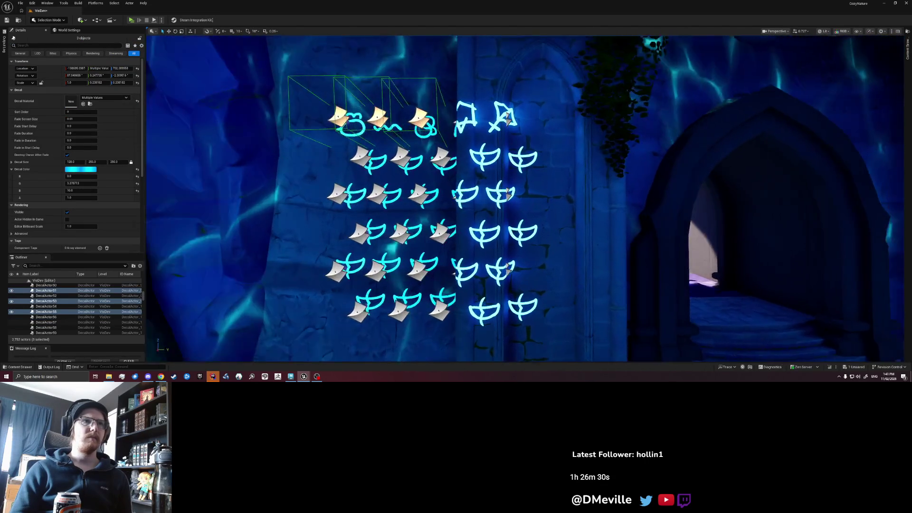
pyautogui.keyDown('ctrl'); pyautogui.click(452, 115); pyautogui.keyUp('ctrl')
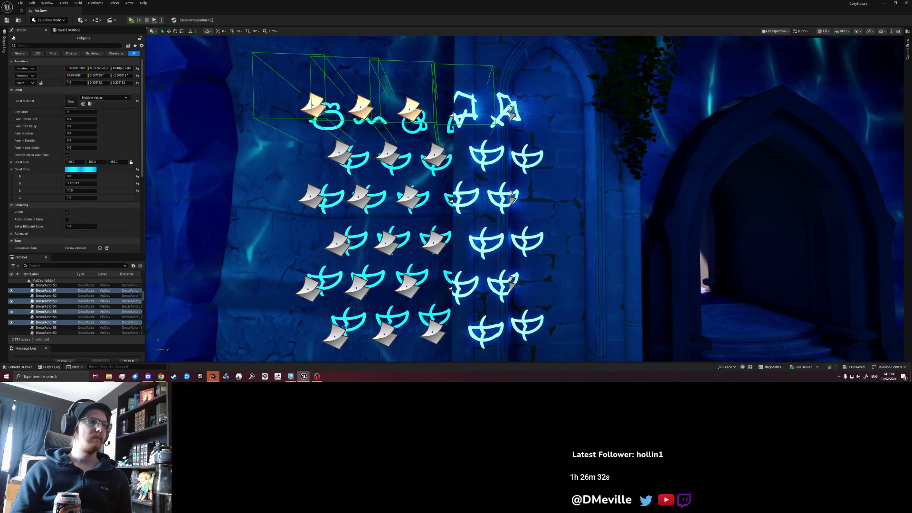
pyautogui.keyDown('ctrl'); pyautogui.click(512, 113); pyautogui.keyUp('ctrl')
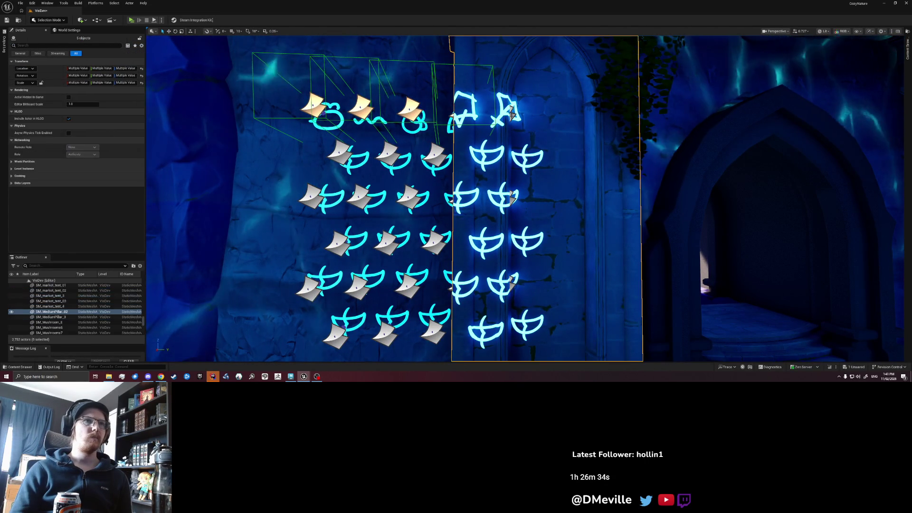
pyautogui.keyDown('ctrl'); pyautogui.click(511, 113); pyautogui.keyUp('ctrl')
pyautogui.keyDown('ctrl'); pyautogui.click(435, 157); pyautogui.keyUp('ctrl')
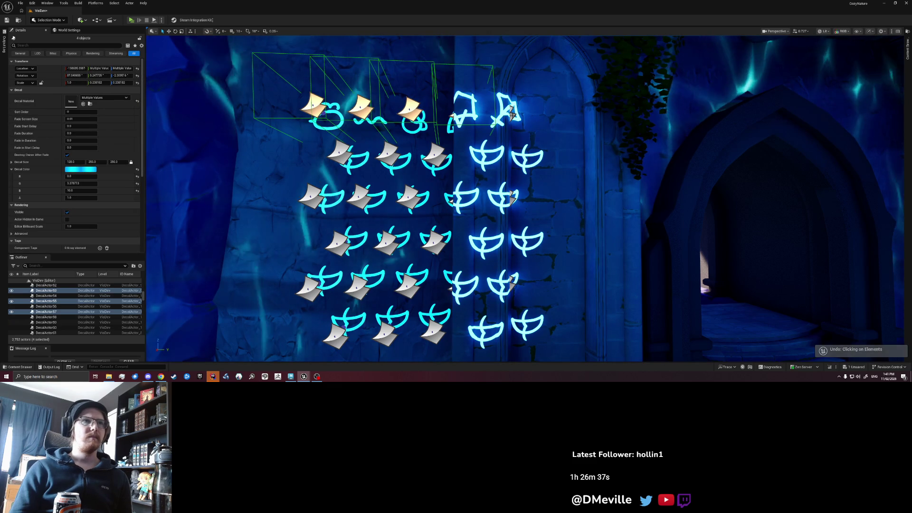
pyautogui.keyDown('ctrl'); pyautogui.click(389, 155); pyautogui.keyUp('ctrl')
pyautogui.keyDown('ctrl'); pyautogui.click(340, 153); pyautogui.keyUp('ctrl')
pyautogui.keyDown('ctrl'); pyautogui.click(311, 195); pyautogui.keyUp('ctrl')
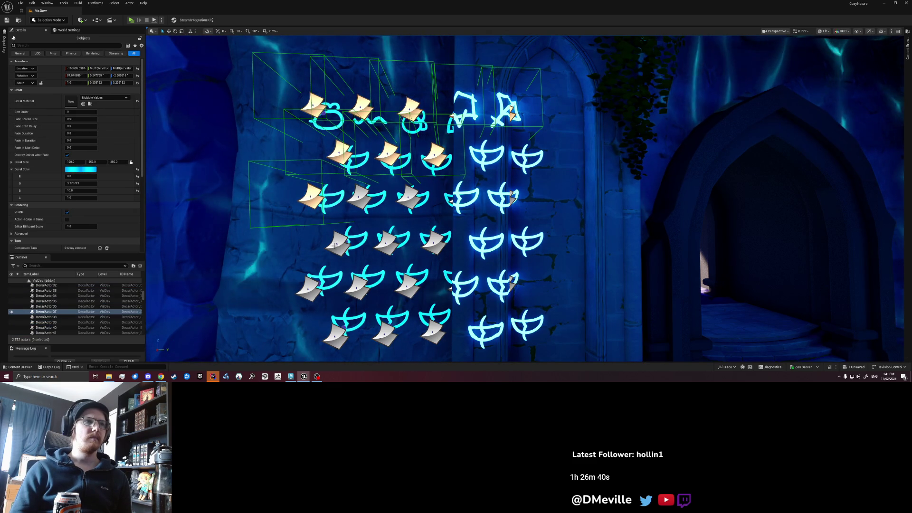
# - Add the glyphs in rows 4 to 6 and delete all 19 selected decals
pyautogui.keyDown('ctrl'); pyautogui.click(336, 244); pyautogui.keyUp('ctrl')
pyautogui.keyDown('ctrl'); pyautogui.click(309, 288); pyautogui.keyUp('ctrl')
pyautogui.keyDown('ctrl'); pyautogui.click(335, 336); pyautogui.keyUp('ctrl')
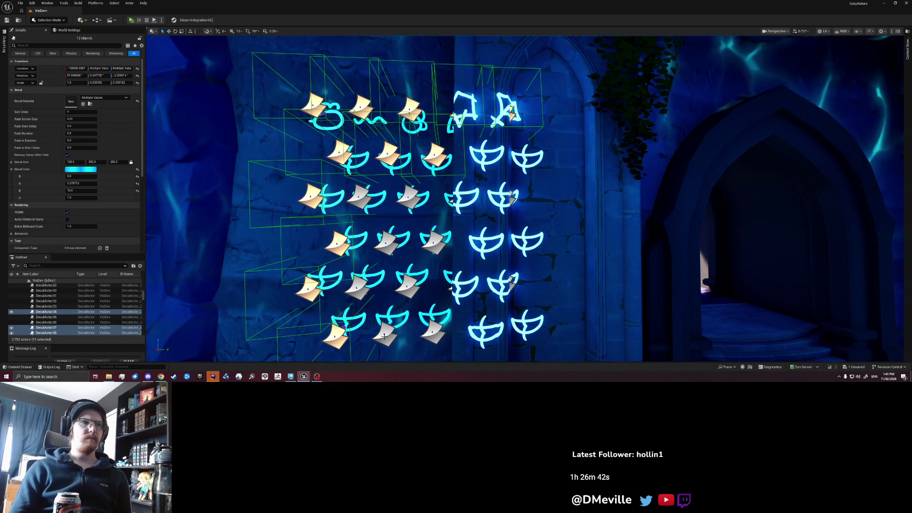
pyautogui.keyDown('ctrl'); pyautogui.click(385, 335); pyautogui.keyUp('ctrl')
pyautogui.keyDown('ctrl'); pyautogui.click(407, 284); pyautogui.keyUp('ctrl')
pyautogui.keyDown('ctrl'); pyautogui.click(386, 242); pyautogui.keyUp('ctrl')
pyautogui.keyDown('ctrl'); pyautogui.click(357, 287); pyautogui.keyUp('ctrl')
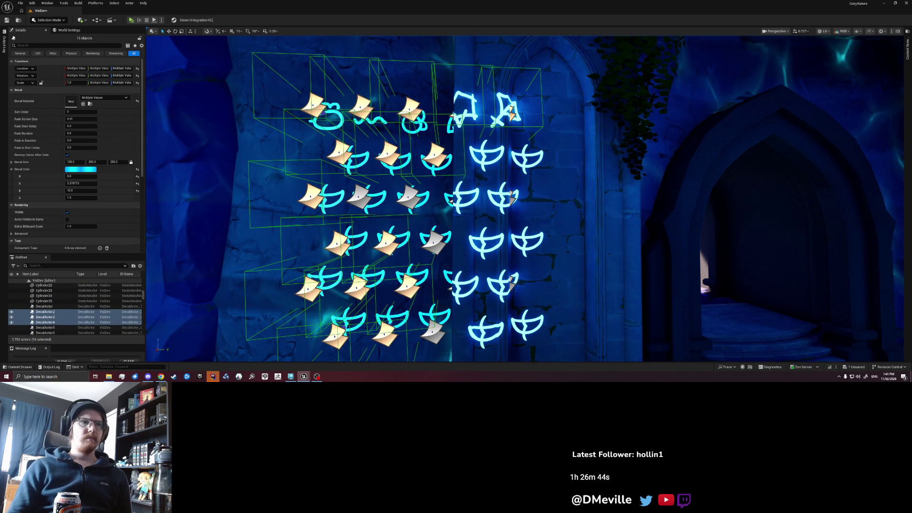
pyautogui.keyDown('ctrl'); pyautogui.click(432, 332); pyautogui.keyUp('ctrl')
pyautogui.keyDown('ctrl'); pyautogui.click(434, 243); pyautogui.keyUp('ctrl')
pyautogui.keyDown('ctrl'); pyautogui.click(512, 284); pyautogui.keyUp('ctrl')
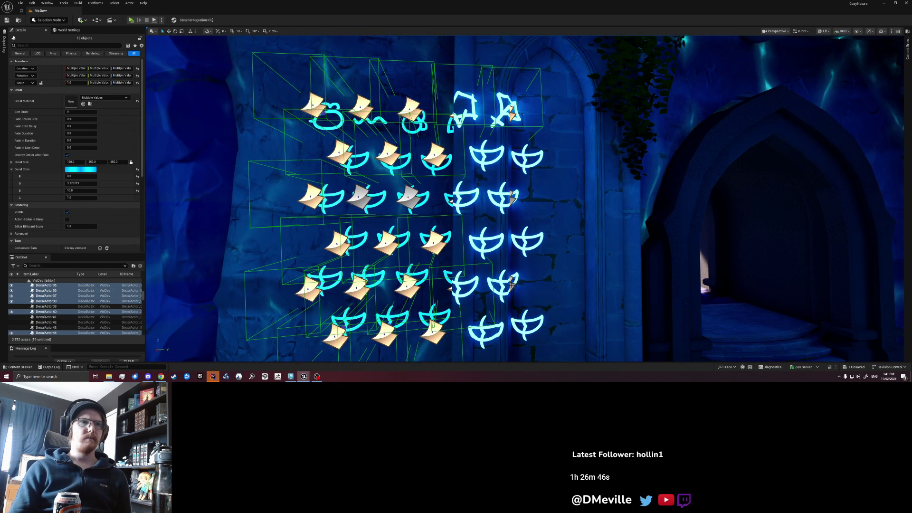
pyautogui.press('Delete')
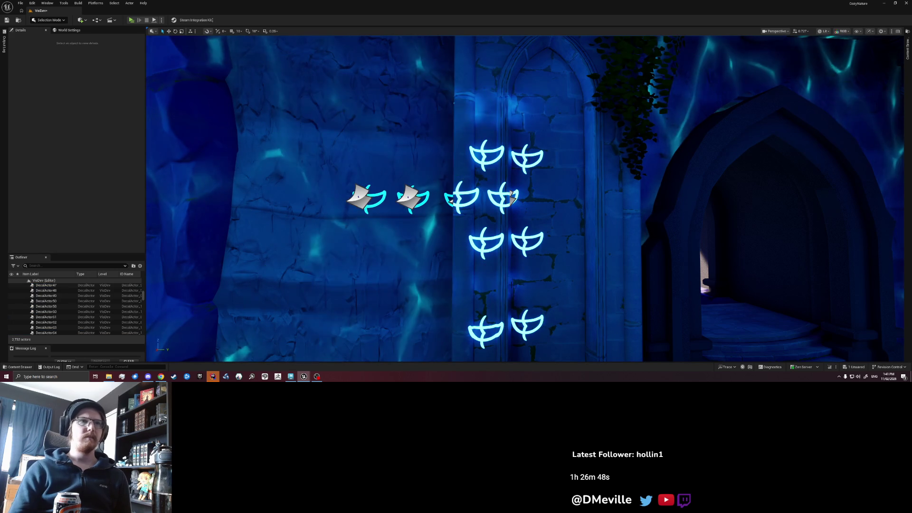
# - Delete four more glyph decals from the middle row
pyautogui.click(459, 197)
pyautogui.keyDown('ctrl'); pyautogui.click(502, 197); pyautogui.keyUp('ctrl')
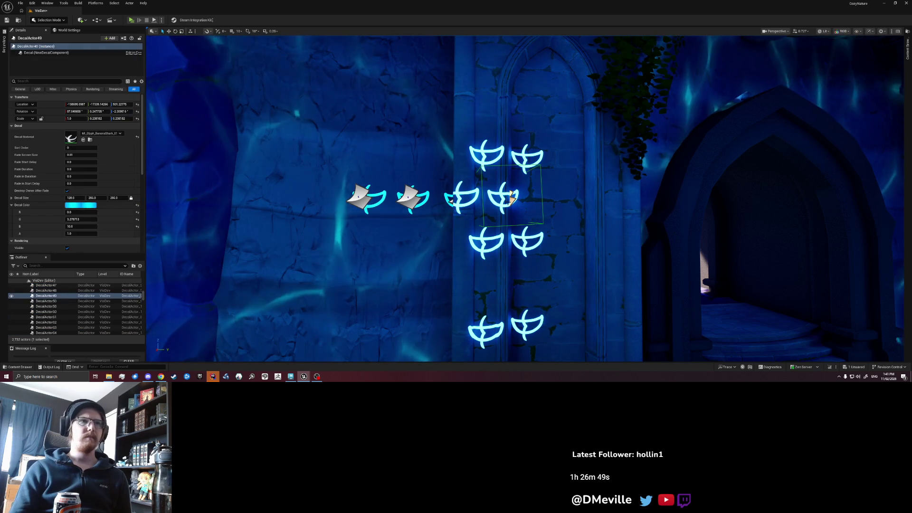
pyautogui.keyDown('ctrl'); pyautogui.click(412, 198); pyautogui.keyUp('ctrl')
pyautogui.keyDown('ctrl'); pyautogui.click(361, 198); pyautogui.keyUp('ctrl')
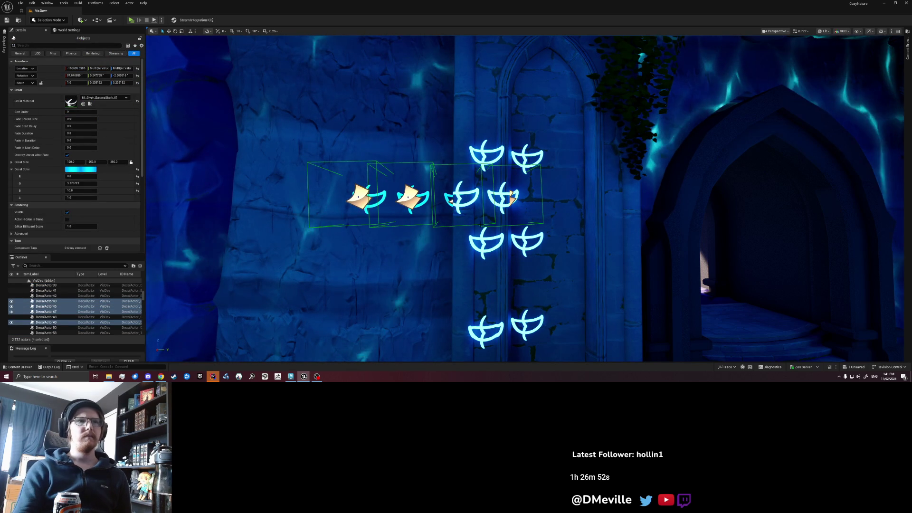
pyautogui.press('Delete')
# - Delete the pillar behind the glyphs and the four remaining upper glyph decals
pyautogui.click(486, 159)
pyautogui.press('Delete')
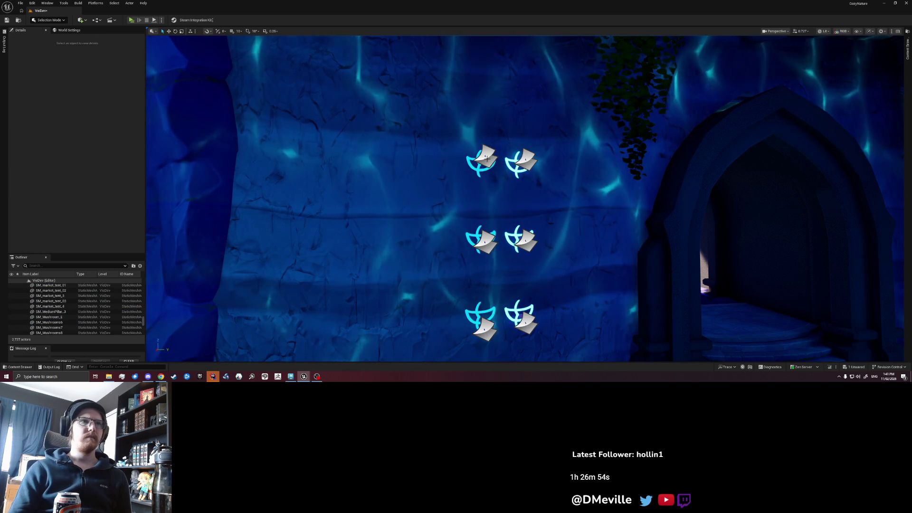
pyautogui.click(486, 159)
pyautogui.keyDown('ctrl'); pyautogui.click(522, 160); pyautogui.keyUp('ctrl')
pyautogui.keyDown('ctrl'); pyautogui.click(482, 239); pyautogui.keyUp('ctrl')
pyautogui.keyDown('ctrl'); pyautogui.click(521, 240); pyautogui.keyUp('ctrl')
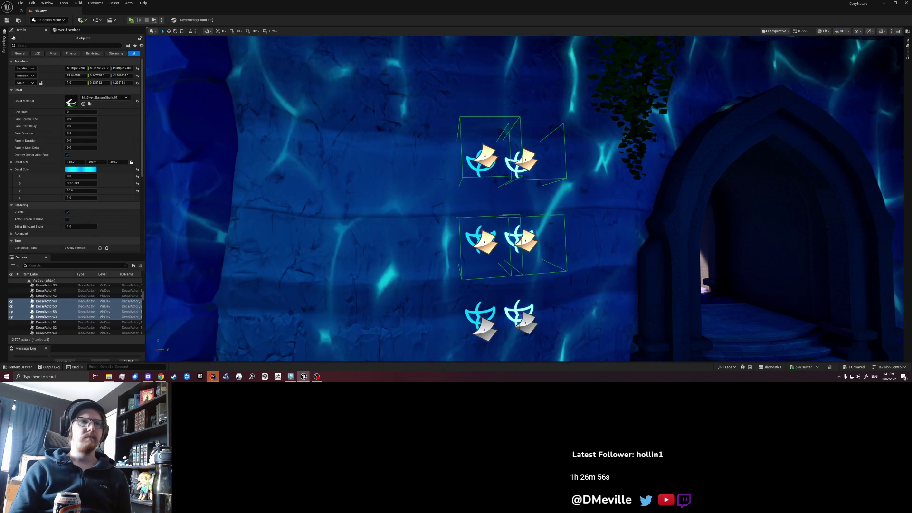
pyautogui.press('Delete')
pyautogui.click(487, 189)
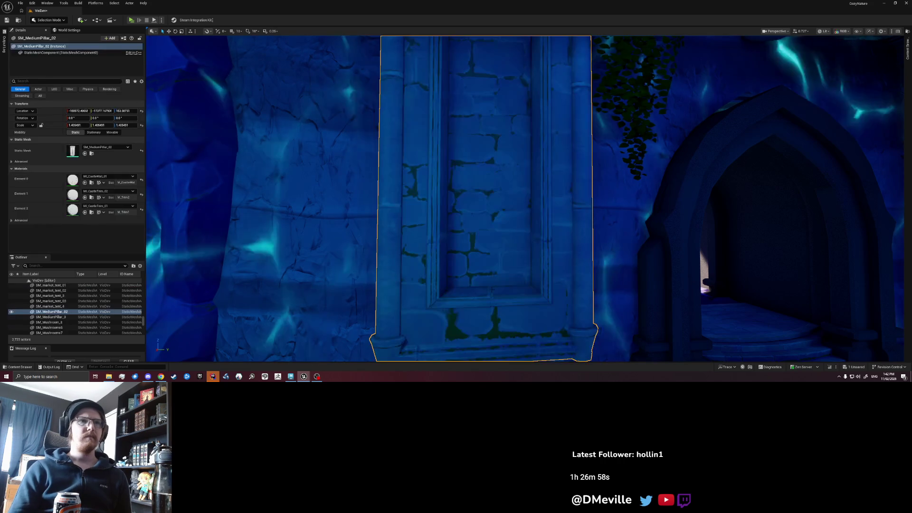
# - Pull the camera back to frame the archway and its two flanking pillars
pyautogui.moveTo(487, 190); pyautogui.dragTo(495, 278)
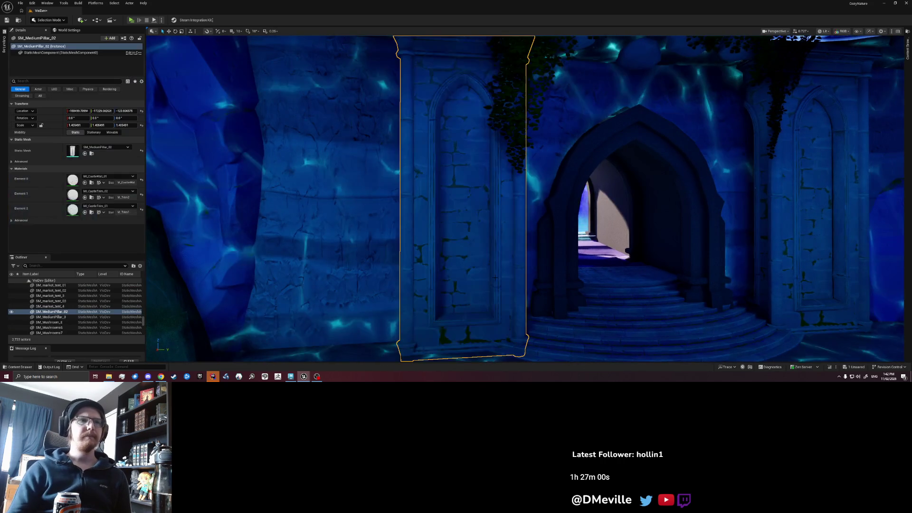
pyautogui.scroll(-5, 495, 278)
pyautogui.press('Escape')
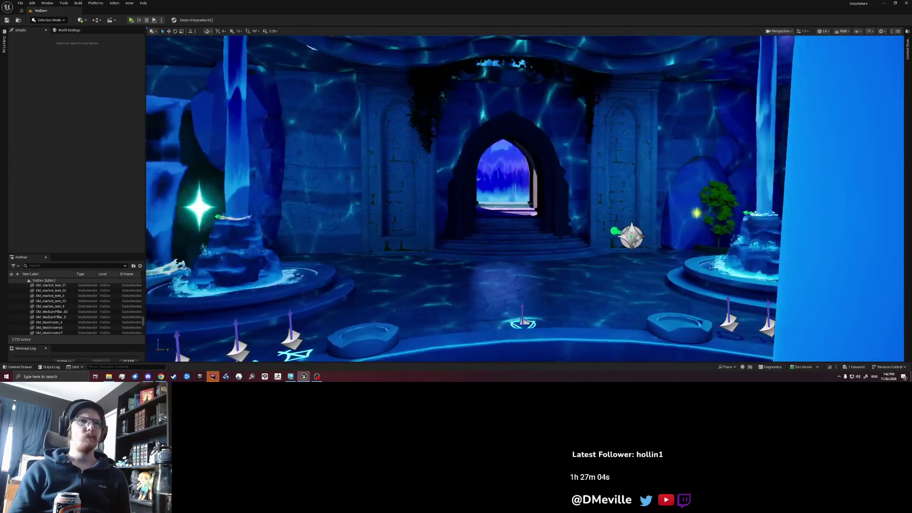
# - Remove the tall pillar standing beside the archway
pyautogui.press('w')
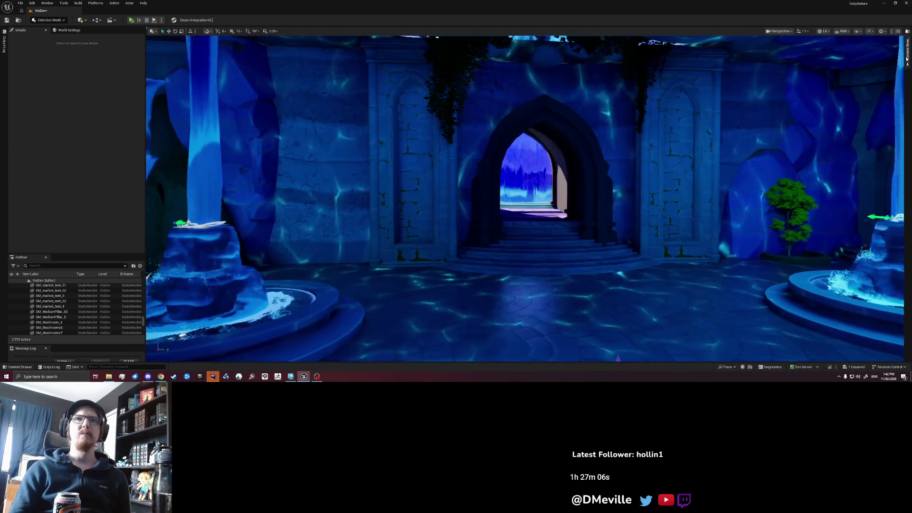
pyautogui.click(907, 58)
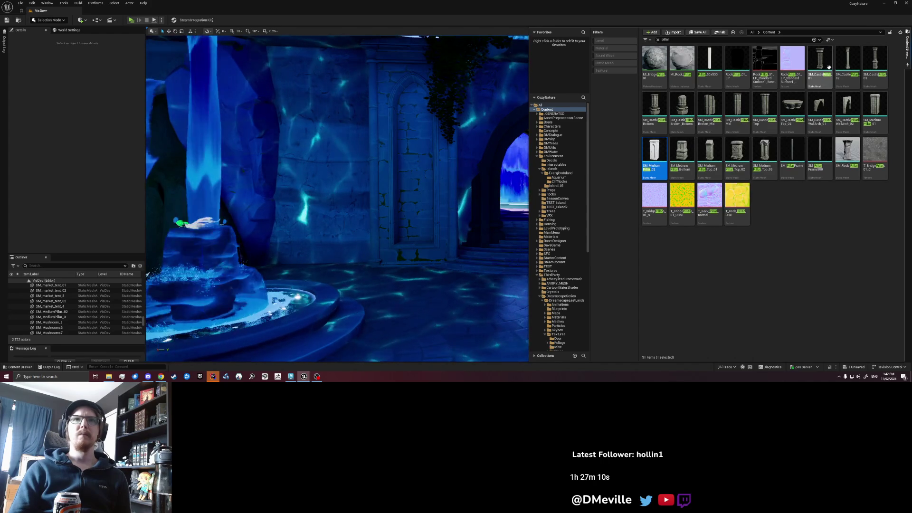
pyautogui.moveTo(824, 70)
pyautogui.mouseDown()
pyautogui.moveTo(475, 237)
pyautogui.moveTo(373, 271)
pyautogui.mouseUp()
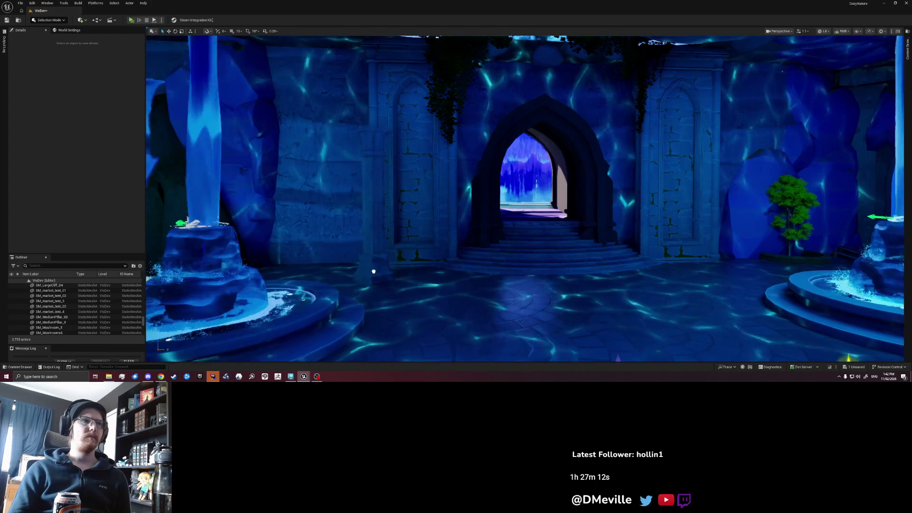
pyautogui.press('f')
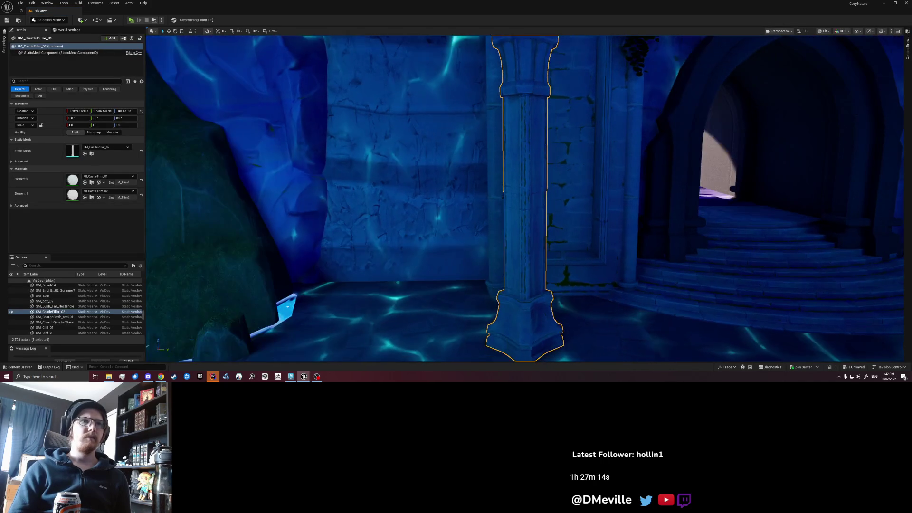
pyautogui.scroll(-5, 524, 199)
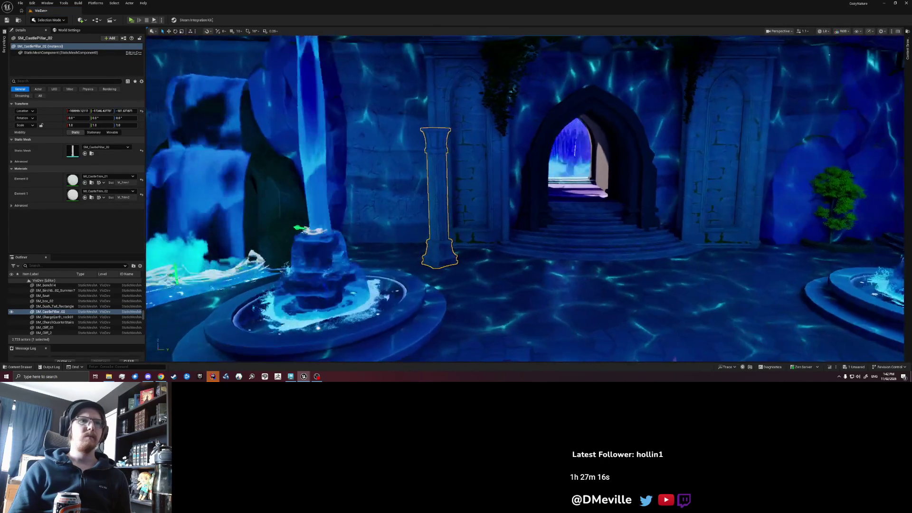
pyautogui.press('Delete')
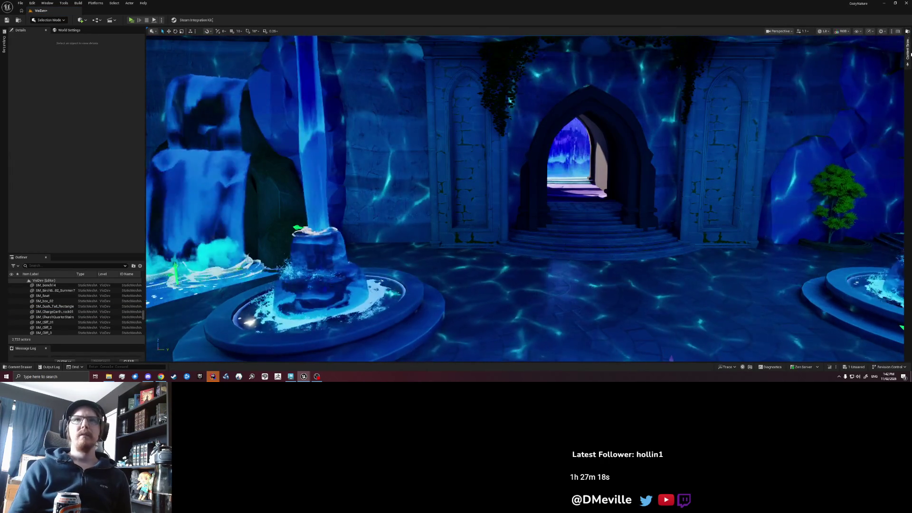
# - Place SM_CastlePillar_Broken_Bottom right of the stage stairs, nudged right and rotated around
pyautogui.click(907, 53)
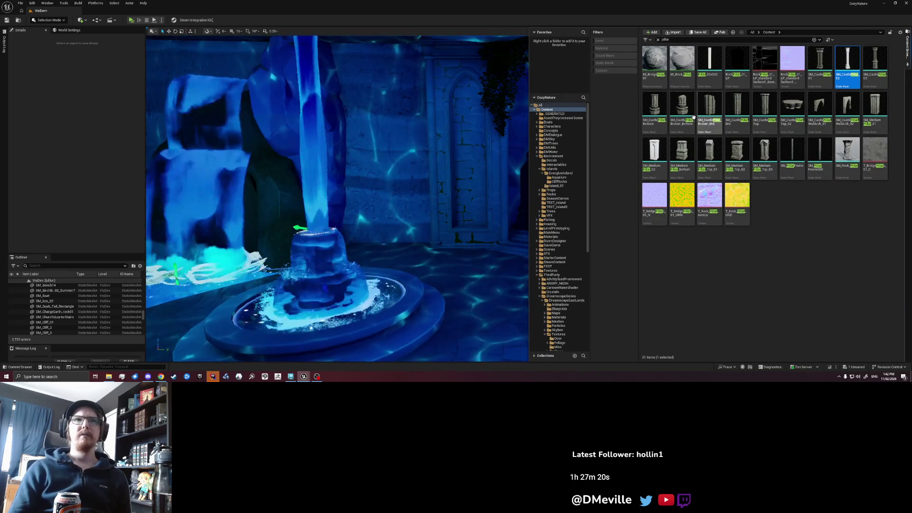
pyautogui.moveTo(624, 151); pyautogui.dragTo(402, 243)
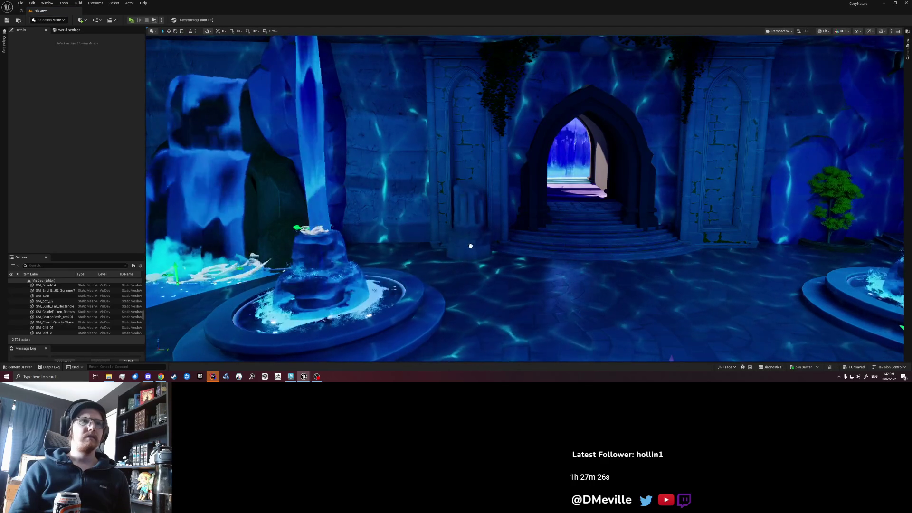
pyautogui.click(470, 228)
pyautogui.moveTo(469, 176); pyautogui.dragTo(469, 184)
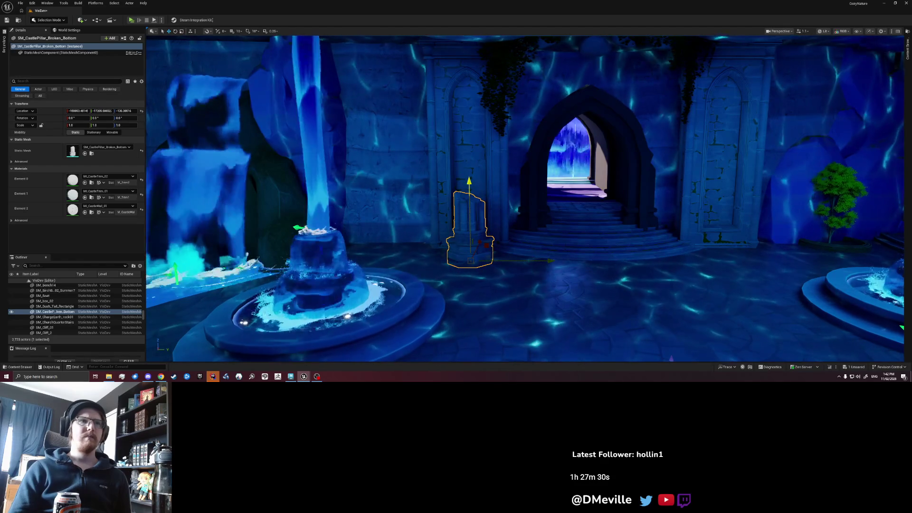
pyautogui.moveTo(547, 260); pyautogui.dragTo(553, 260)
pyautogui.press('e')
pyautogui.moveTo(779, 290)
pyautogui.mouseDown()
pyautogui.moveTo(713, 285)
pyautogui.moveTo(665, 266)
pyautogui.moveTo(641, 243)
pyautogui.mouseUp()
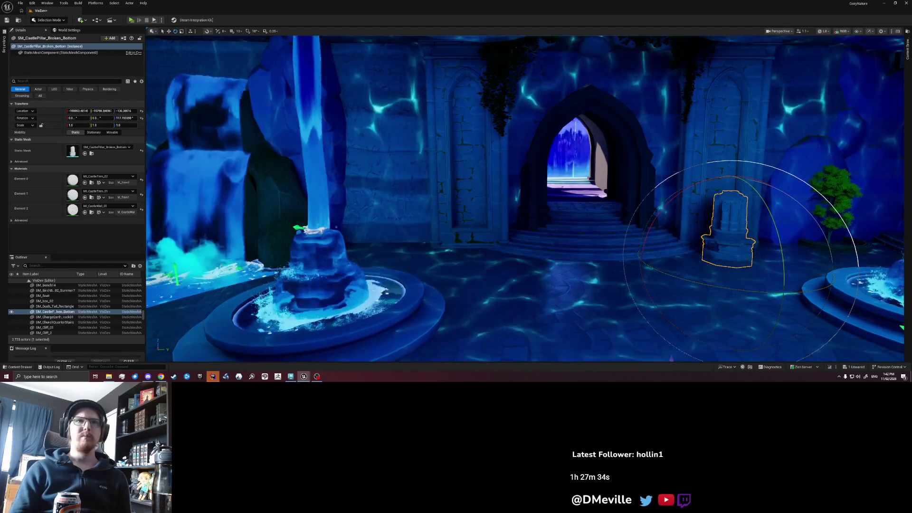
pyautogui.hotkey('ctrl', 'space')
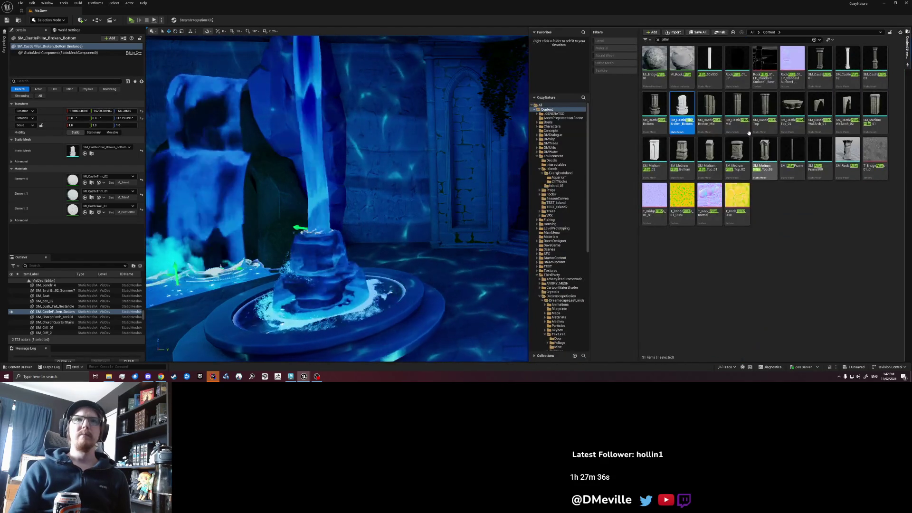
# - Place SM_CastlePillar_Bottom left of the stairs and stack SM_CastlePillar_Mid on top of it
pyautogui.click(663, 112)
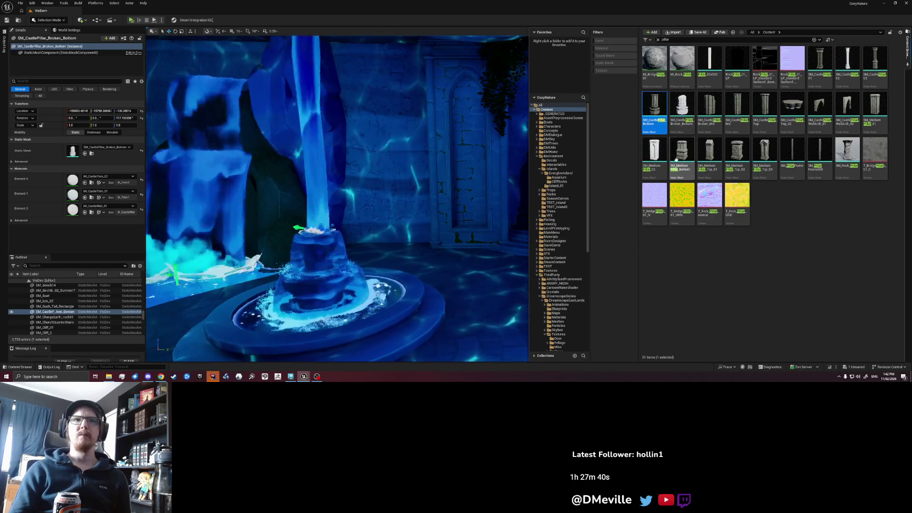
pyautogui.moveTo(654, 107)
pyautogui.mouseDown()
pyautogui.moveTo(593, 142)
pyautogui.moveTo(469, 251)
pyautogui.mouseUp()
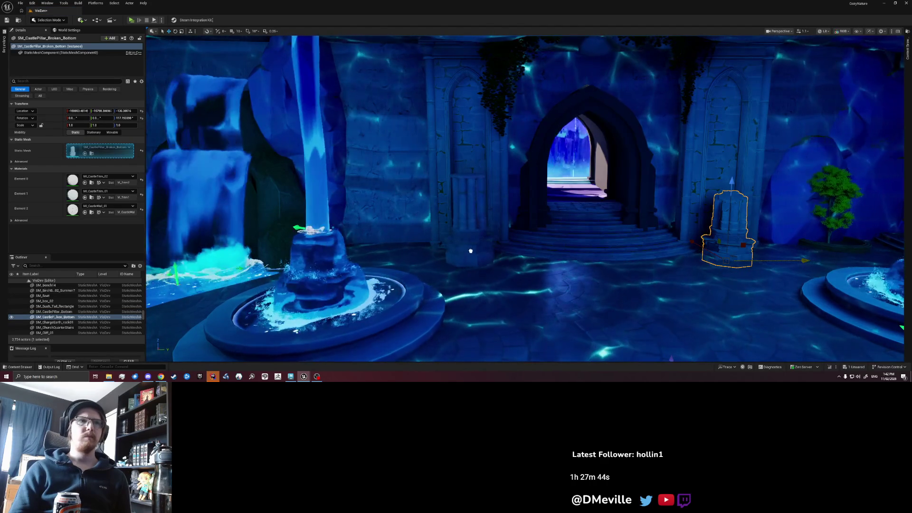
pyautogui.moveTo(471, 251); pyautogui.dragTo(471, 251)
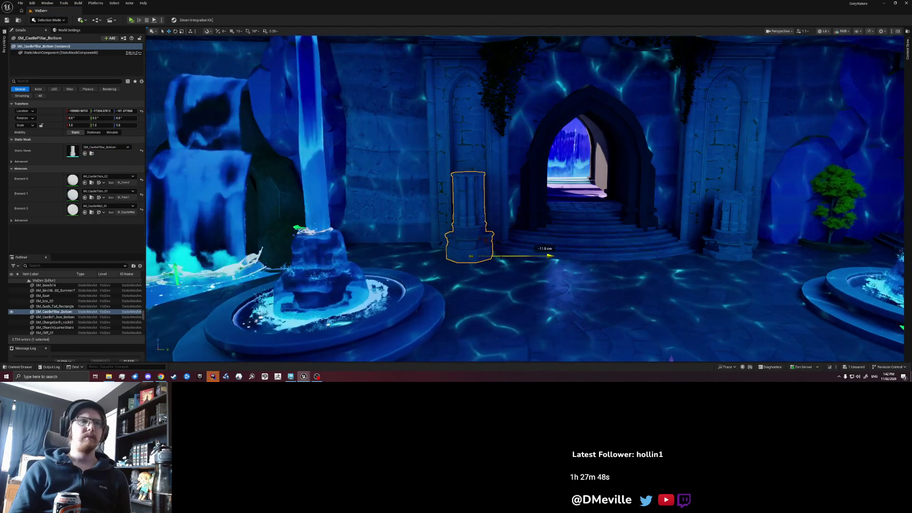
pyautogui.hotkey('ctrl', 'space')
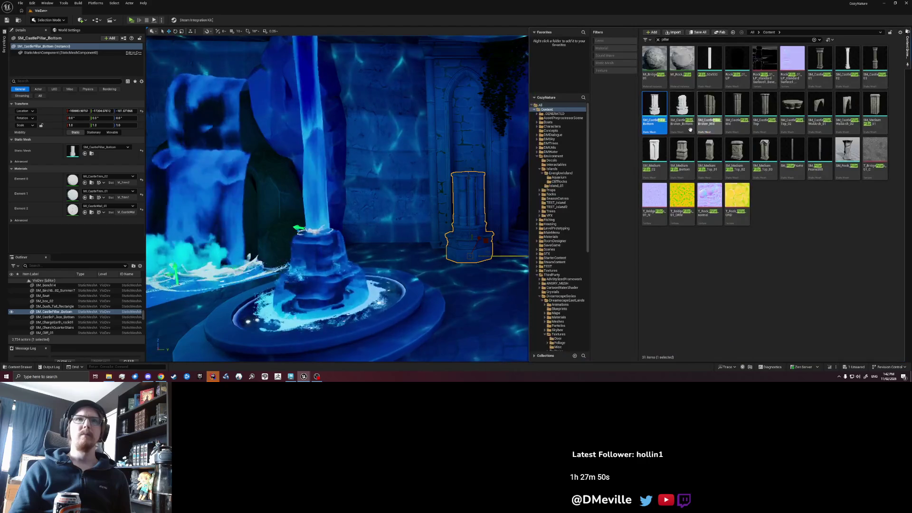
pyautogui.moveTo(737, 108)
pyautogui.mouseDown()
pyautogui.moveTo(722, 143)
pyautogui.moveTo(522, 181)
pyautogui.moveTo(468, 180)
pyautogui.mouseUp()
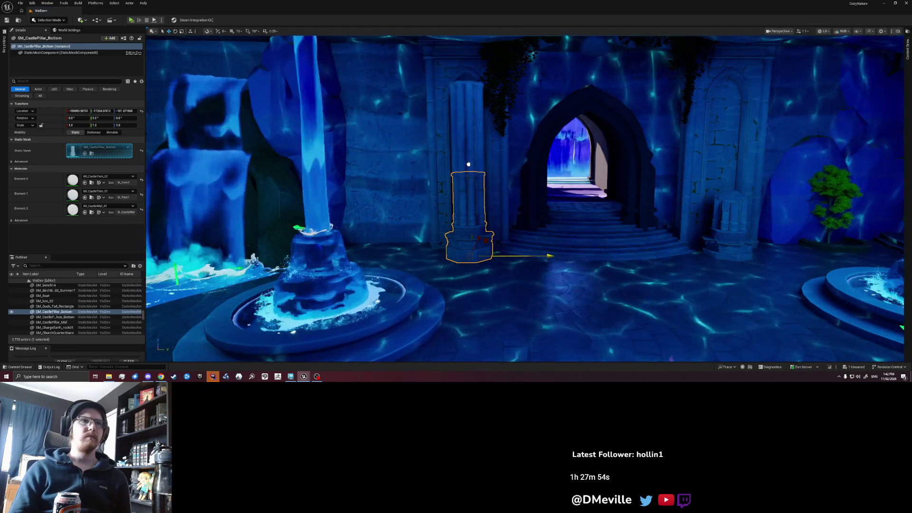
pyautogui.press('Escape')
pyautogui.moveTo(468, 164); pyautogui.dragTo(485, 164)
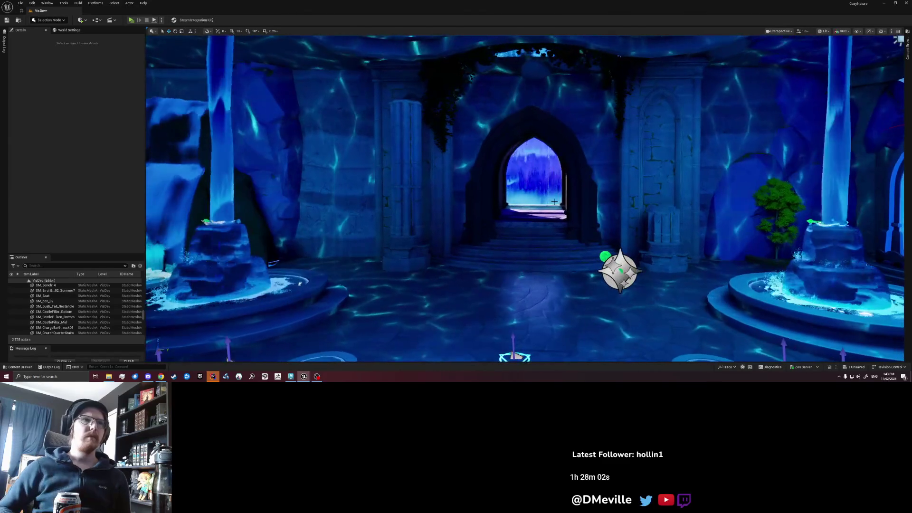
# - Select the left pillar's base and mid section and paste SM_CastlePillar_Mid2 above them
pyautogui.moveTo(625, 181); pyautogui.dragTo(555, 201)
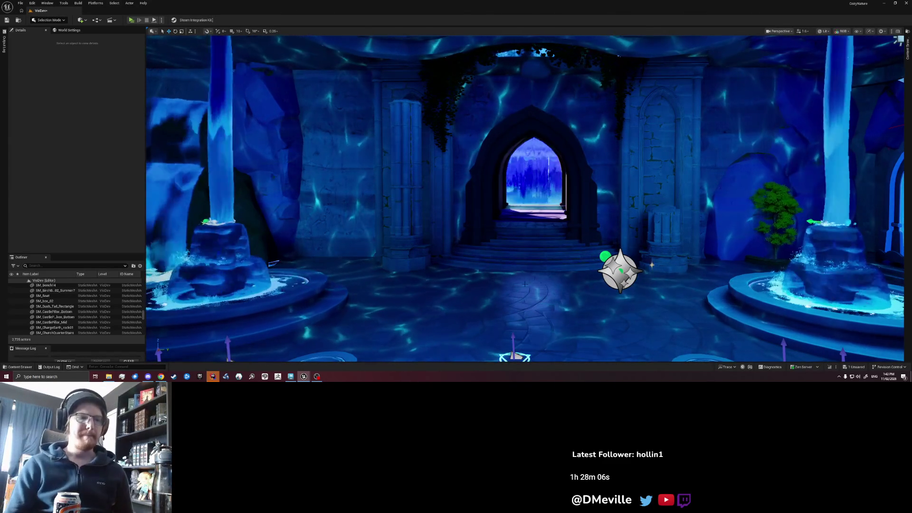
pyautogui.moveTo(517, 352); pyautogui.dragTo(517, 361)
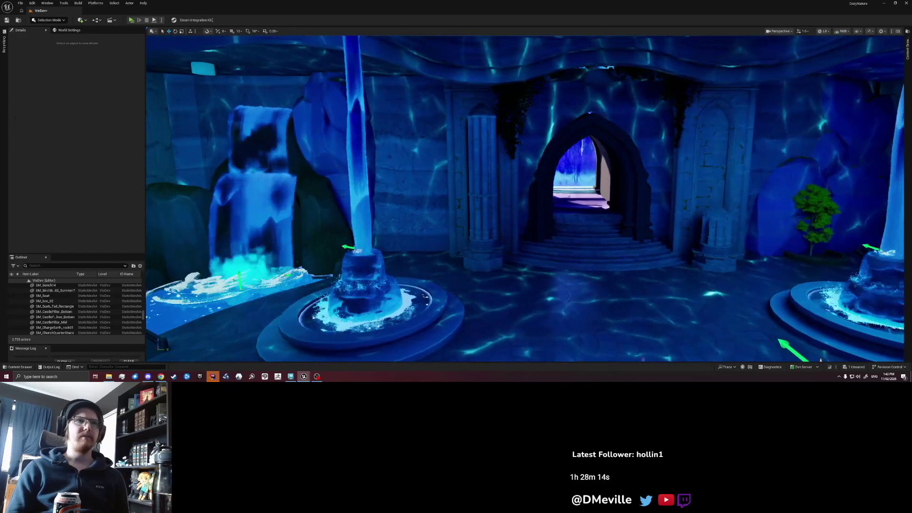
pyautogui.click(477, 197)
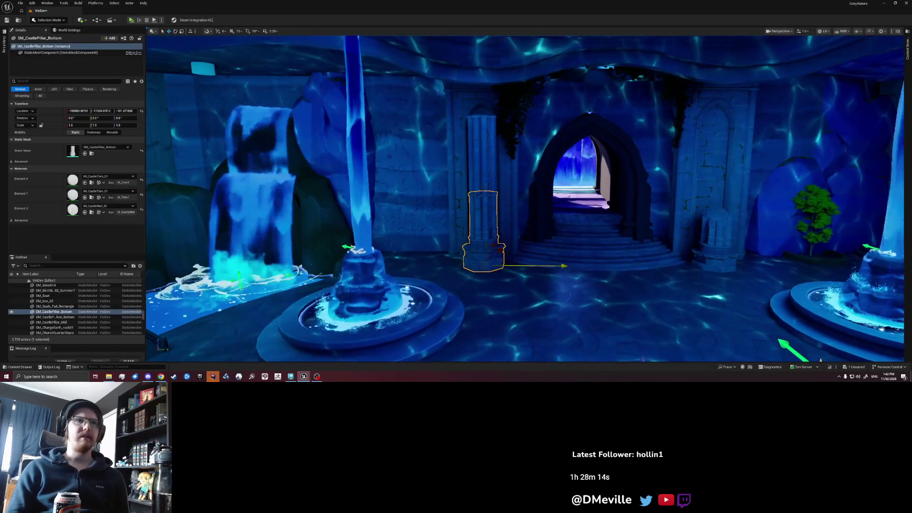
pyautogui.keyDown('ctrl'); pyautogui.click(481, 152); pyautogui.keyUp('ctrl')
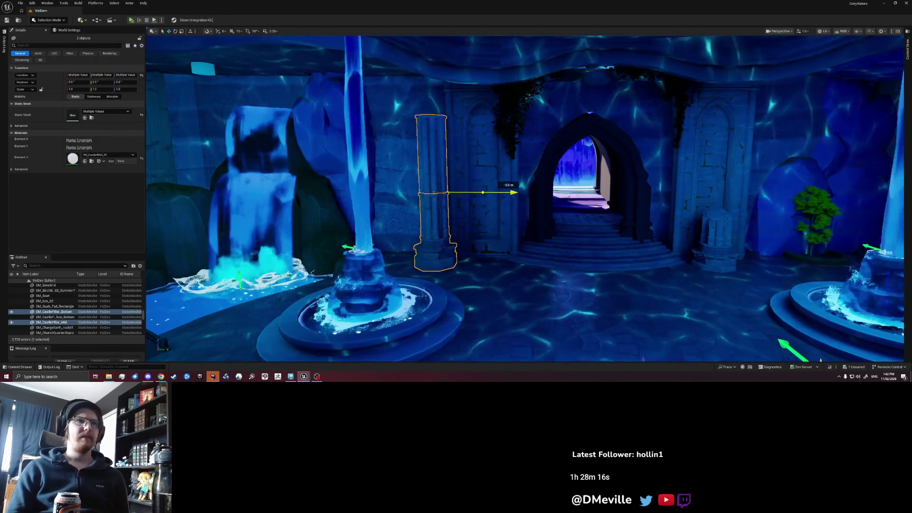
pyautogui.press('Escape')
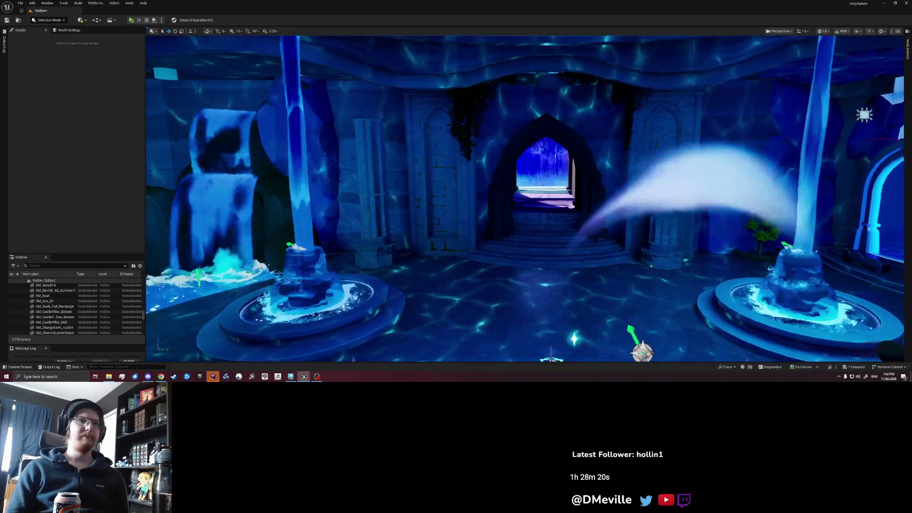
pyautogui.click(376, 228)
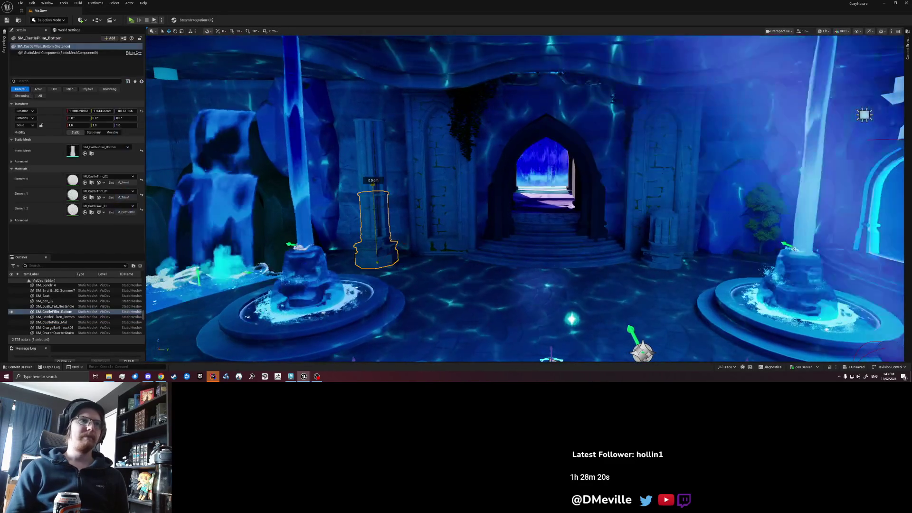
pyautogui.keyDown('ctrl'); pyautogui.click(373, 152); pyautogui.keyUp('ctrl')
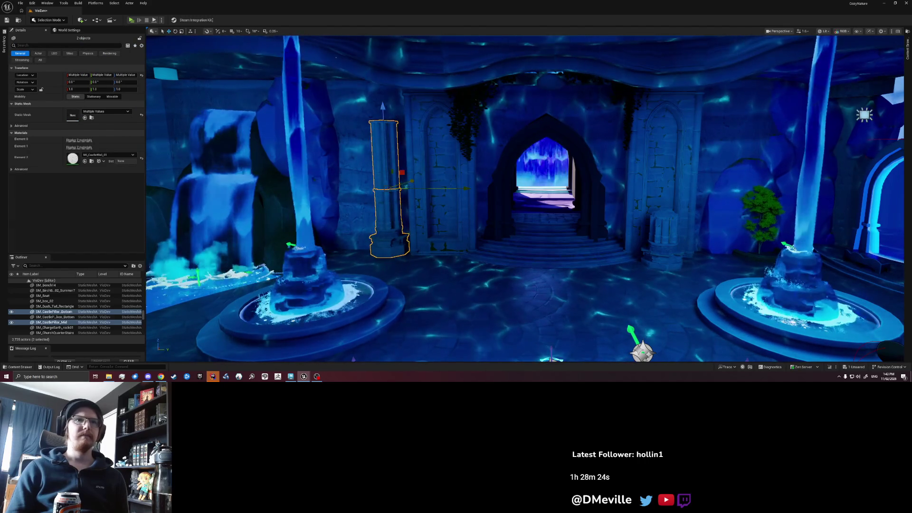
pyautogui.press('h')
pyautogui.hotkey('ctrl', 'v')
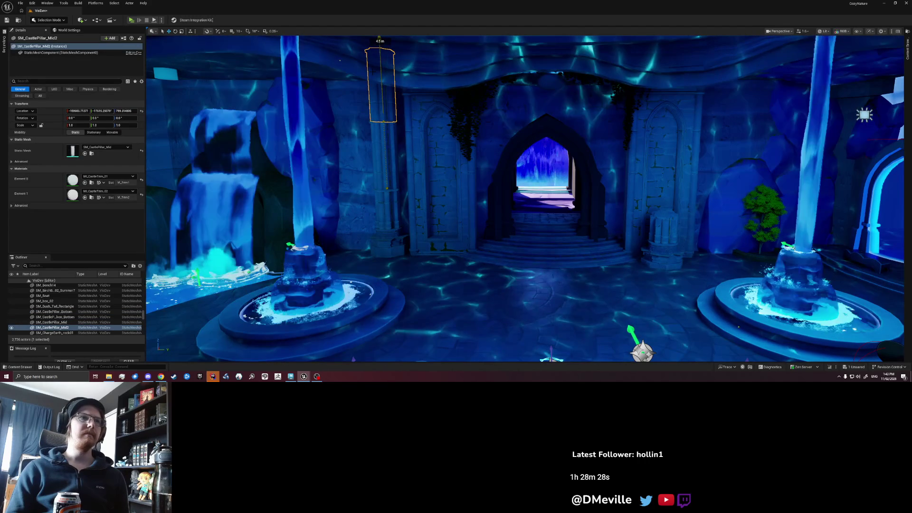
pyautogui.press('Escape')
pyautogui.press('w')
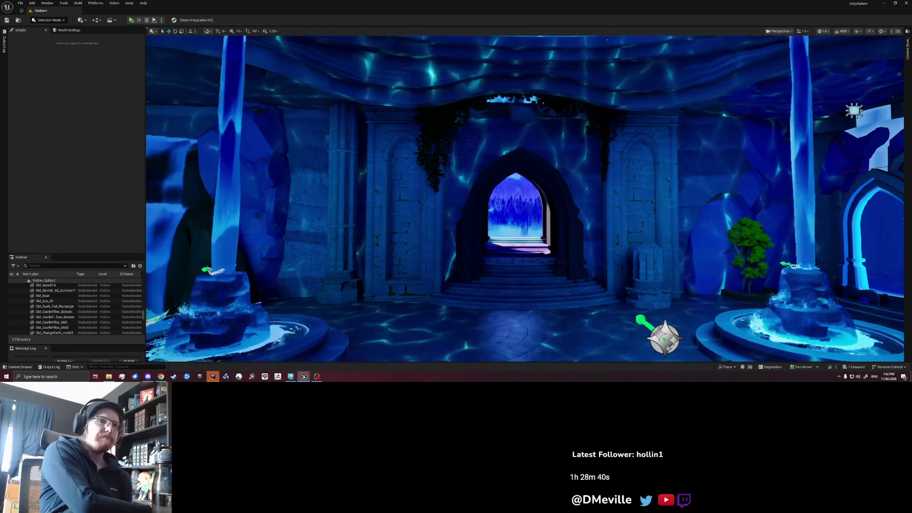
# - Fly the view right toward the right fountain, then save the VisDev map with Ctrl+S
pyautogui.press('d')
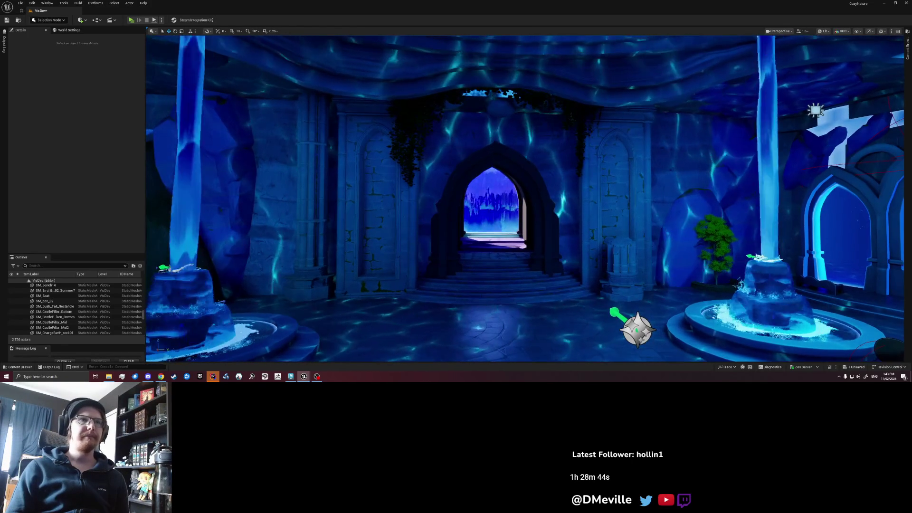
pyautogui.press('d')
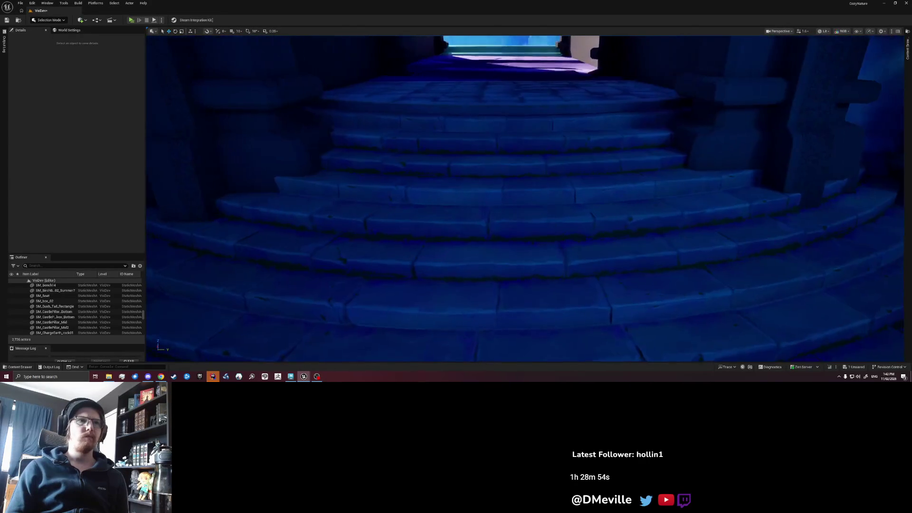
pyautogui.scroll(-2, 525, 199)
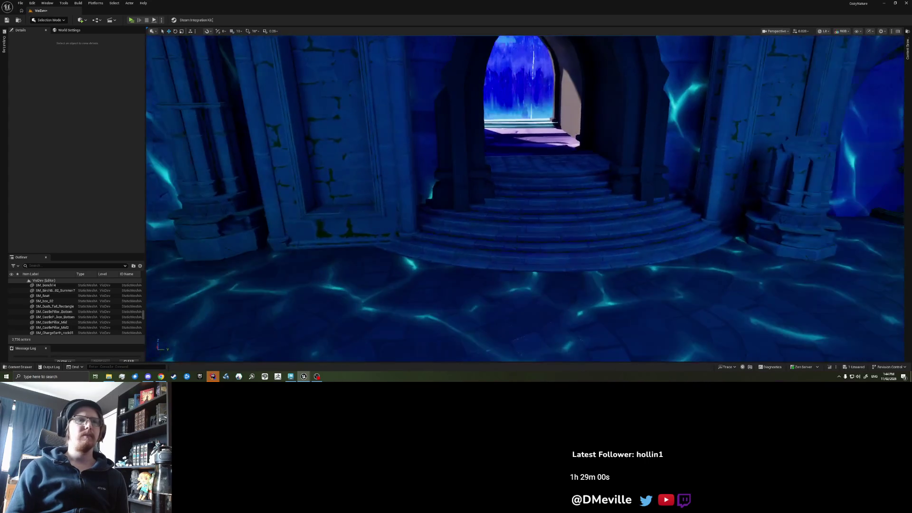
pyautogui.hotkey('ctrl', 's')
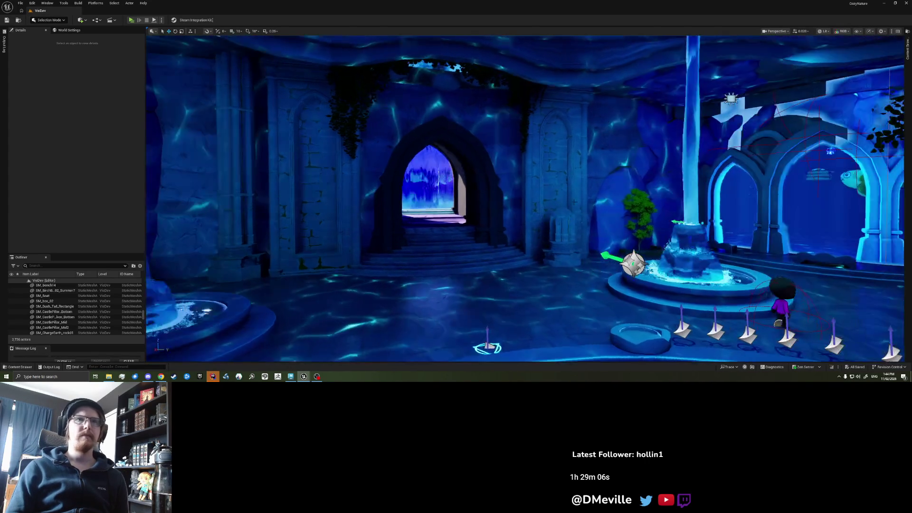
pyautogui.hotkey('ctrl', 'space')
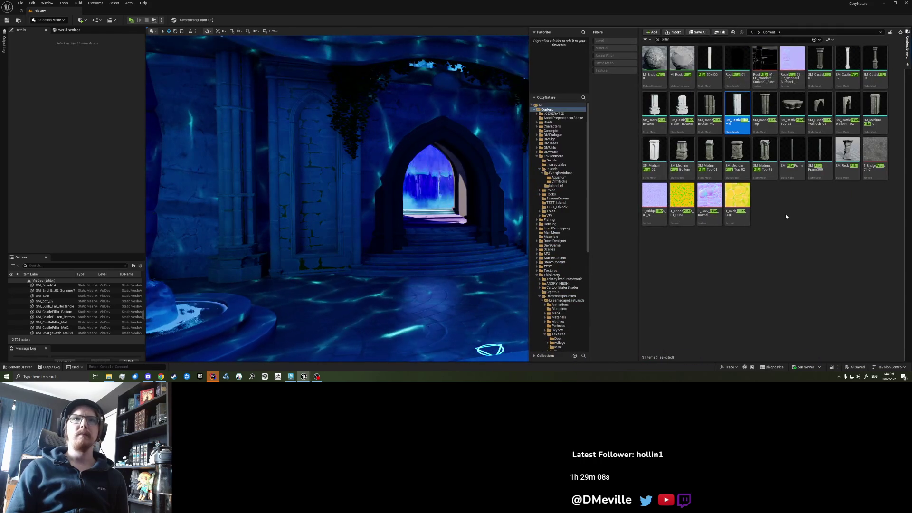
# - Search the Content Browser for 'column' and browse the results
pyautogui.click(779, 40)
pyautogui.write('c')
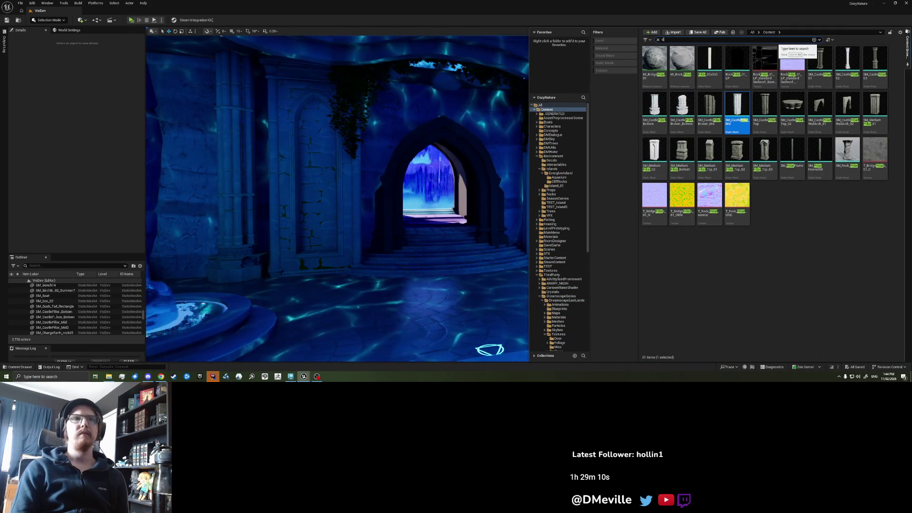
pyautogui.write('olumn')
pyautogui.scroll(-3, 756, 183)
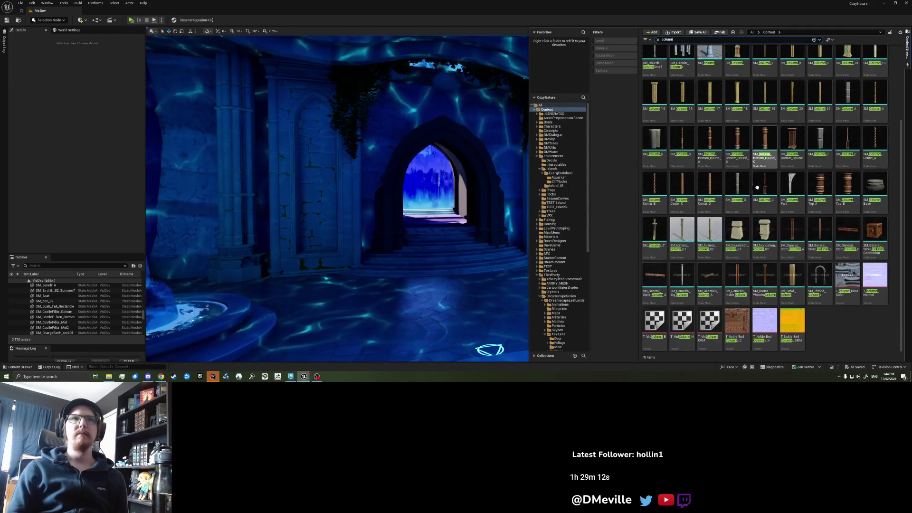
pyautogui.scroll(3, 755, 183)
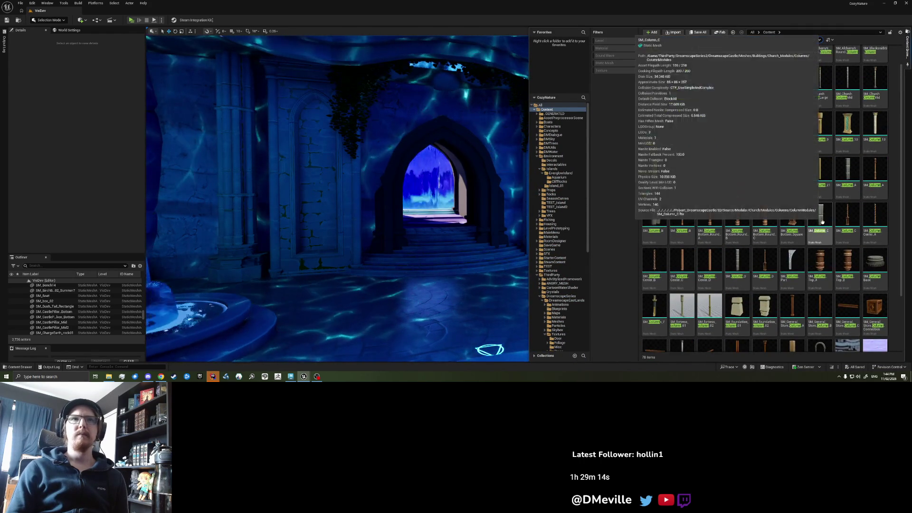
pyautogui.scroll(1, 822, 222)
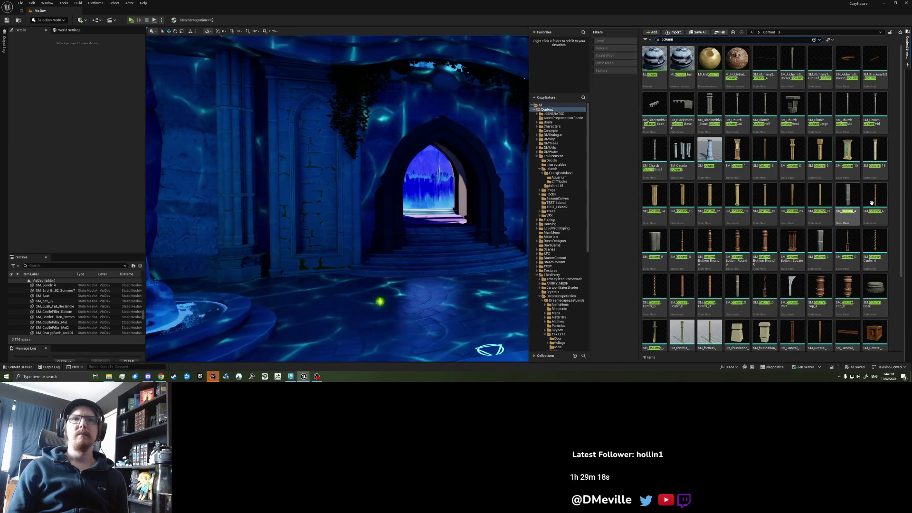
pyautogui.scroll(-4, 869, 200)
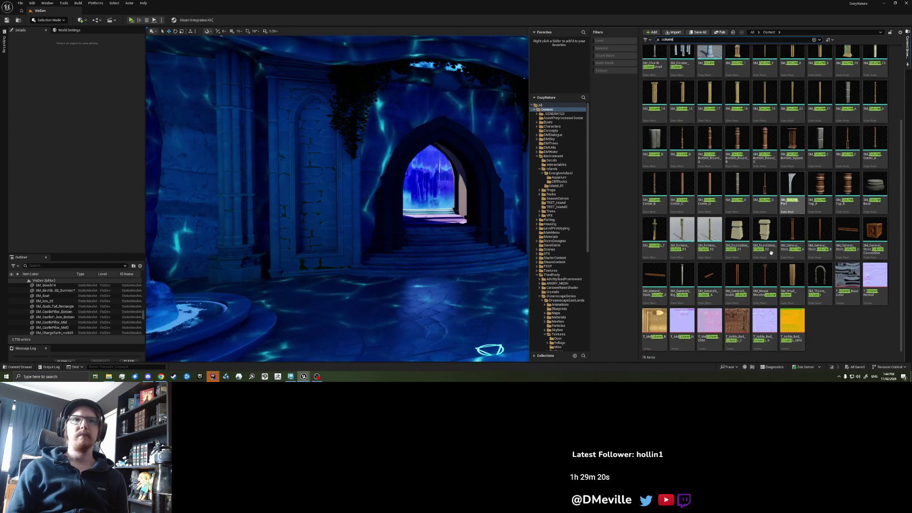
pyautogui.moveTo(875, 266)
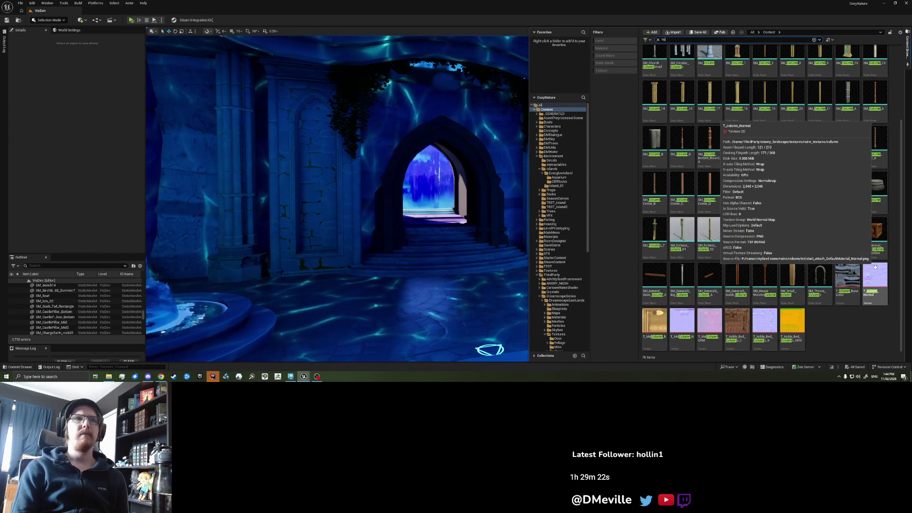
# - Search for 'ruin' filtered to Static Mesh, then return to the full level view
pyautogui.write('in')
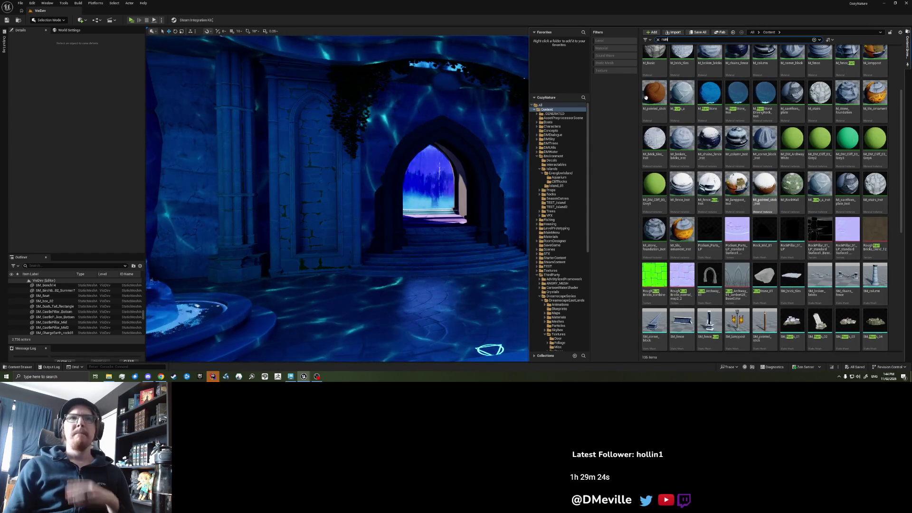
pyautogui.click(609, 64)
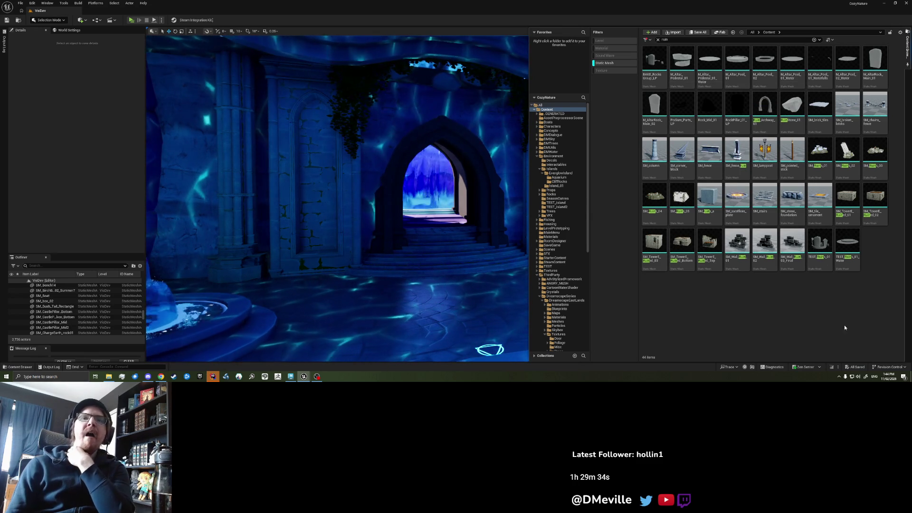
pyautogui.moveTo(789, 207)
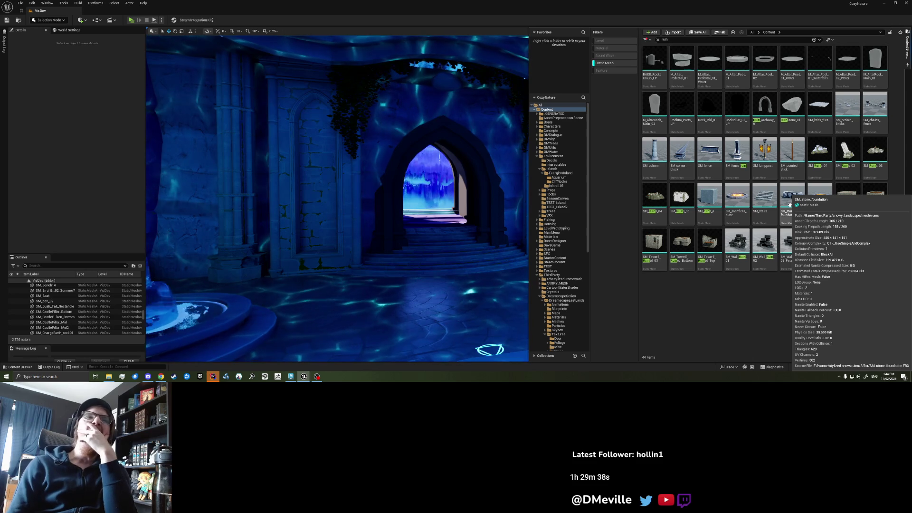
pyautogui.moveTo(380, 214)
pyautogui.mouseDown()
pyautogui.moveTo(465, 209)
pyautogui.moveTo(418, 209)
pyautogui.mouseUp()
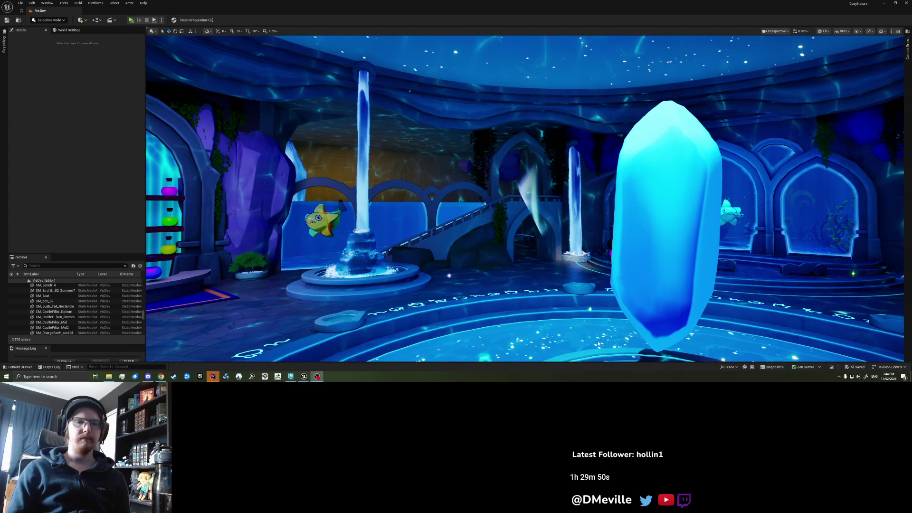
# - Fly past the crystal to centre the archway and select the three castle pillar meshes
pyautogui.moveTo(418, 209)
pyautogui.mouseDown()
pyautogui.moveTo(437, 204)
pyautogui.moveTo(413, 185)
pyautogui.mouseUp()
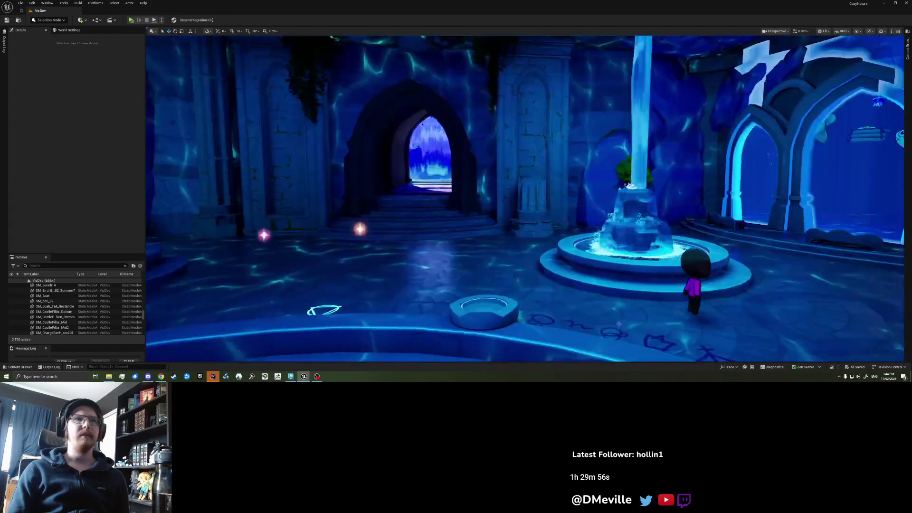
pyautogui.moveTo(413, 185); pyautogui.dragTo(404, 185)
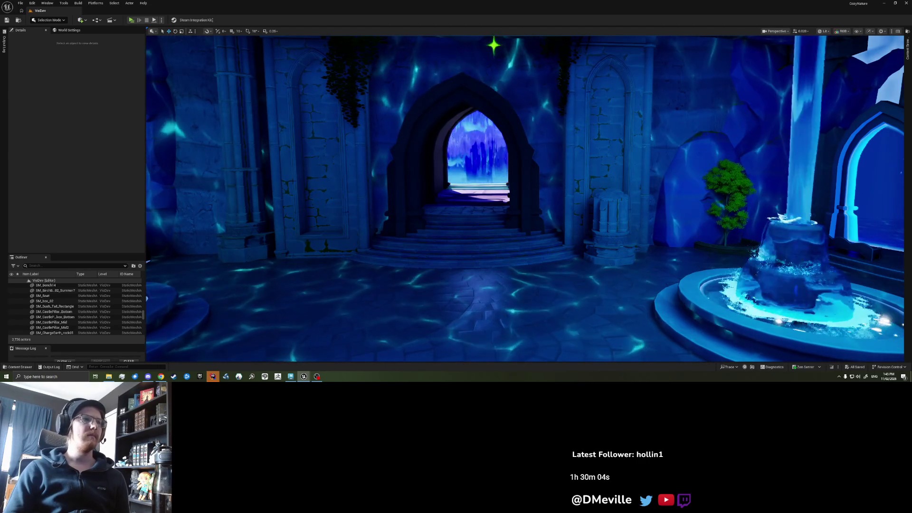
pyautogui.click(244, 143)
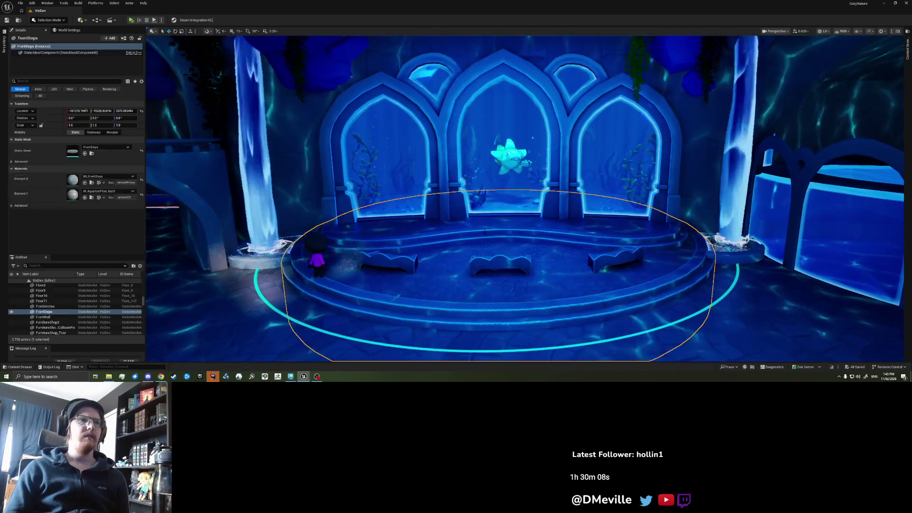
# - Duplicate the three castle pillars and move the copy further left of the stage
pyautogui.hotkey('ctrl', 'v')
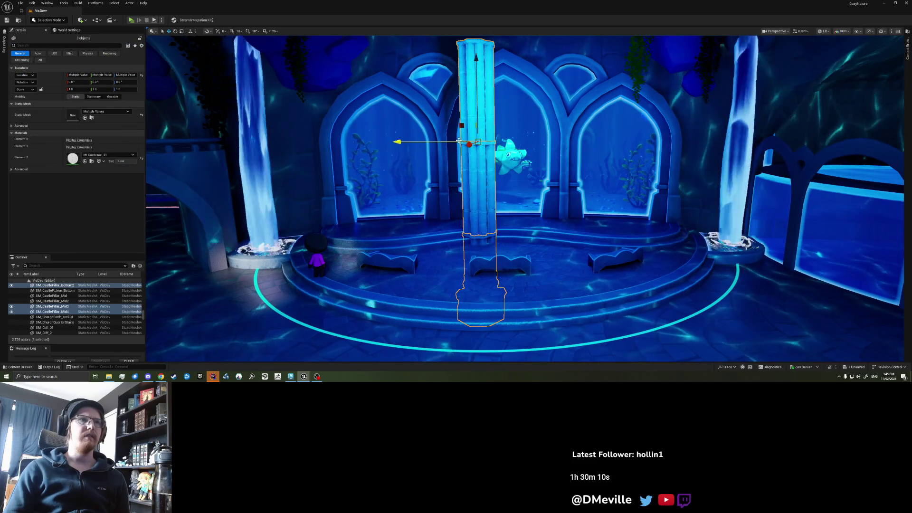
pyautogui.moveTo(269, 141); pyautogui.dragTo(210, 142)
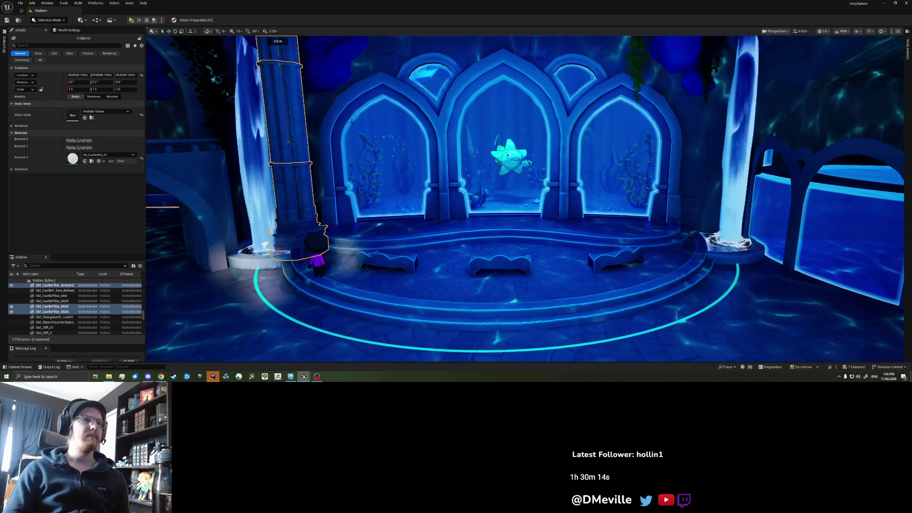
pyautogui.moveTo(351, 122); pyautogui.dragTo(380, 155)
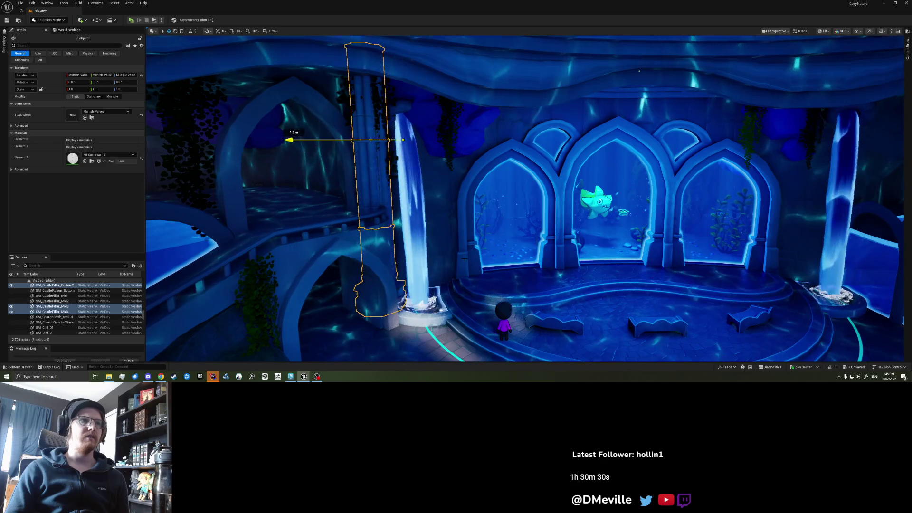
# - Try sliding the pillars toward the central arches, undo it, and nudge them slightly right
pyautogui.press('Escape')
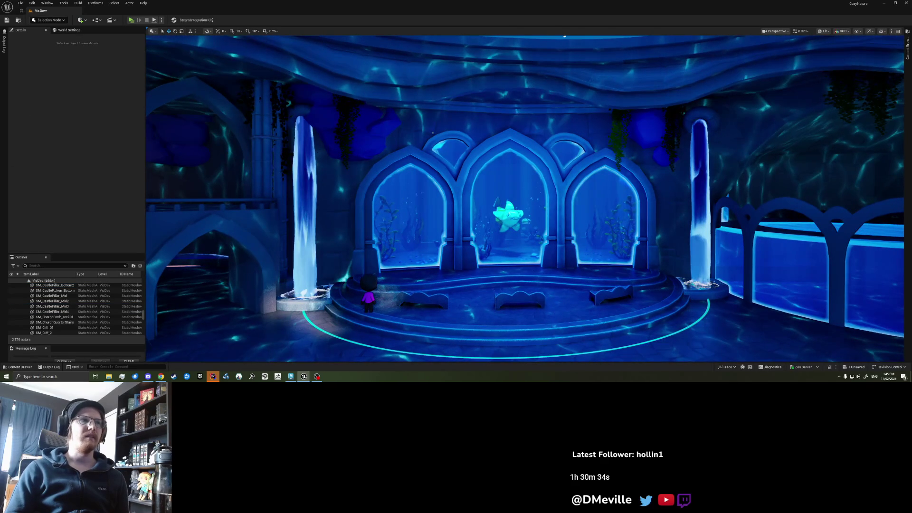
pyautogui.hotkey('ctrl', 'z')
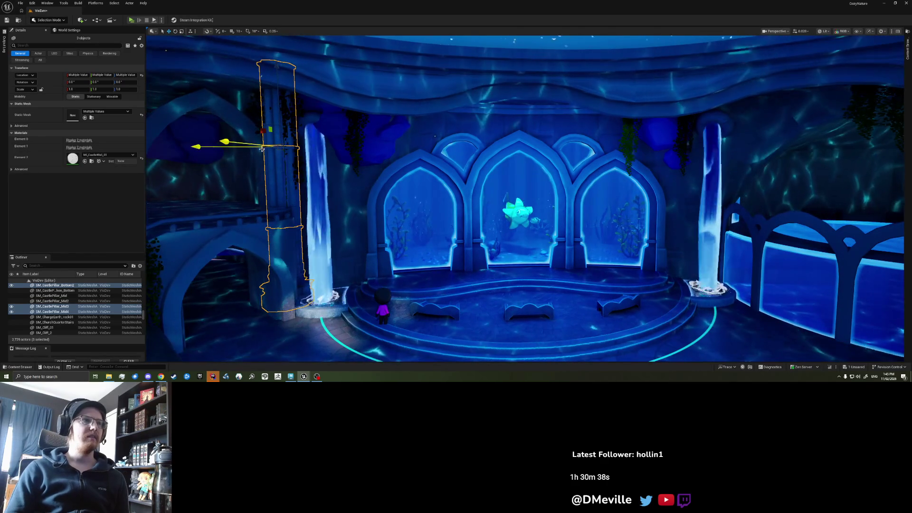
pyautogui.moveTo(267, 148); pyautogui.dragTo(455, 164)
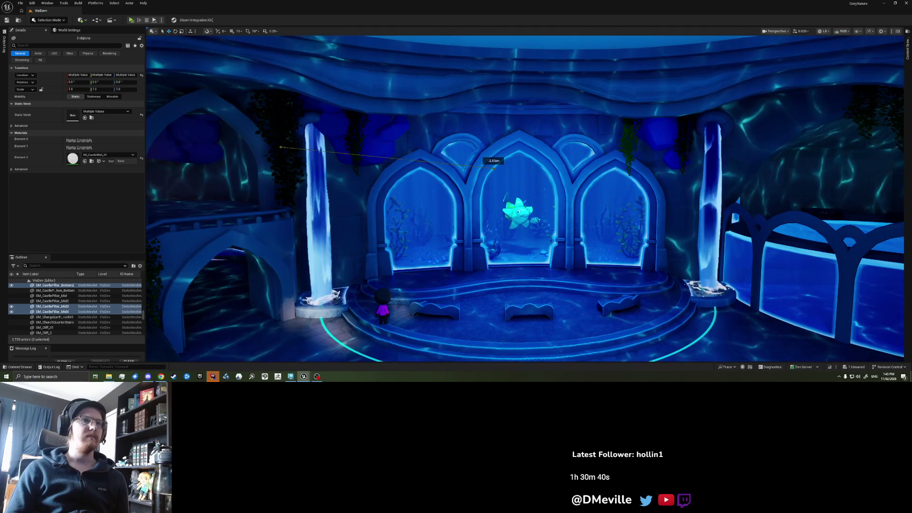
pyautogui.hotkey('ctrl', 'z')
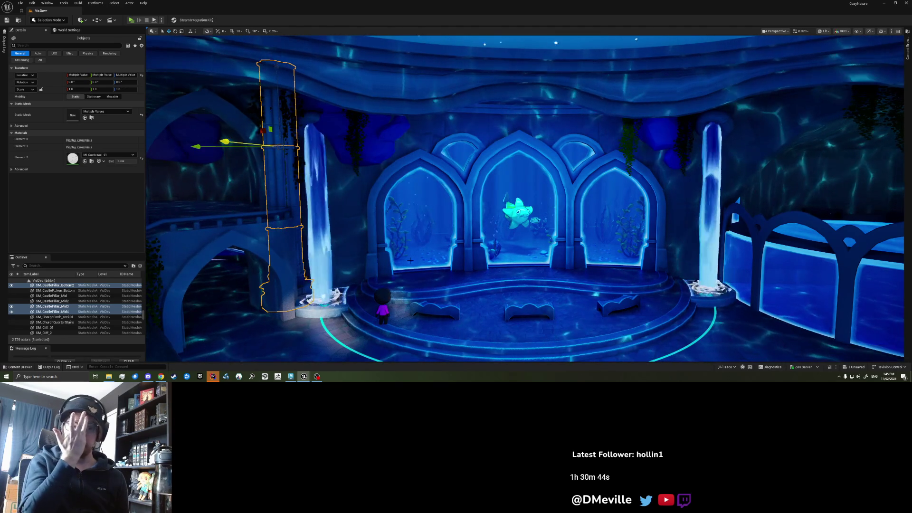
pyautogui.moveTo(224, 142); pyautogui.dragTo(237, 143)
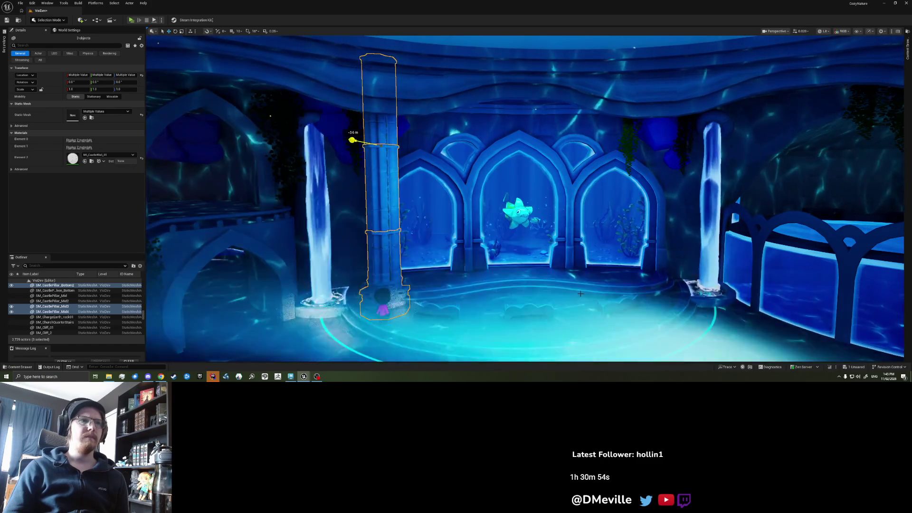
# - Delete the stray column standing in front of the arches
pyautogui.press('Escape')
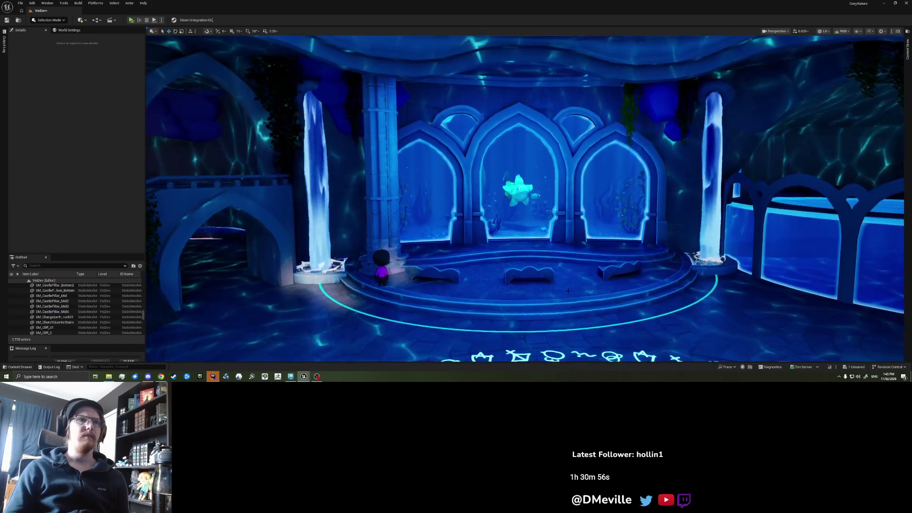
pyautogui.click(375, 114)
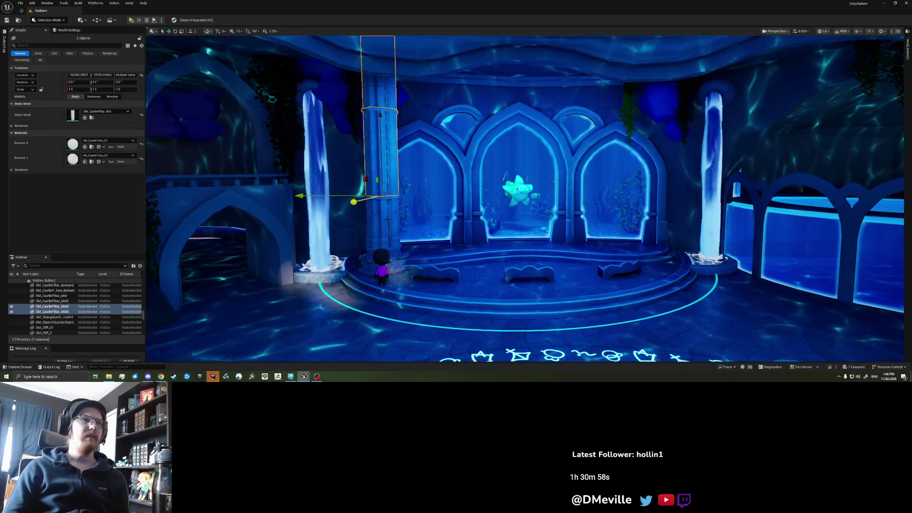
pyautogui.press('Delete')
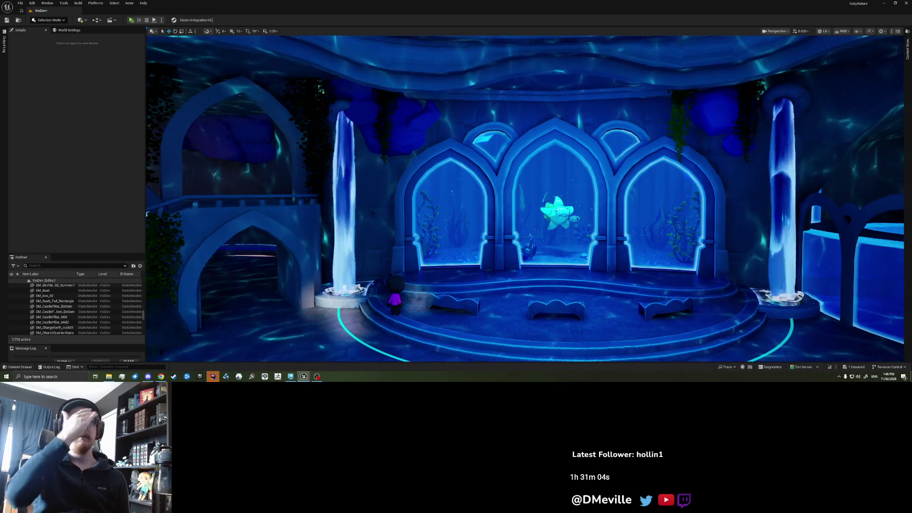
# - Select and focus on the ceiling rock above the left waterfall
pyautogui.click(342, 104)
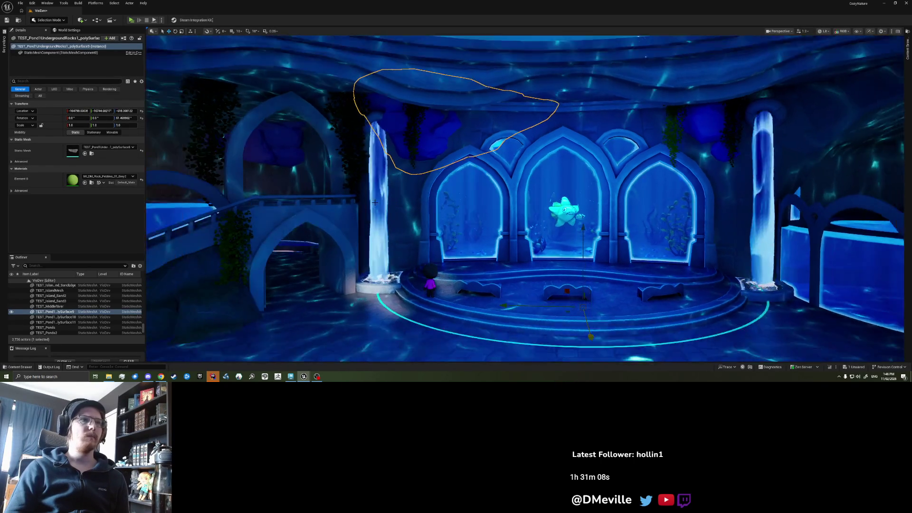
pyautogui.press('f')
pyautogui.scroll(-10, 525, 198)
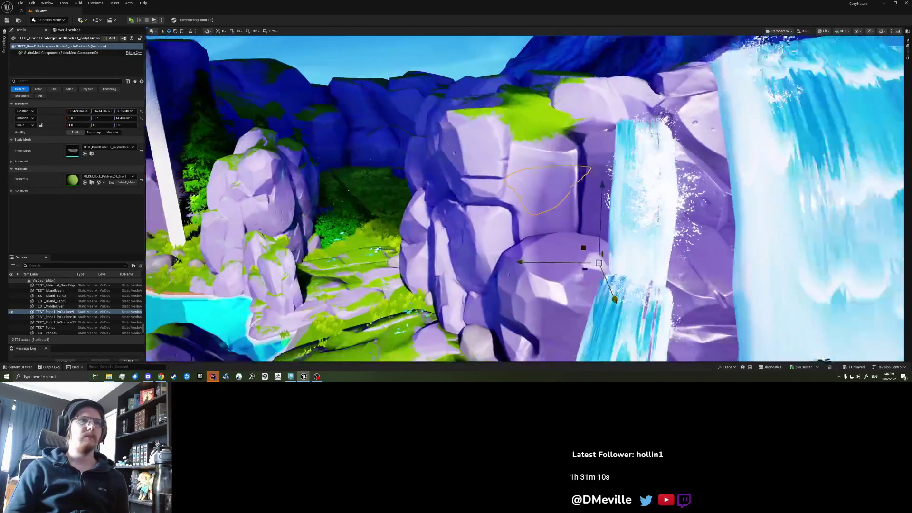
pyautogui.scroll(-10, 525, 198)
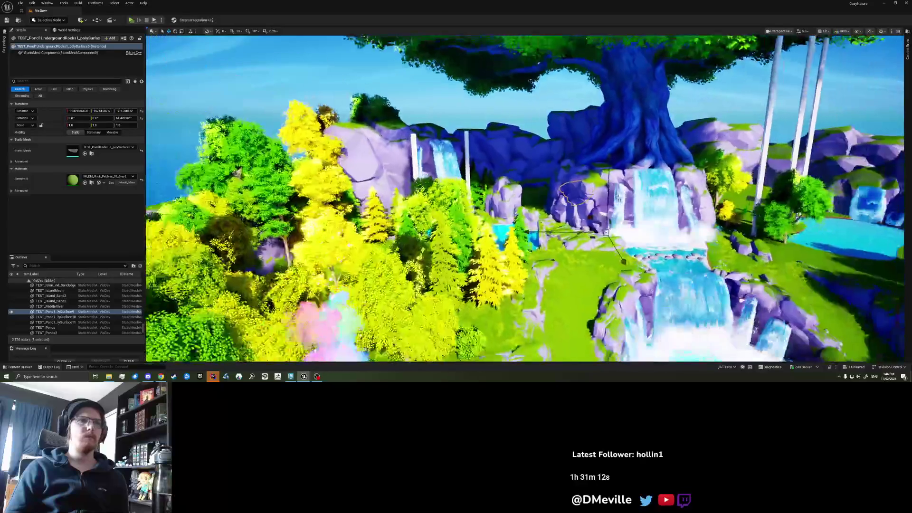
pyautogui.scroll(10, 525, 198)
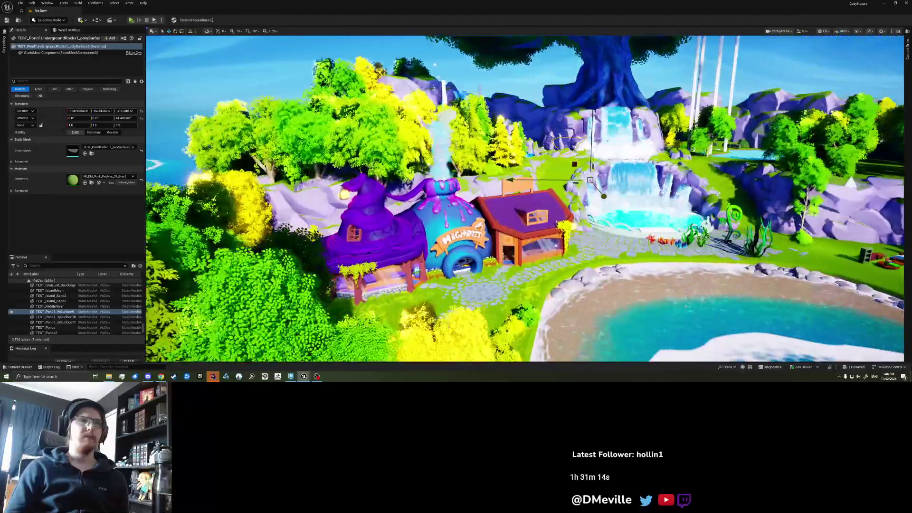
pyautogui.scroll(10, 525, 199)
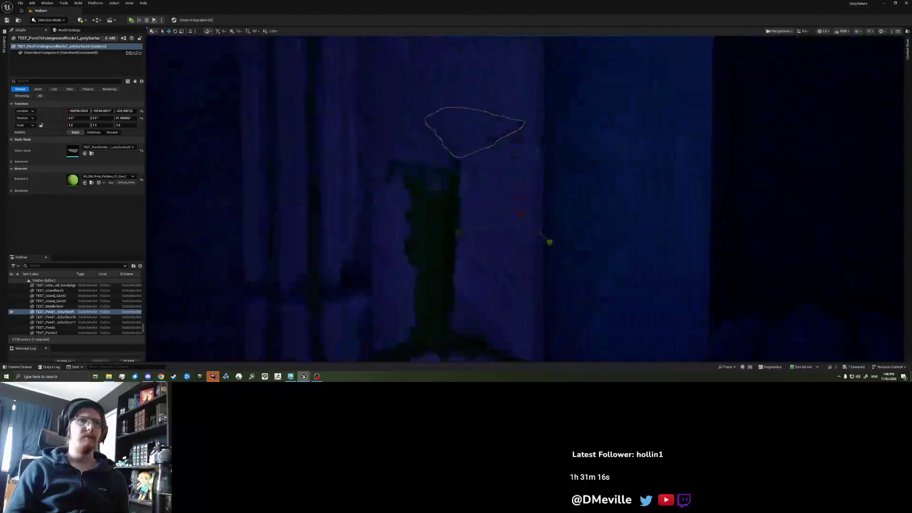
pyautogui.scroll(5, 525, 199)
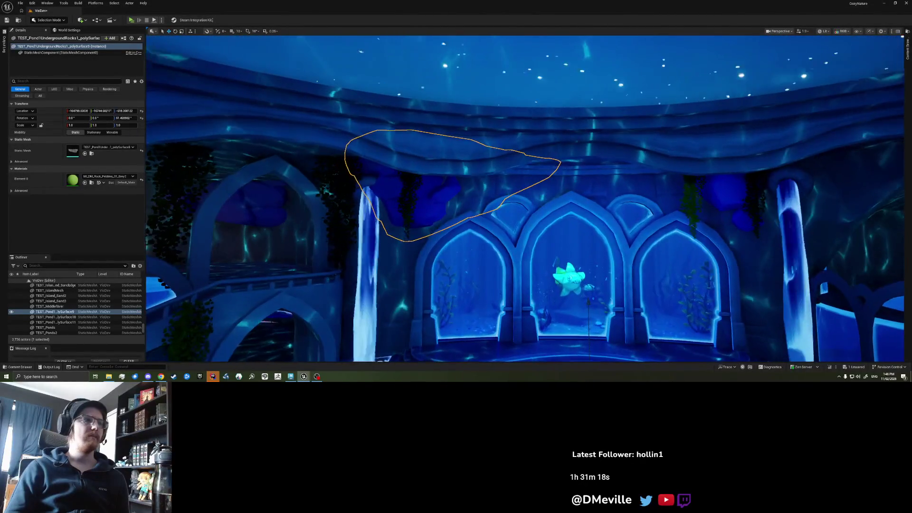
# - Duplicate the Grey2 pebble material as Grey7, assign it to the ceiling rock, and open it
pyautogui.click(93, 183)
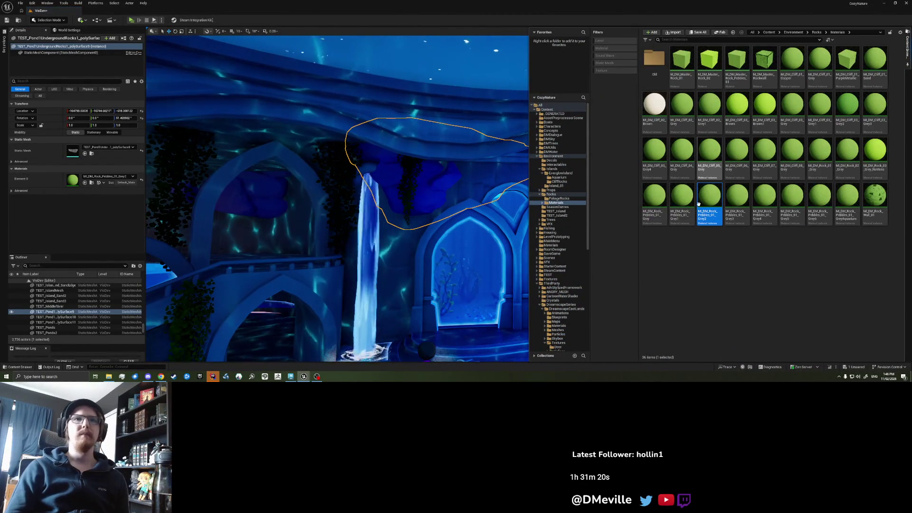
pyautogui.rightClick(713, 204)
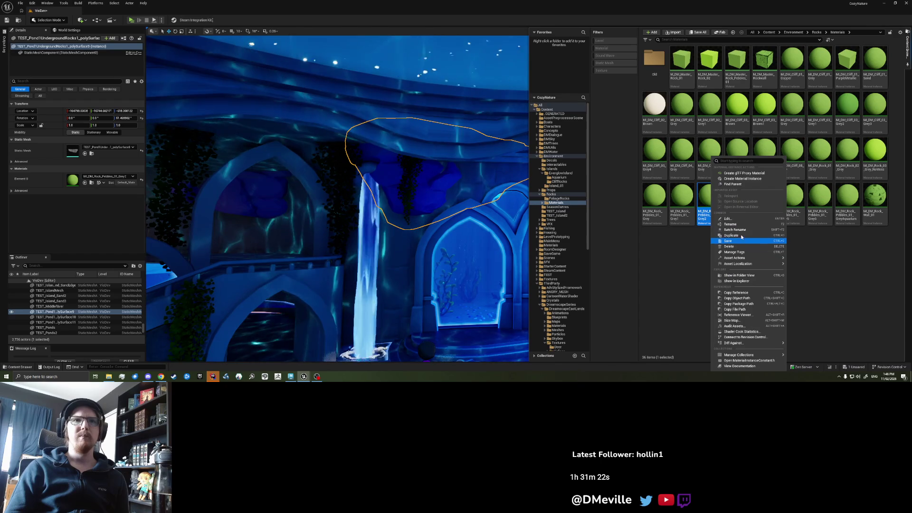
pyautogui.click(734, 235)
pyautogui.press('Return')
pyautogui.click(84, 182)
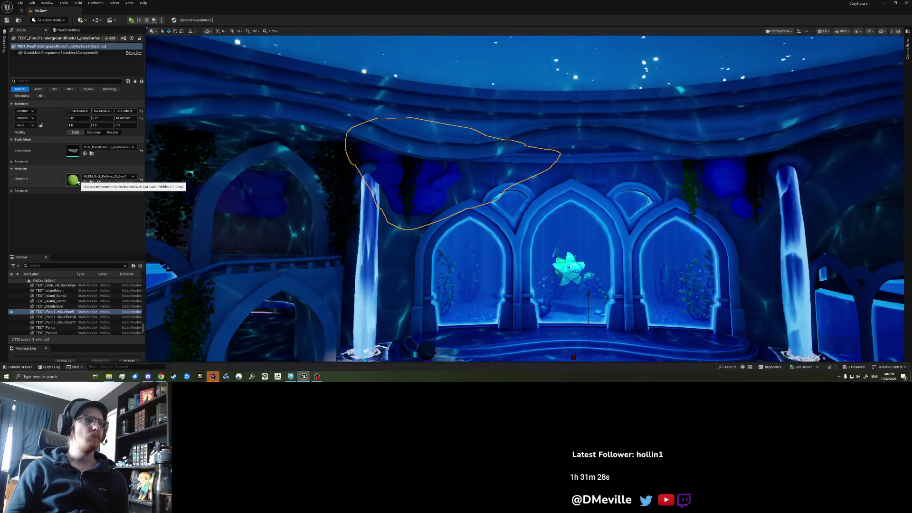
pyautogui.doubleClick(77, 182)
# - Make Grey7's Color a desaturated grey, lightened slightly from 797979 to 868686
pyautogui.scroll(-2, 569, 330)
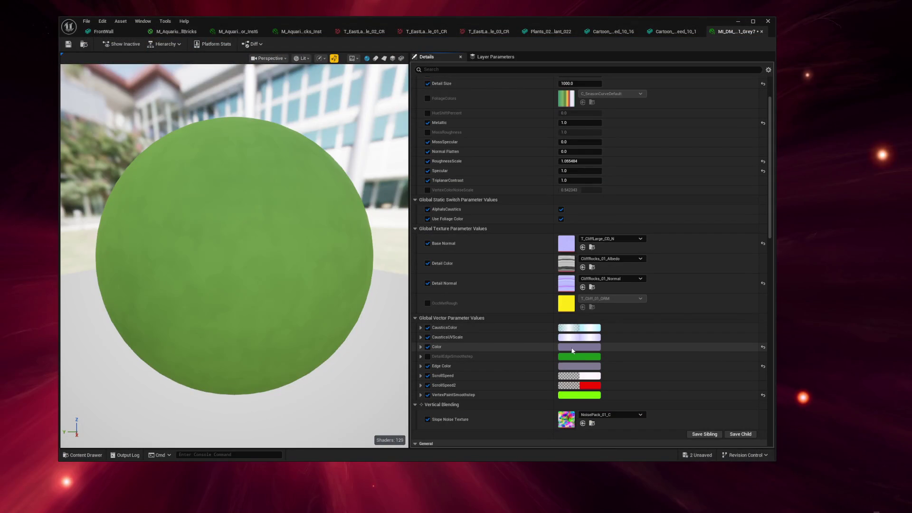
pyautogui.click(569, 346)
pyautogui.moveTo(663, 391)
pyautogui.mouseDown()
pyautogui.moveTo(664, 409)
pyautogui.moveTo(663, 382)
pyautogui.moveTo(678, 377)
pyautogui.moveTo(662, 398)
pyautogui.mouseUp()
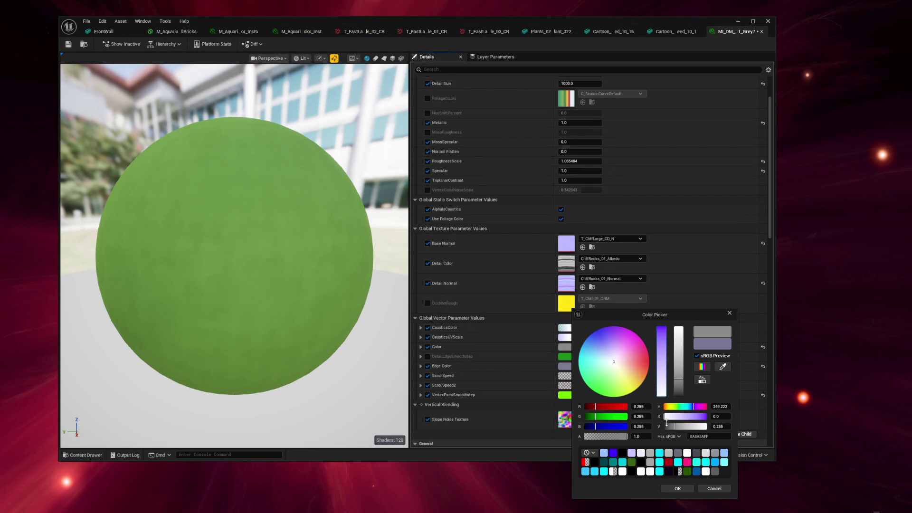
pyautogui.moveTo(677, 380); pyautogui.dragTo(677, 383)
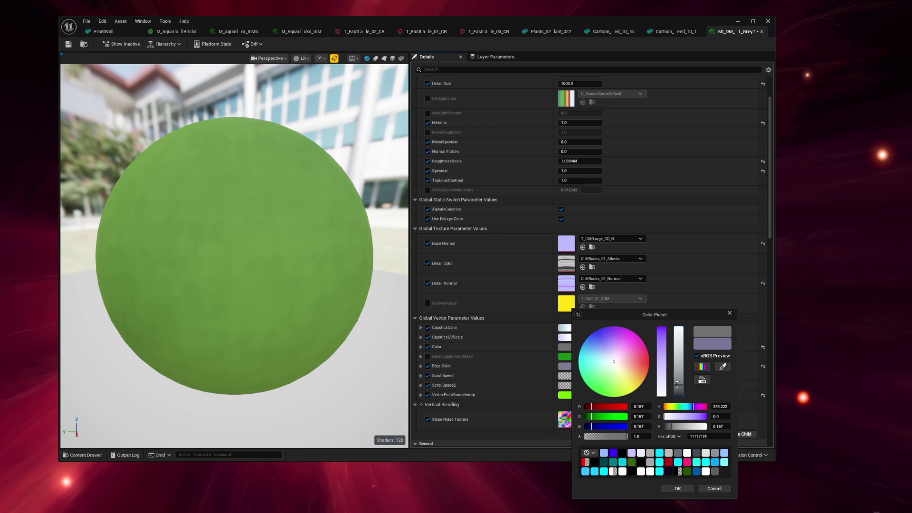
pyautogui.moveTo(678, 382); pyautogui.dragTo(678, 381)
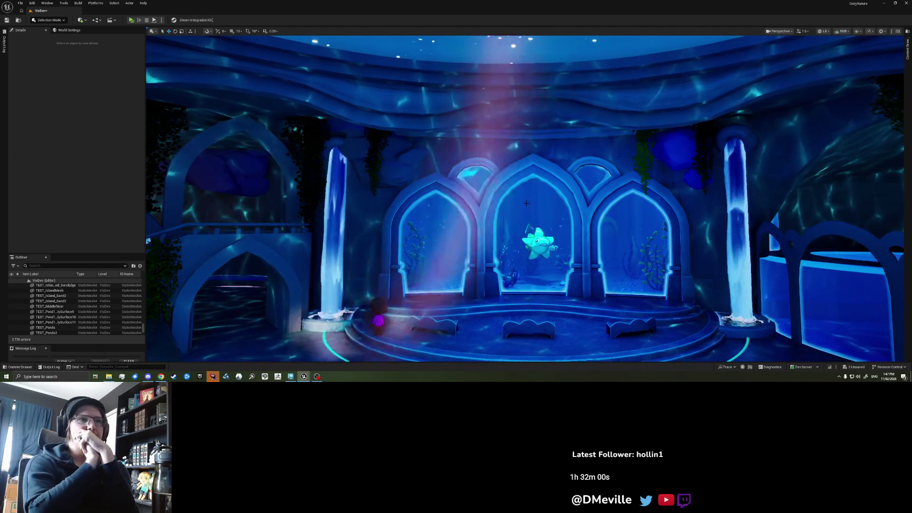
# - Fly the view past the front wall pieces toward the arches
pyautogui.click(397, 166)
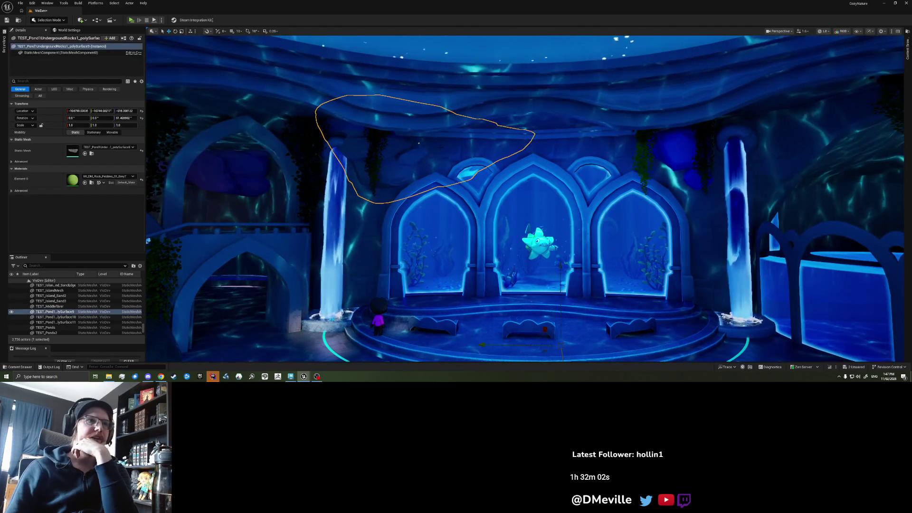
pyautogui.click(361, 204)
pyautogui.moveTo(469, 182)
pyautogui.mouseDown()
pyautogui.moveTo(447, 152)
pyautogui.moveTo(469, 182)
pyautogui.moveTo(450, 177)
pyautogui.mouseUp()
pyautogui.press('Escape')
# - Duplicate the ceiling rock above the arches and nudge the copy along X
pyautogui.click(463, 183)
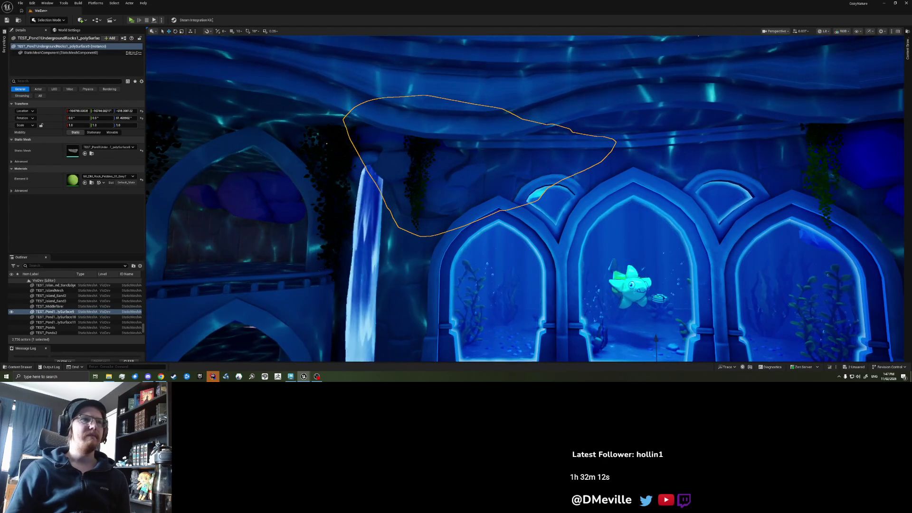
pyautogui.hotkey('ctrl', 'd')
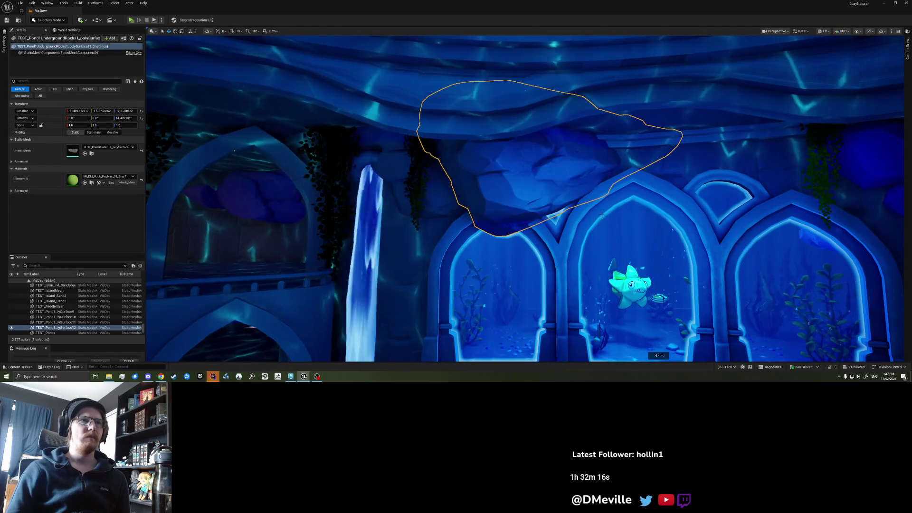
pyautogui.moveTo(499, 225); pyautogui.dragTo(508, 218)
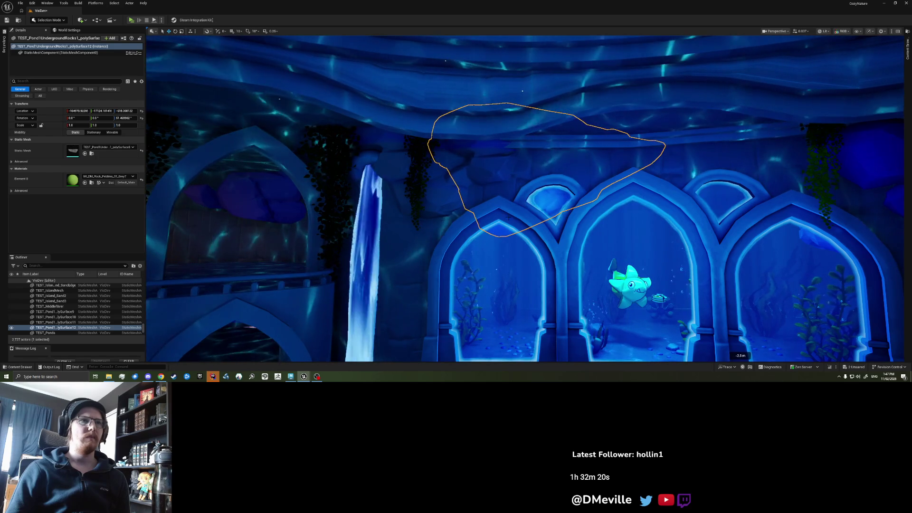
pyautogui.press('Escape')
# - Move the rock above the left arch to the left and slightly lower
pyautogui.scroll(-10, 519, 217)
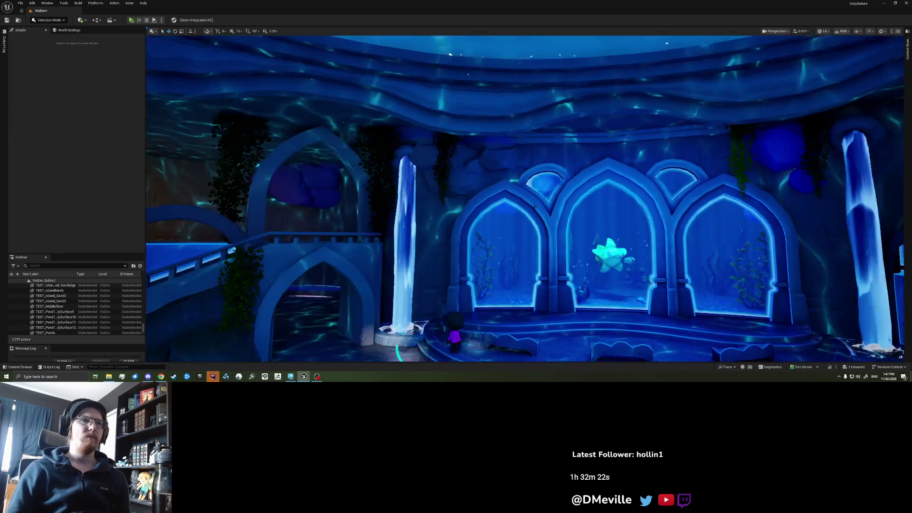
pyautogui.scroll(8, 524, 198)
pyautogui.scroll(-8, 525, 198)
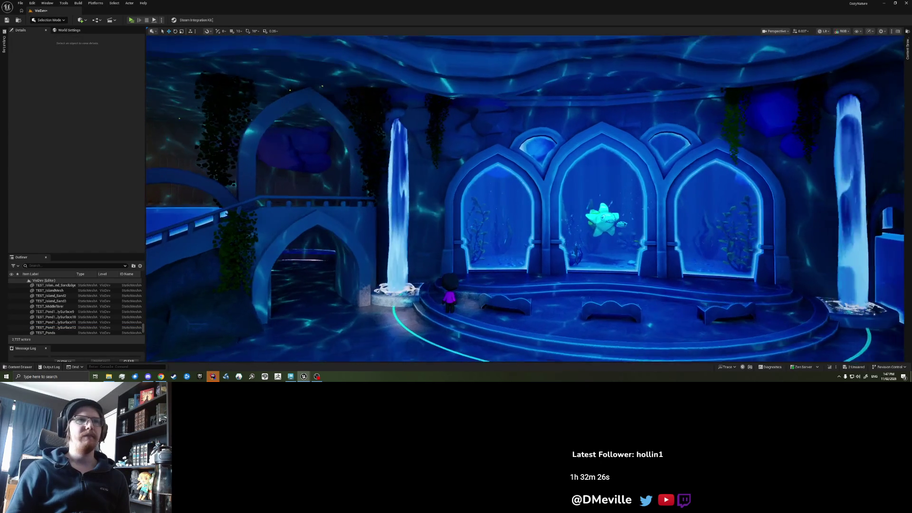
pyautogui.scroll(2, 453, 144)
pyautogui.click(453, 144)
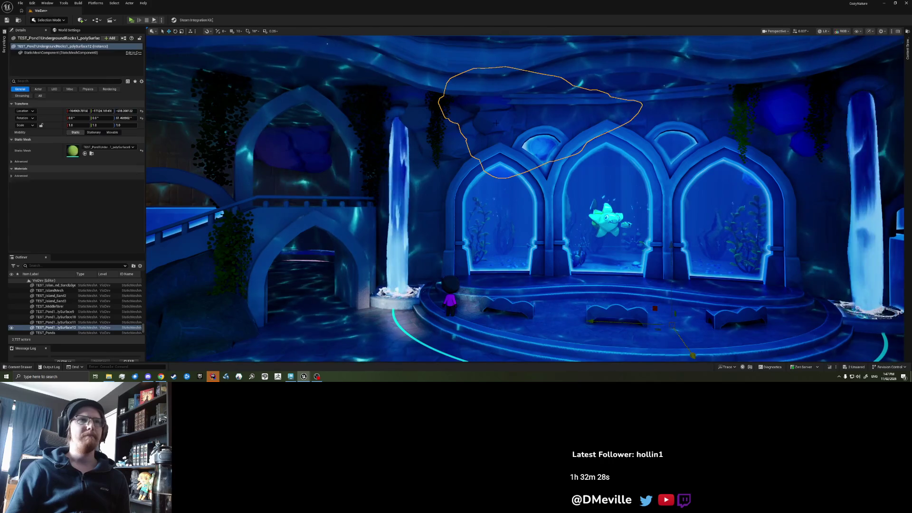
pyautogui.moveTo(679, 336)
pyautogui.mouseDown()
pyautogui.moveTo(342, 318)
pyautogui.moveTo(532, 327)
pyautogui.moveTo(520, 326)
pyautogui.mouseUp()
pyautogui.moveTo(601, 240)
pyautogui.mouseDown()
pyautogui.moveTo(600, 297)
pyautogui.moveTo(601, 282)
pyautogui.moveTo(579, 306)
pyautogui.moveTo(558, 310)
pyautogui.moveTo(555, 257)
pyautogui.mouseUp()
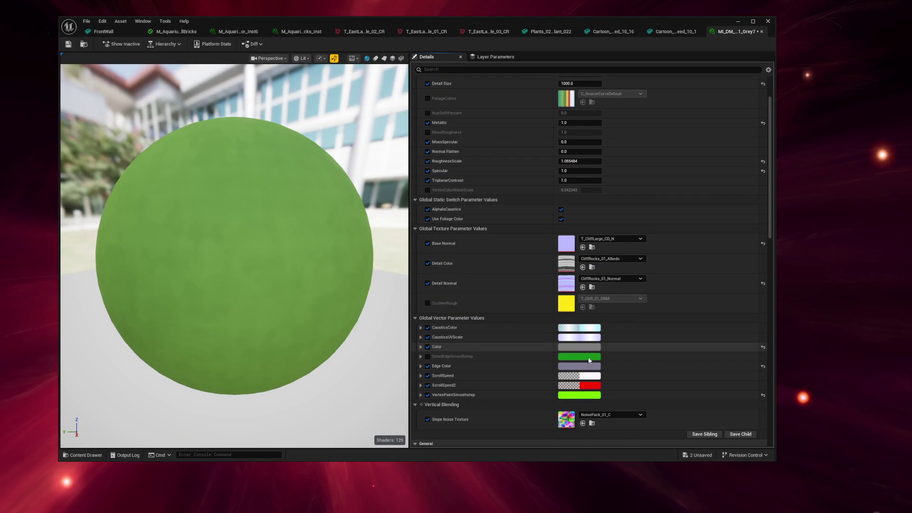
# - Set Edge Color to zero saturation and darken it to about 0.172 value (737373)
pyautogui.click(589, 367)
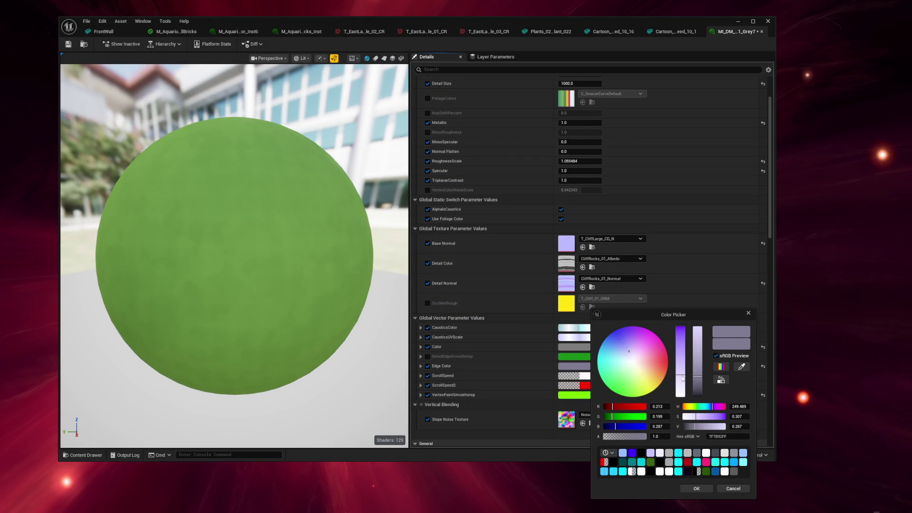
pyautogui.moveTo(682, 377); pyautogui.dragTo(683, 417)
pyautogui.moveTo(698, 378); pyautogui.dragTo(695, 381)
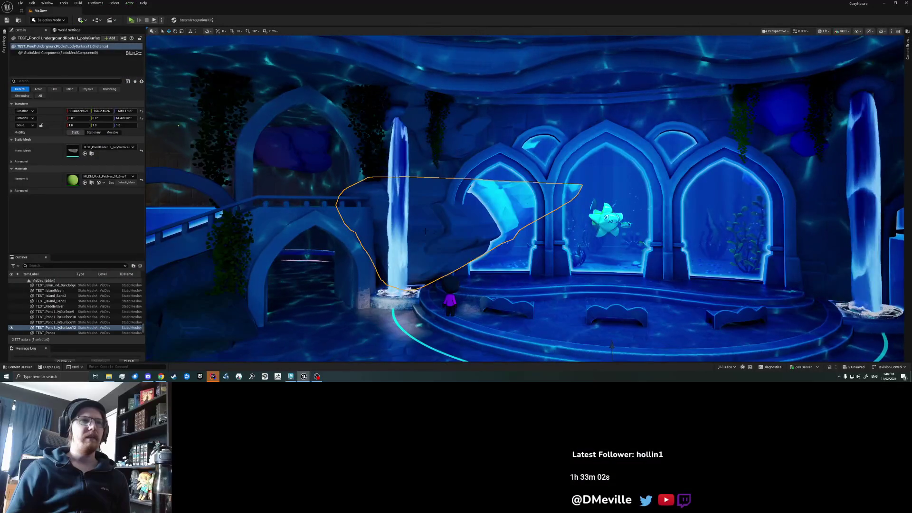
# - Nudge the rock along X and shift it along Y toward the arches, then deselect it
pyautogui.moveTo(611, 346)
pyautogui.mouseDown()
pyautogui.moveTo(562, 349)
pyautogui.moveTo(660, 349)
pyautogui.mouseUp()
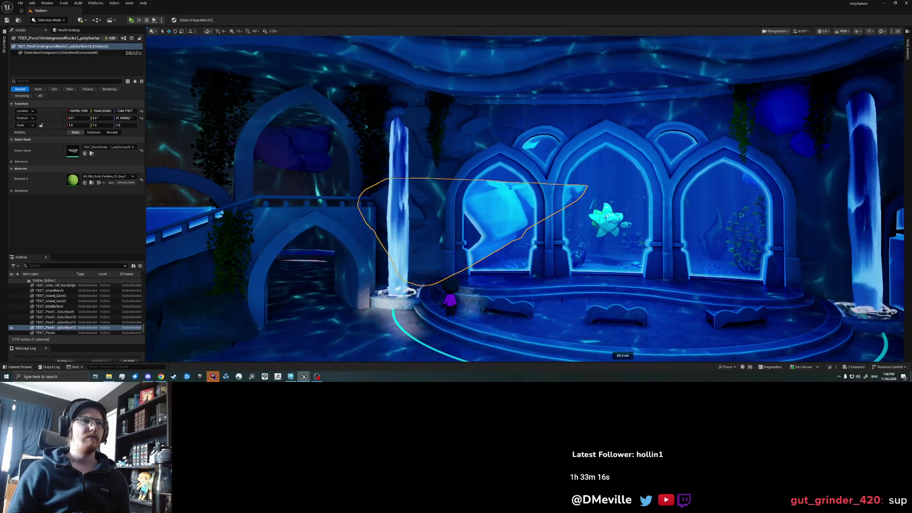
pyautogui.moveTo(547, 300)
pyautogui.mouseDown()
pyautogui.moveTo(564, 304)
pyautogui.moveTo(538, 298)
pyautogui.moveTo(494, 204)
pyautogui.moveTo(465, 266)
pyautogui.mouseUp()
pyautogui.press('Escape')
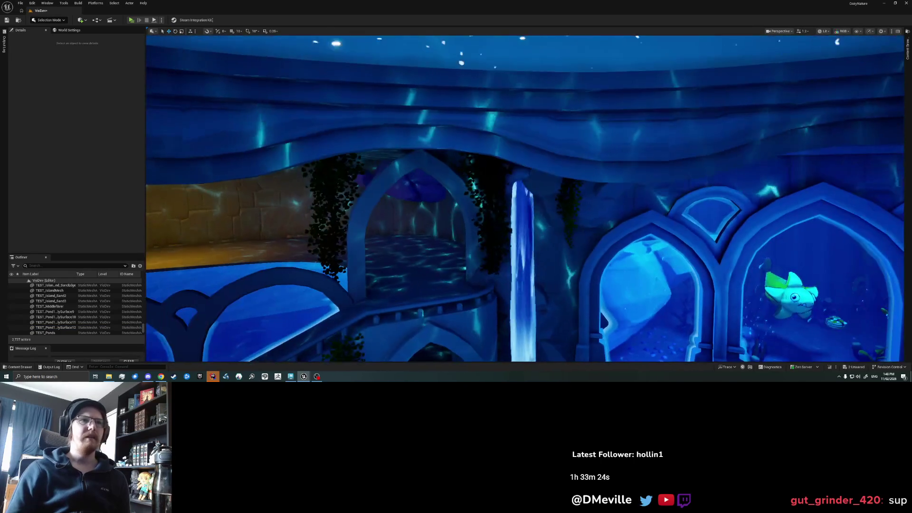
# - Pull back and orbit the view to inspect the ceiling rocks around the arches
pyautogui.moveTo(532, 298); pyautogui.dragTo(527, 320)
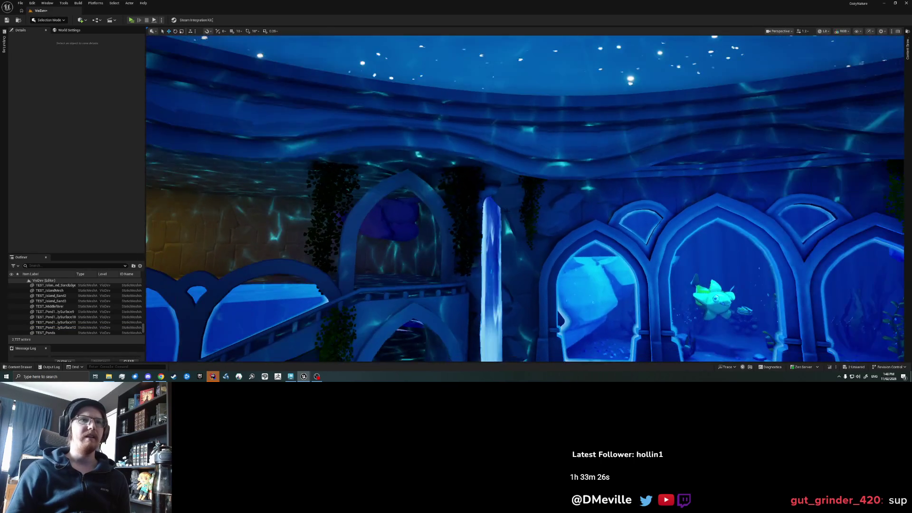
pyautogui.click(513, 190)
pyautogui.press('Escape')
pyautogui.moveTo(513, 285); pyautogui.dragTo(532, 295)
pyautogui.moveTo(562, 174); pyautogui.dragTo(561, 161)
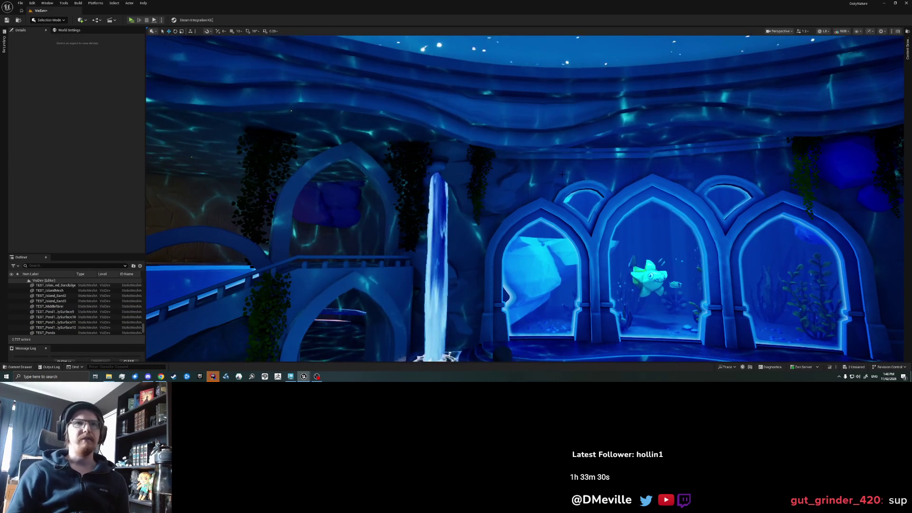
pyautogui.scroll(-5, 562, 174)
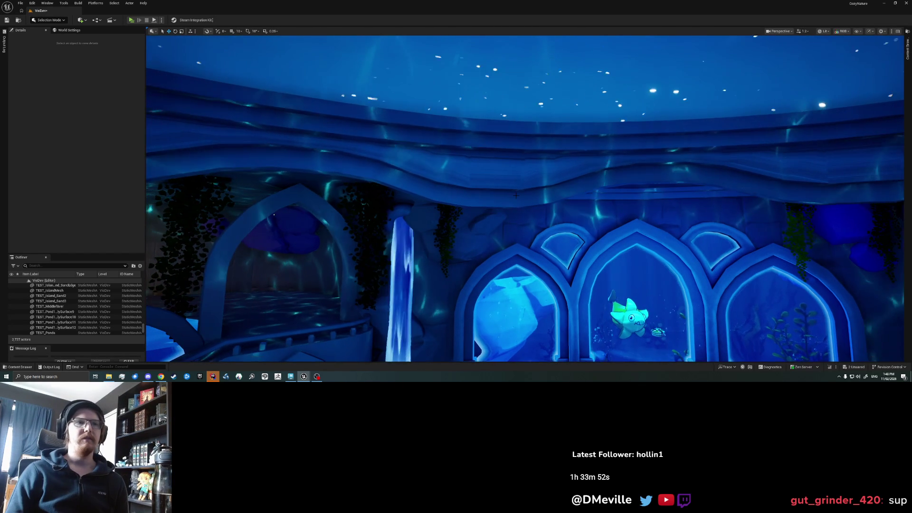
pyautogui.scroll(3, 516, 194)
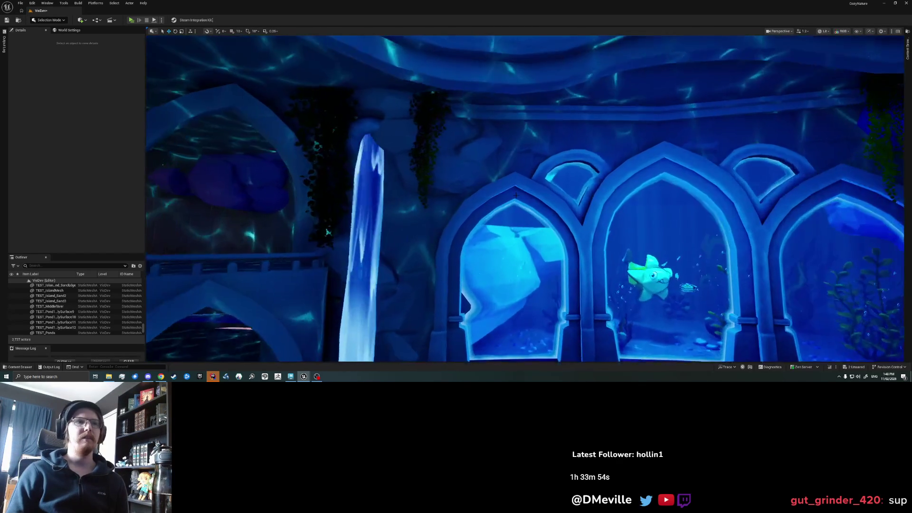
# - Check the ceiling rocks above the arches and the left pillar, then bring up the asset library
pyautogui.click(464, 123)
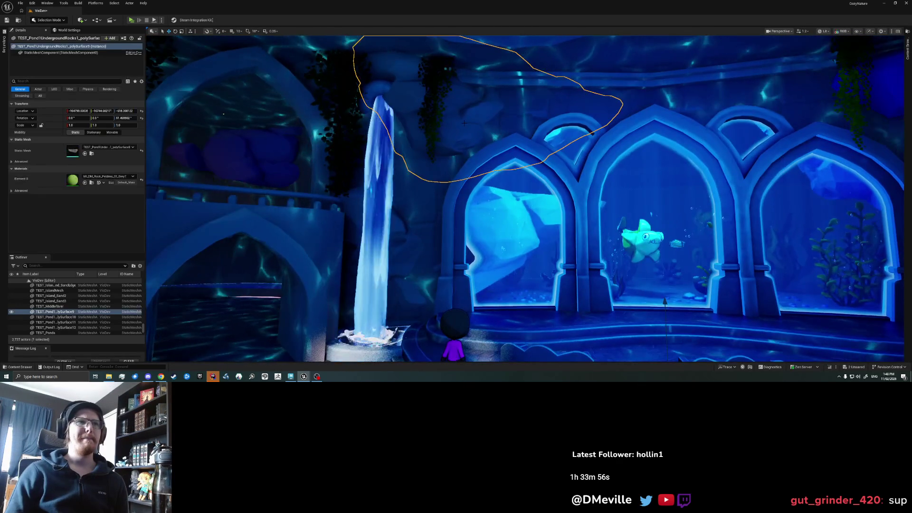
pyautogui.press('Escape')
pyautogui.scroll(-3, 569, 178)
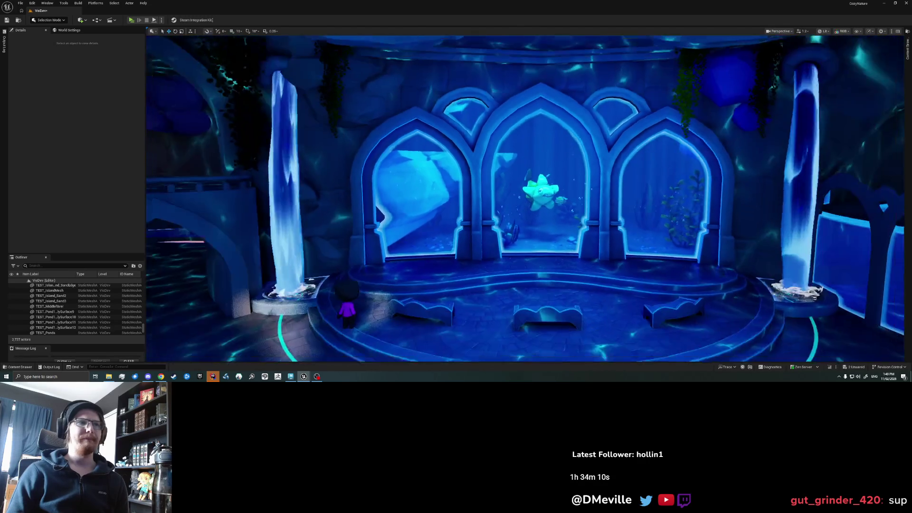
pyautogui.click(363, 113)
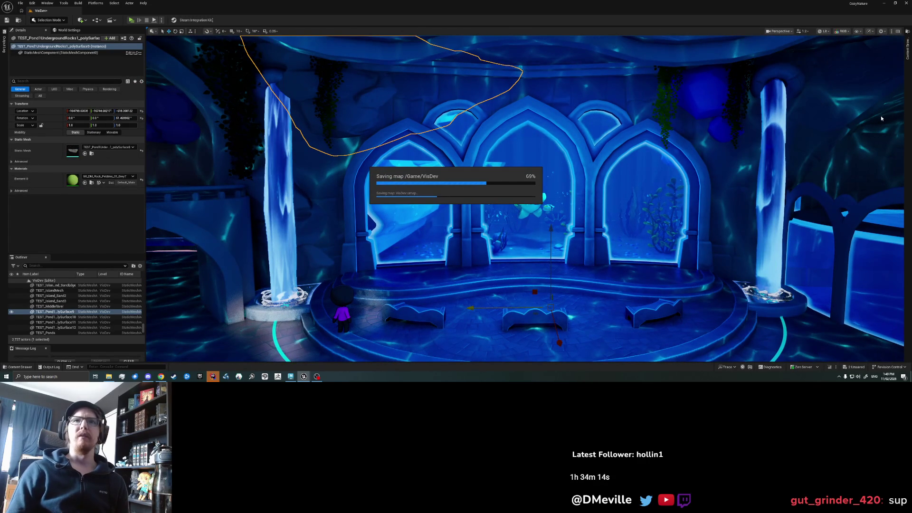
pyautogui.click(907, 47)
# - Browse the Content folders to ThirdParty > Stylized_Rocks > Models
pyautogui.click(734, 278)
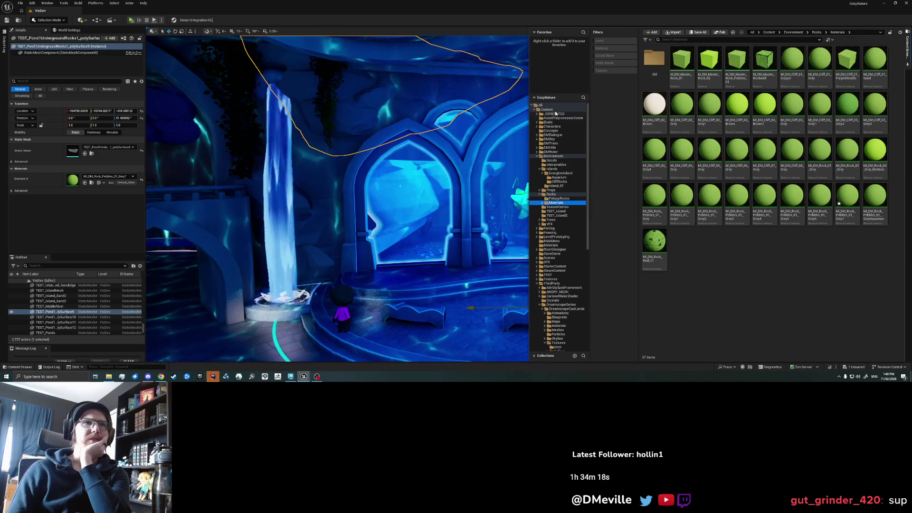
pyautogui.click(555, 111)
pyautogui.scroll(-5, 563, 254)
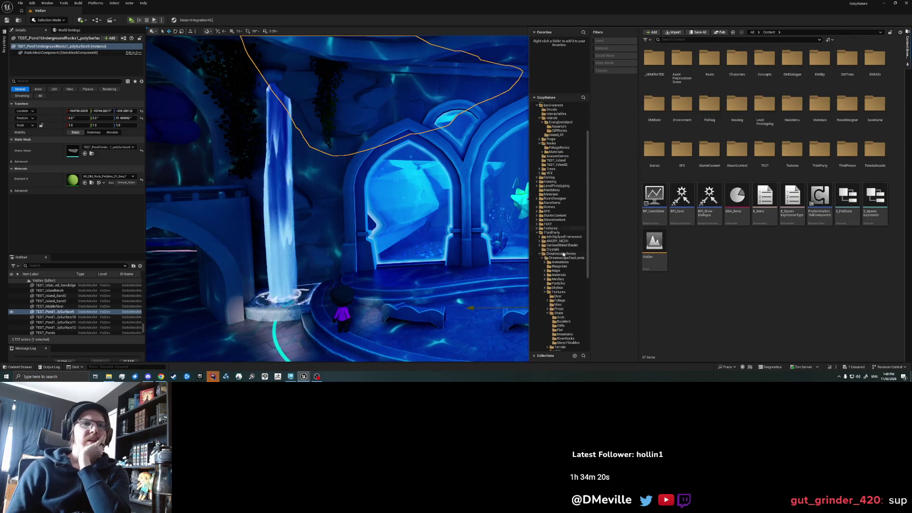
pyautogui.scroll(-5, 564, 254)
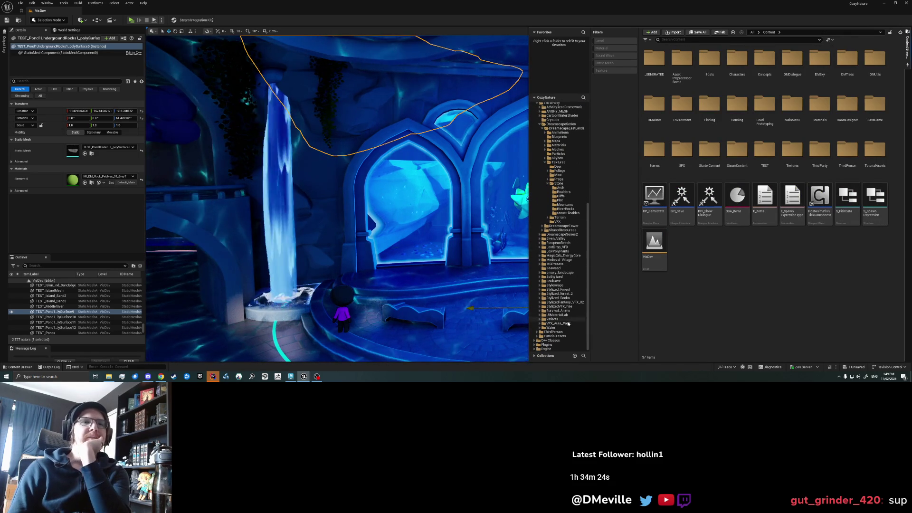
pyautogui.scroll(10, 570, 252)
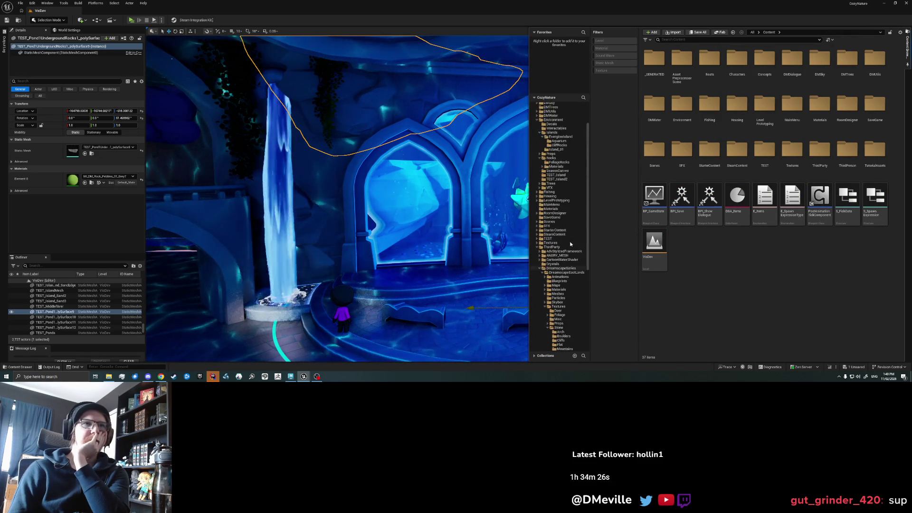
pyautogui.click(542, 283)
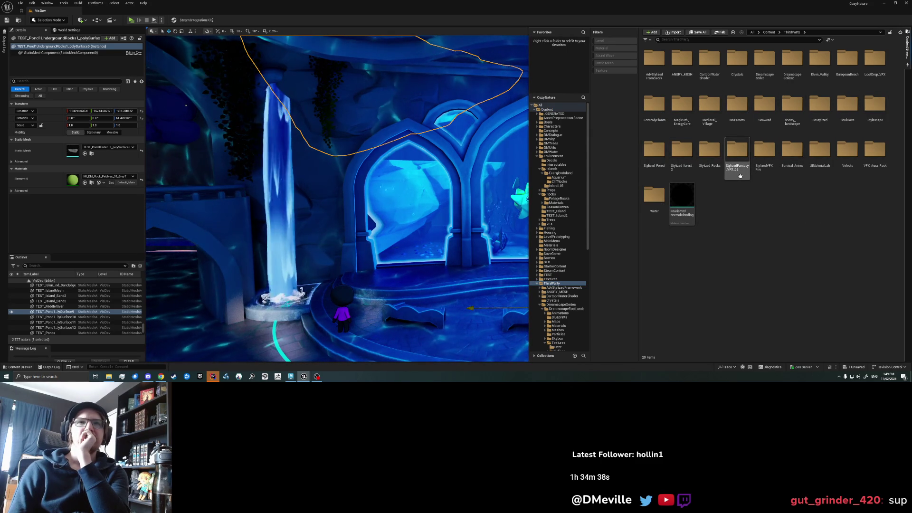
pyautogui.doubleClick(709, 152)
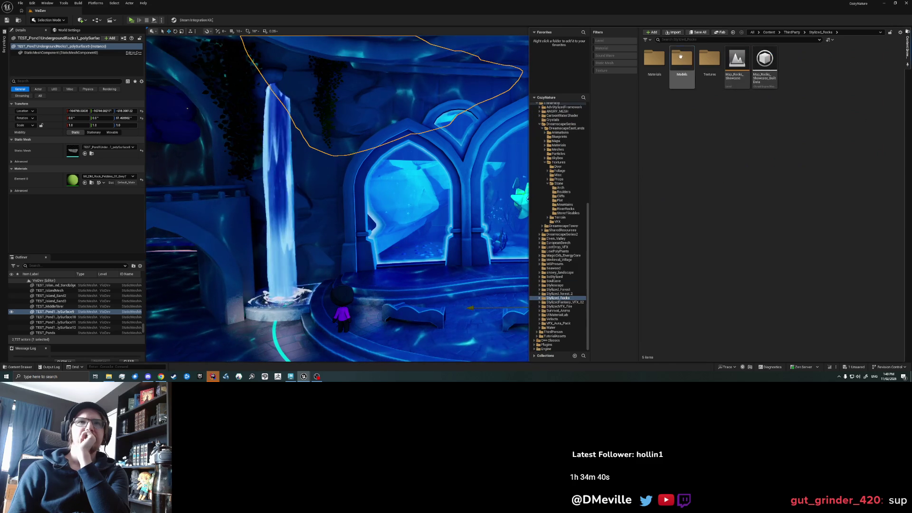
pyautogui.doubleClick(682, 58)
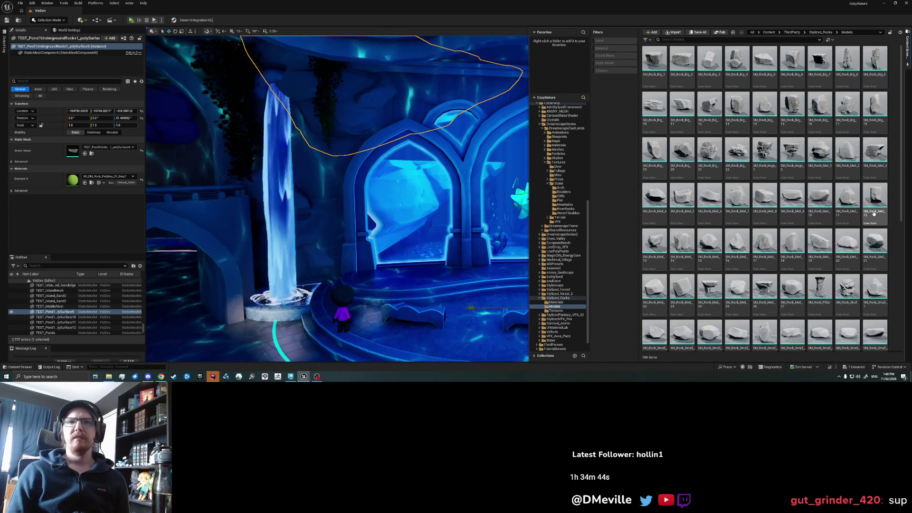
# - Try SM_Rock_Skull on the stage, raised and rotated, then delete it and place SM_Rock_Huge_1
pyautogui.moveTo(846, 290)
pyautogui.mouseDown()
pyautogui.moveTo(547, 275)
pyautogui.moveTo(521, 263)
pyautogui.mouseUp()
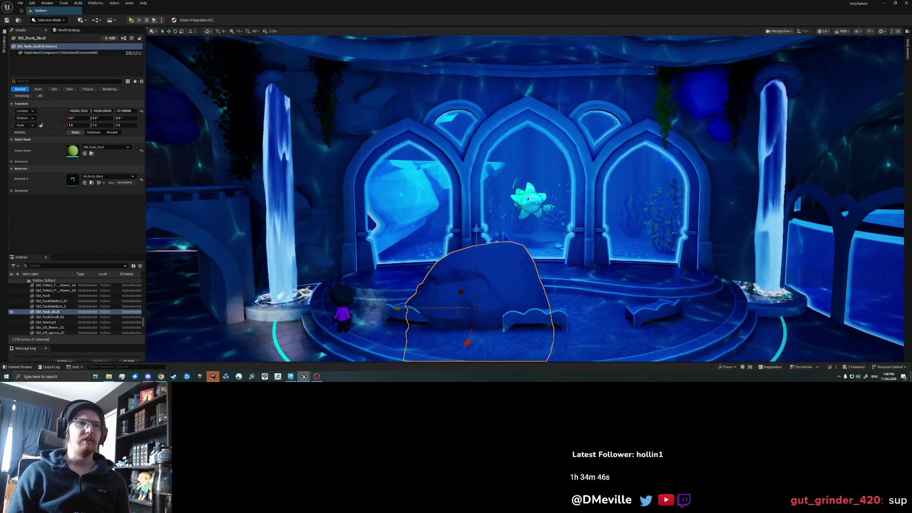
pyautogui.moveTo(476, 304); pyautogui.dragTo(477, 218)
pyautogui.press('e')
pyautogui.moveTo(553, 208); pyautogui.dragTo(475, 216)
pyautogui.press('Escape')
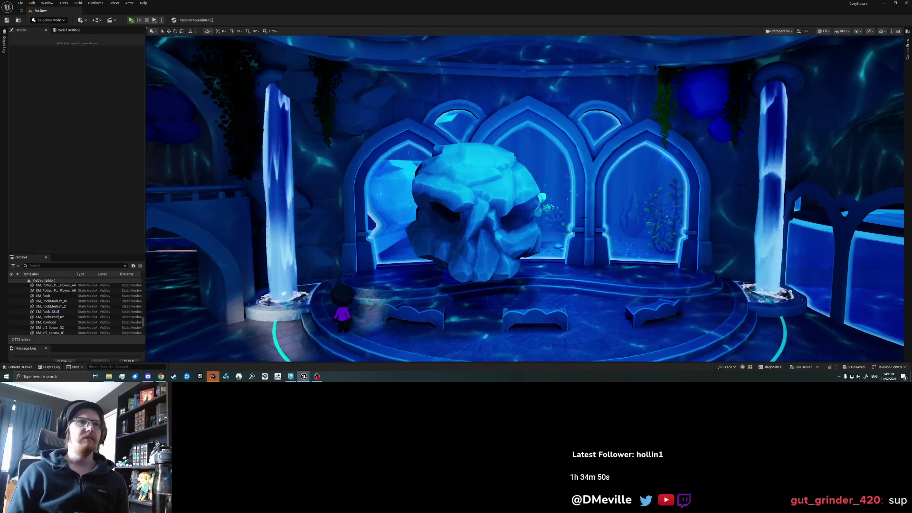
pyautogui.moveTo(583, 217)
pyautogui.mouseDown()
pyautogui.moveTo(560, 223)
pyautogui.moveTo(575, 213)
pyautogui.mouseUp()
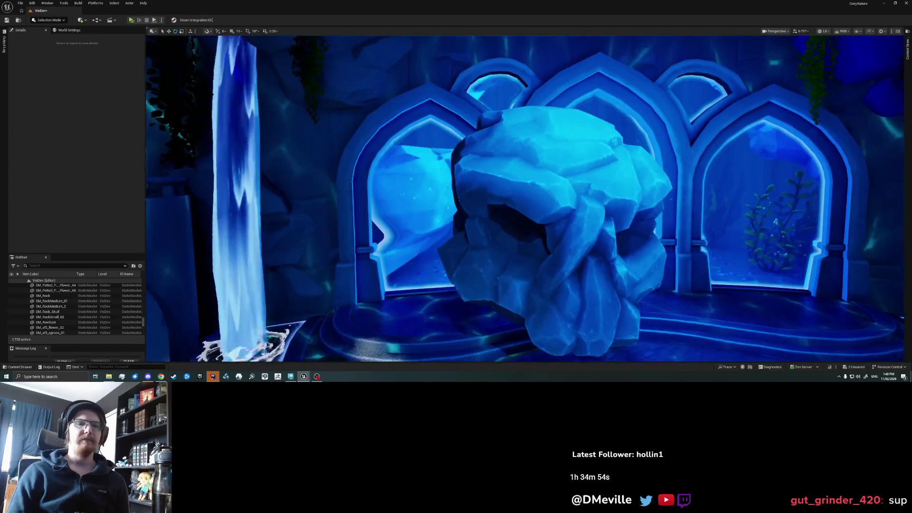
pyautogui.click(536, 201)
pyautogui.press('Delete')
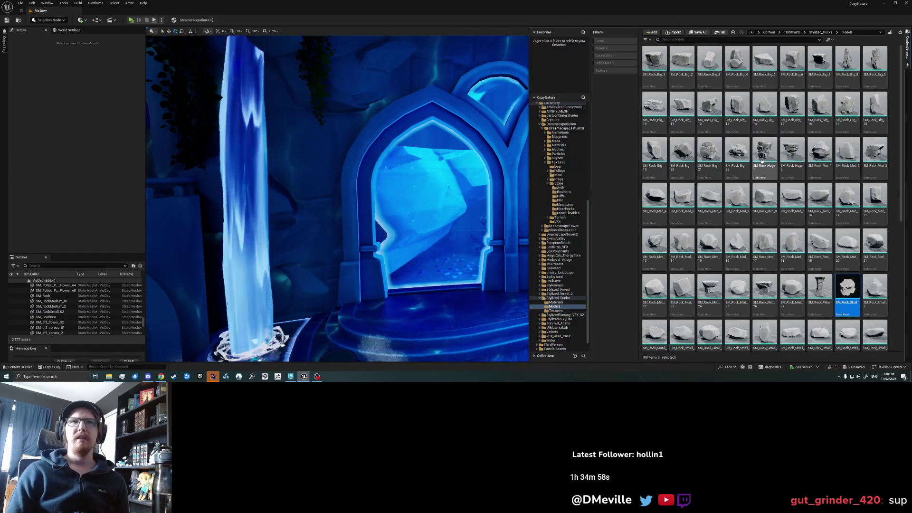
pyautogui.moveTo(472, 317); pyautogui.dragTo(470, 314)
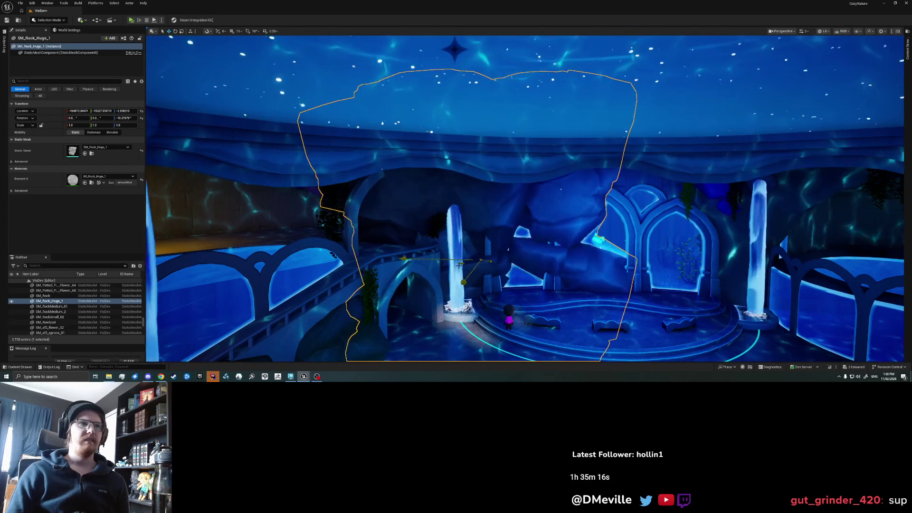
# - Orbit toward the huge rock and delete the rock hanging from the ceiling
pyautogui.moveTo(548, 278)
pyautogui.mouseDown()
pyautogui.moveTo(503, 281)
pyautogui.moveTo(554, 274)
pyautogui.mouseUp()
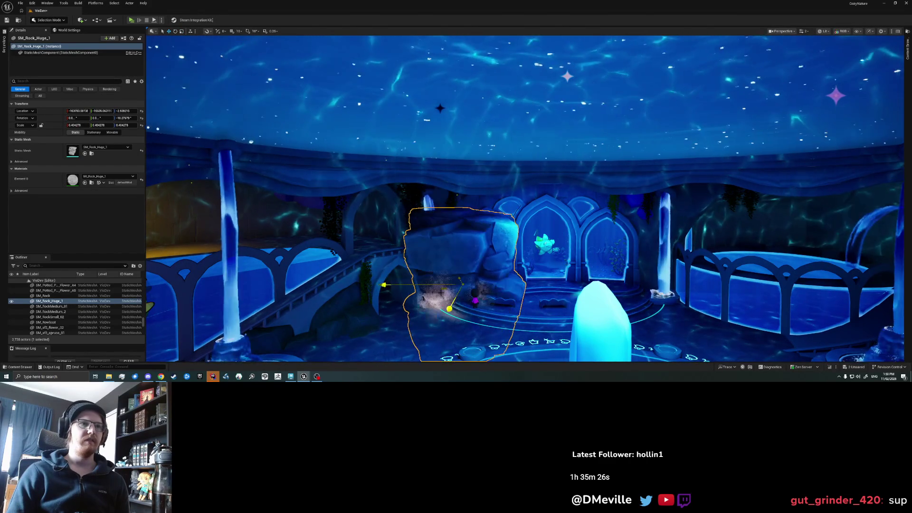
pyautogui.moveTo(463, 238)
pyautogui.mouseDown()
pyautogui.moveTo(427, 204)
pyautogui.moveTo(455, 190)
pyautogui.mouseUp()
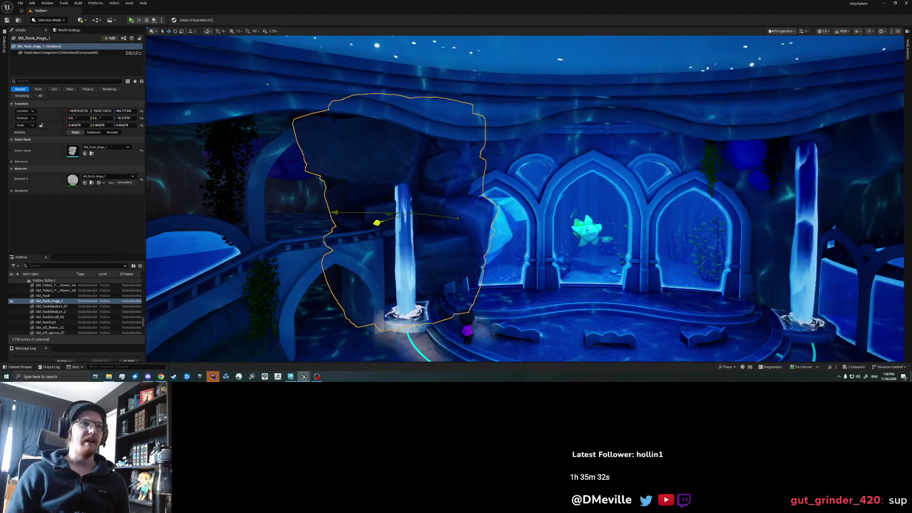
pyautogui.moveTo(377, 222); pyautogui.dragTo(373, 223)
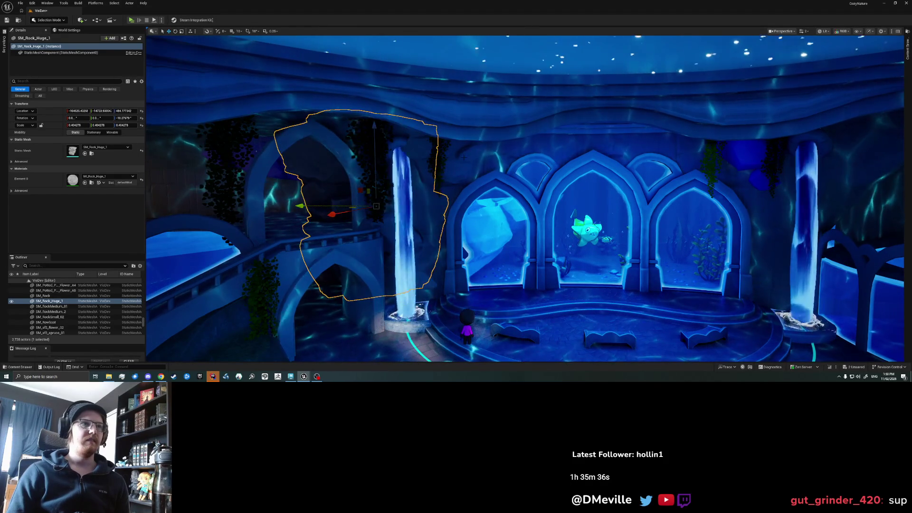
pyautogui.click(463, 157)
pyautogui.press('Delete')
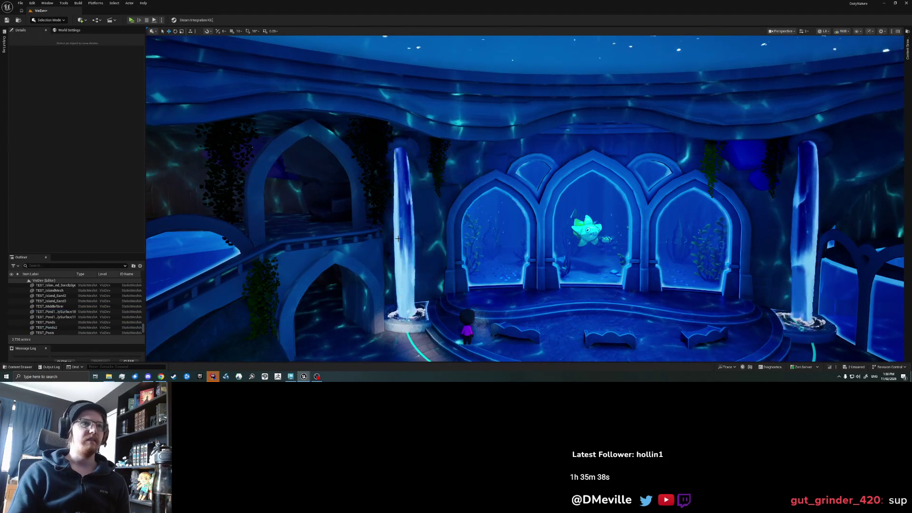
# - Rotate SM_Rock_Huge_1 to about 40° around Z
pyautogui.click(361, 204)
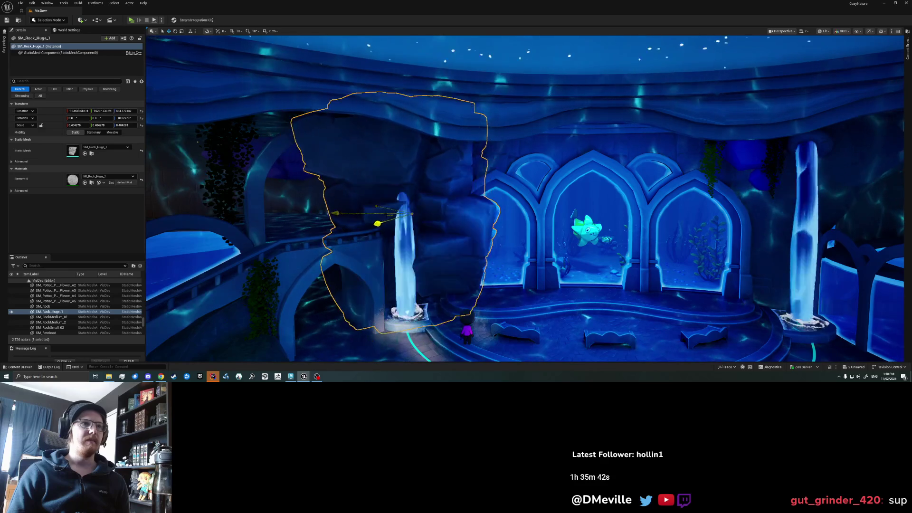
pyautogui.moveTo(387, 224); pyautogui.dragTo(390, 222)
pyautogui.press('e')
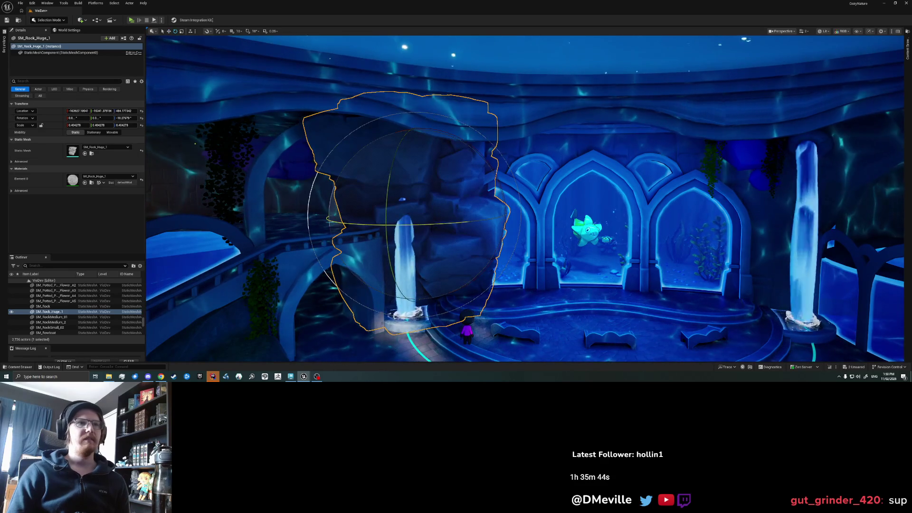
pyautogui.moveTo(458, 223); pyautogui.dragTo(505, 217)
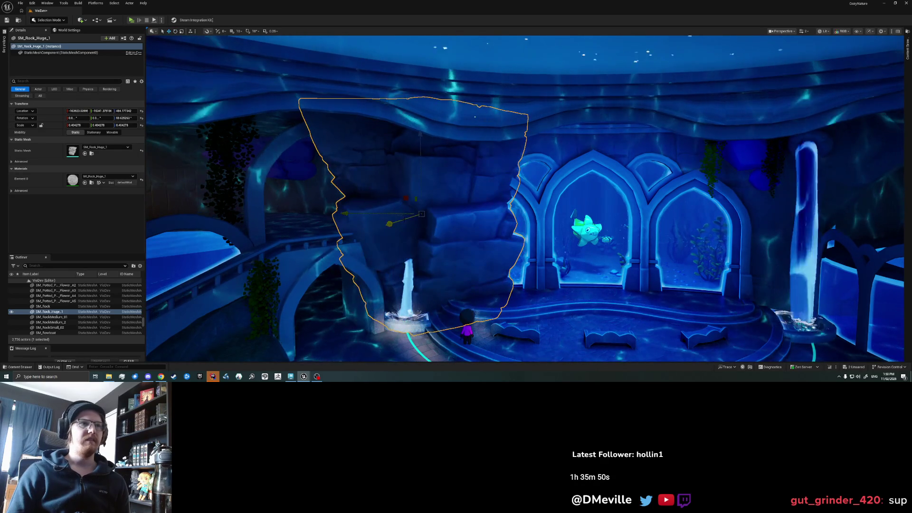
pyautogui.scroll(5, 381, 221)
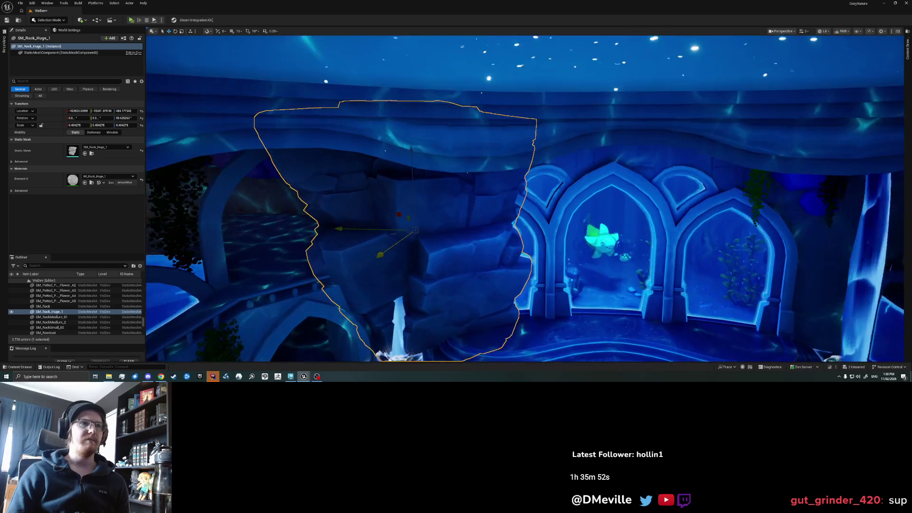
# - Move the huge rock behind the left waterfall pillar and view the whole stage
pyautogui.moveTo(413, 223)
pyautogui.mouseDown()
pyautogui.moveTo(424, 224)
pyautogui.moveTo(357, 228)
pyautogui.moveTo(380, 230)
pyautogui.moveTo(372, 238)
pyautogui.moveTo(402, 234)
pyautogui.mouseUp()
pyautogui.moveTo(468, 276)
pyautogui.mouseDown()
pyautogui.moveTo(398, 274)
pyautogui.moveTo(479, 284)
pyautogui.mouseUp()
pyautogui.moveTo(552, 280)
pyautogui.mouseDown()
pyautogui.moveTo(574, 280)
pyautogui.moveTo(566, 279)
pyautogui.mouseUp()
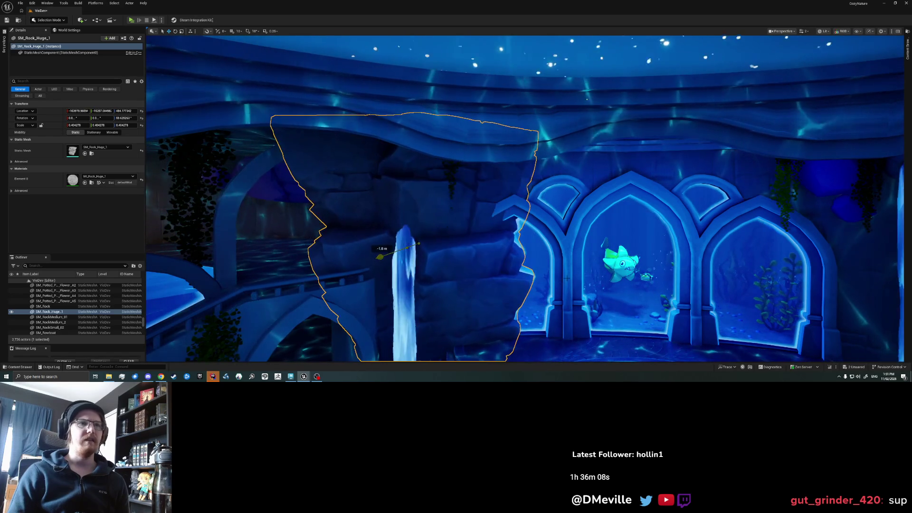
pyautogui.scroll(-5, 567, 278)
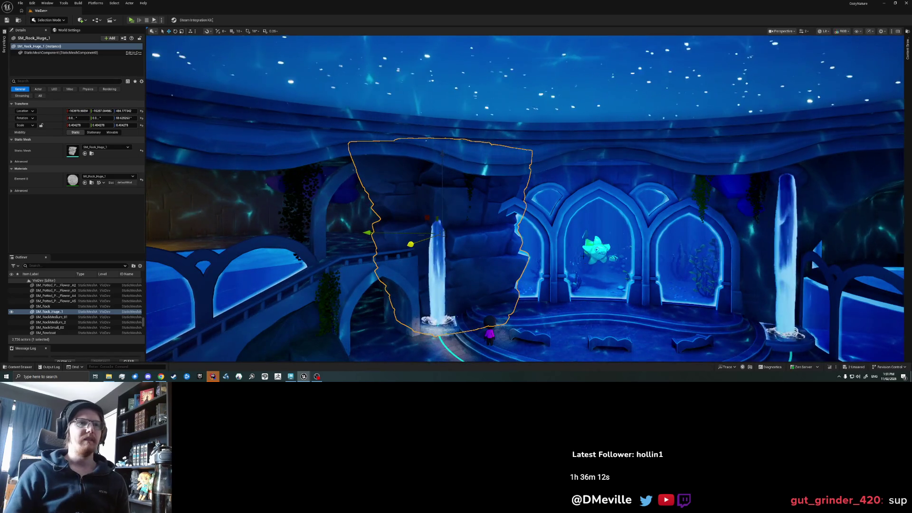
pyautogui.moveTo(567, 279); pyautogui.dragTo(589, 271)
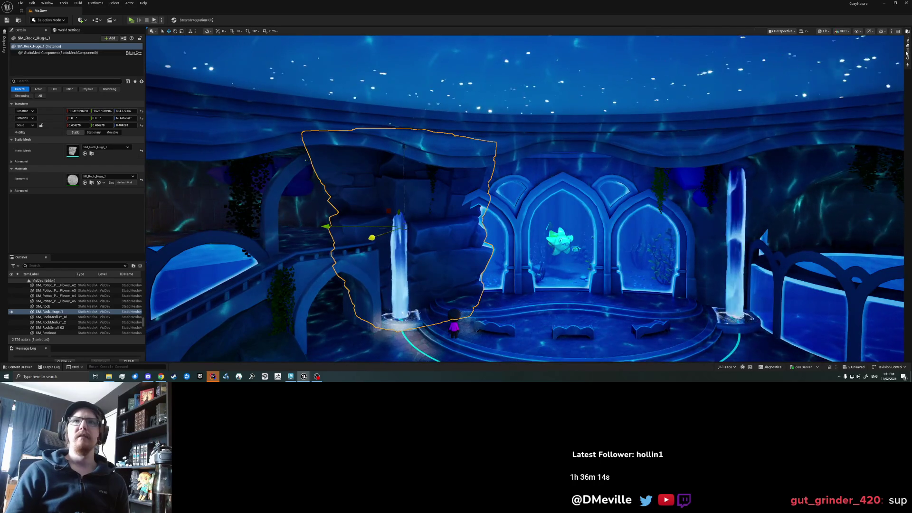
pyautogui.click(907, 52)
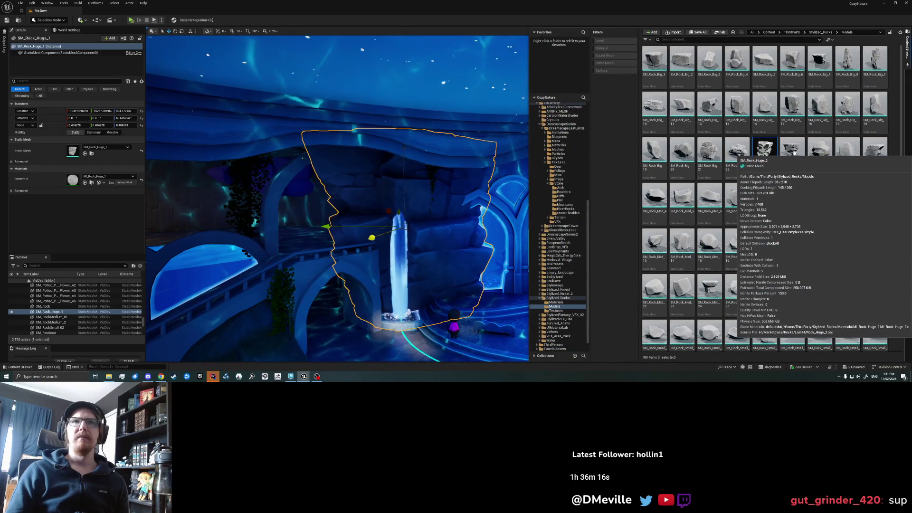
# - Place SM_Rock_Big_9 near the stage, frame it, and move it to the right
pyautogui.moveTo(871, 60)
pyautogui.mouseDown()
pyautogui.moveTo(784, 199)
pyautogui.moveTo(456, 304)
pyautogui.moveTo(563, 317)
pyautogui.mouseUp()
pyautogui.click(563, 317)
pyautogui.press('f')
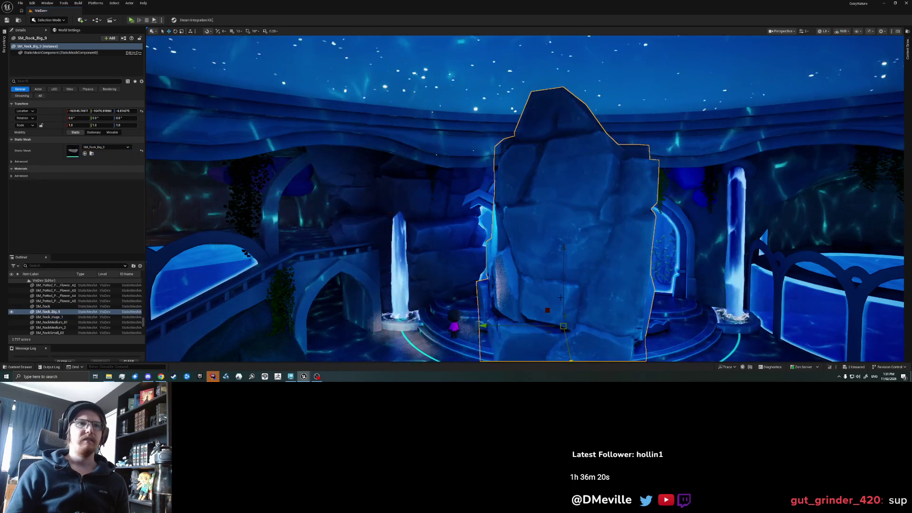
pyautogui.moveTo(490, 290)
pyautogui.mouseDown()
pyautogui.moveTo(592, 277)
pyautogui.moveTo(615, 239)
pyautogui.mouseUp()
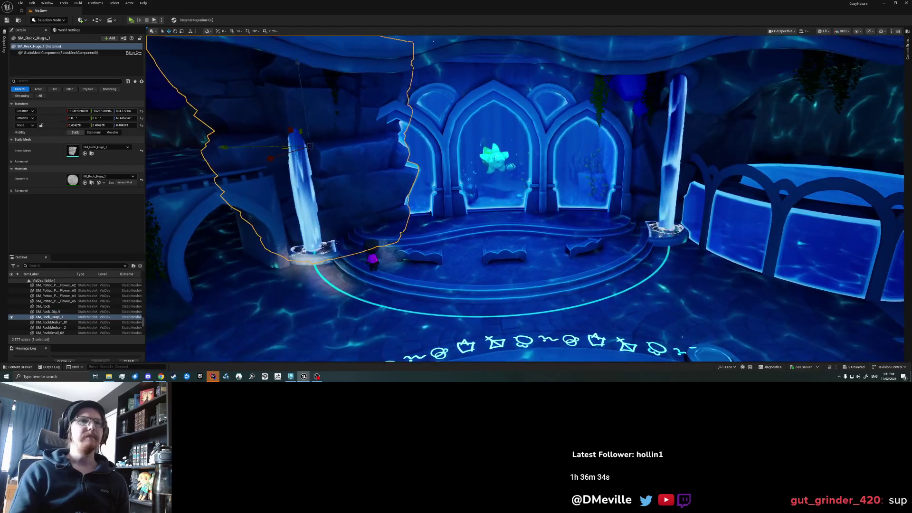
# - Delete the rock behind the left pillar and the SM_Rock_Big_9 rock
pyautogui.press('Delete')
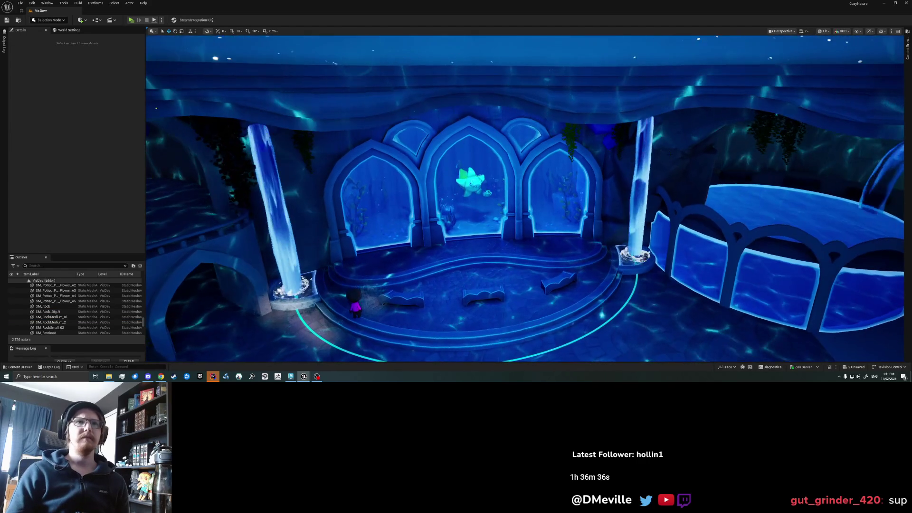
pyautogui.click(47, 312)
pyautogui.press('Delete')
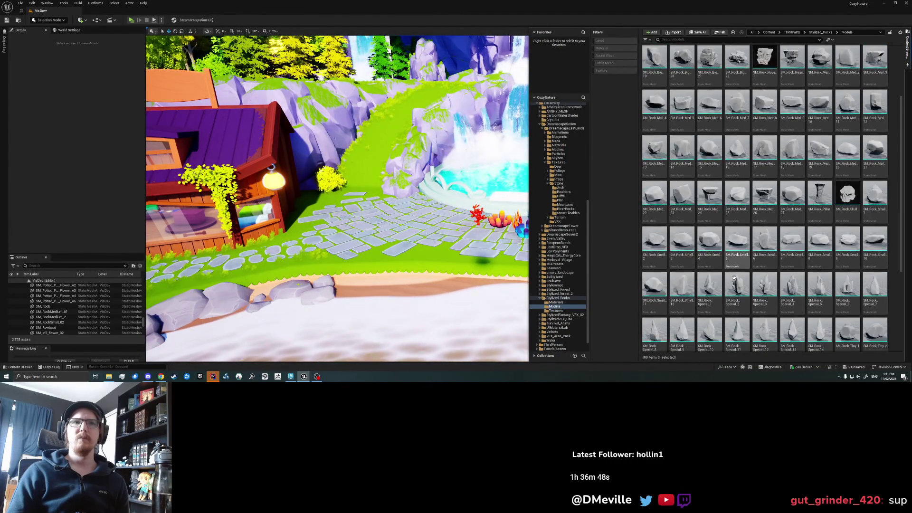
# - Place SM_Rock_Special_1 beside the house and frame it in the viewport
pyautogui.scroll(-2, 807, 246)
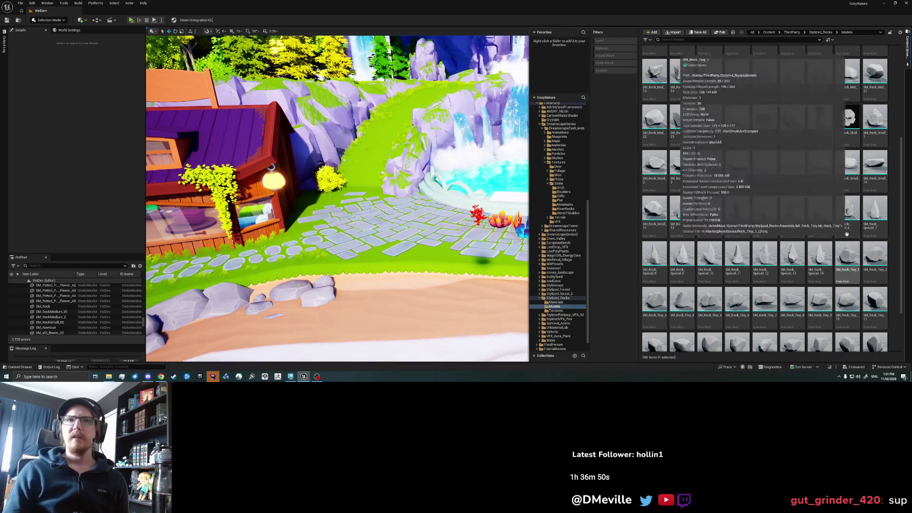
pyautogui.scroll(-2, 713, 209)
pyautogui.scroll(1, 713, 209)
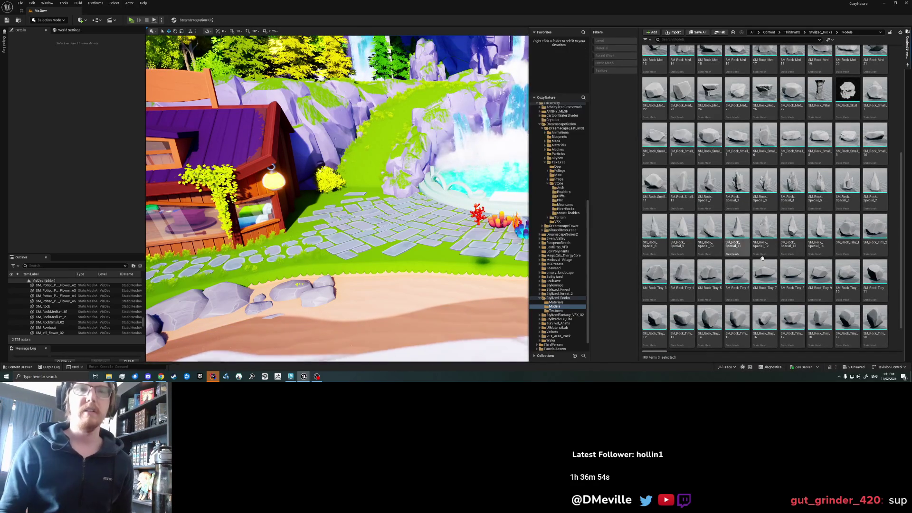
pyautogui.moveTo(719, 184)
pyautogui.mouseDown()
pyautogui.moveTo(705, 194)
pyautogui.moveTo(373, 214)
pyautogui.moveTo(415, 214)
pyautogui.moveTo(412, 185)
pyautogui.mouseUp()
pyautogui.press('f')
pyautogui.moveTo(533, 239); pyautogui.dragTo(309, 246)
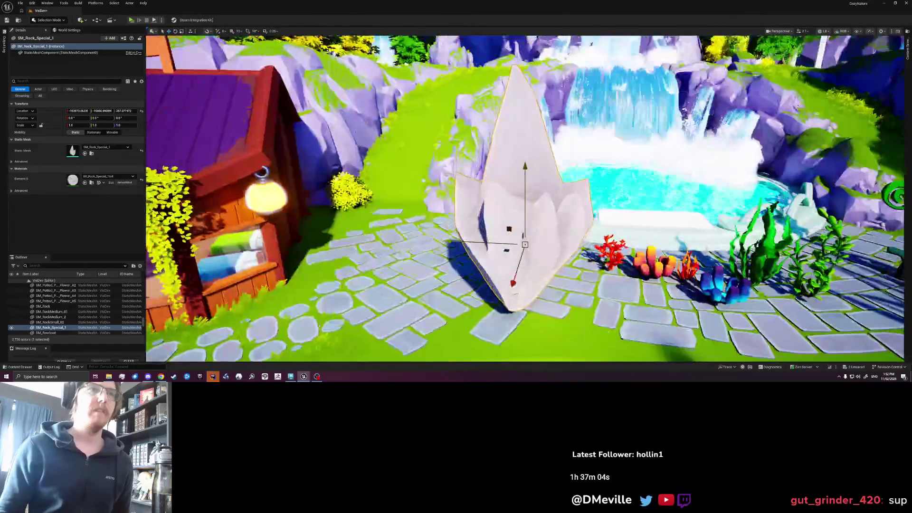
# - Add SM_Rock_Pillar from the Content Drawer next to the house on the plaza path
pyautogui.hotkey('ctrl', 'b')
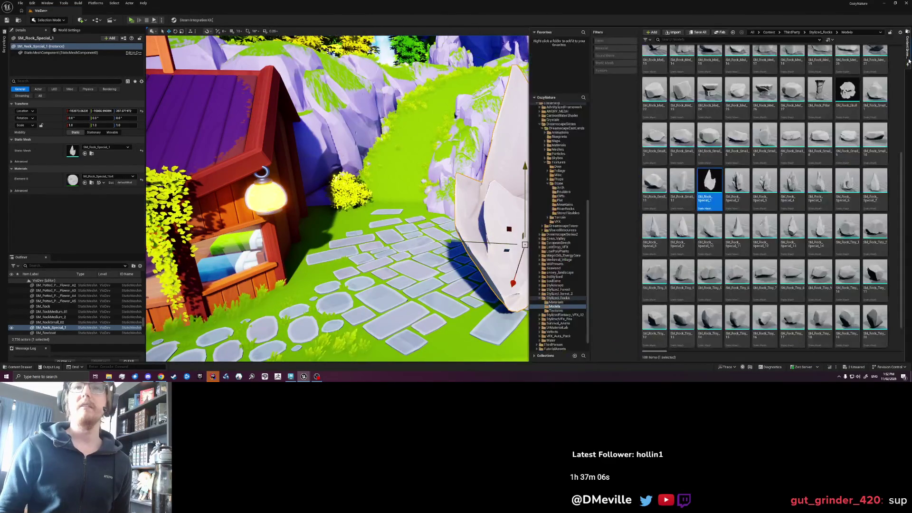
pyautogui.moveTo(821, 142)
pyautogui.mouseDown()
pyautogui.moveTo(522, 228)
pyautogui.moveTo(367, 244)
pyautogui.moveTo(388, 244)
pyautogui.moveTo(397, 267)
pyautogui.moveTo(214, 256)
pyautogui.moveTo(133, 222)
pyautogui.mouseUp()
pyautogui.press('f')
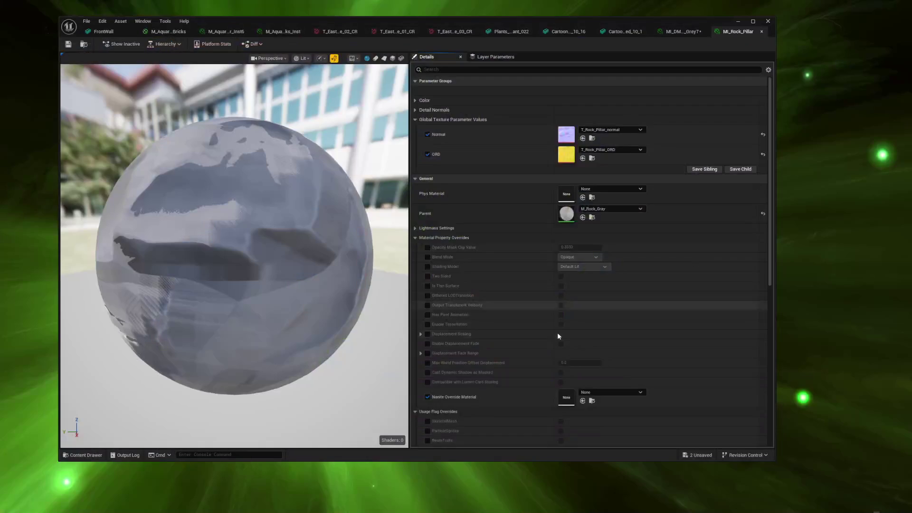
pyautogui.scroll(-15, 558, 332)
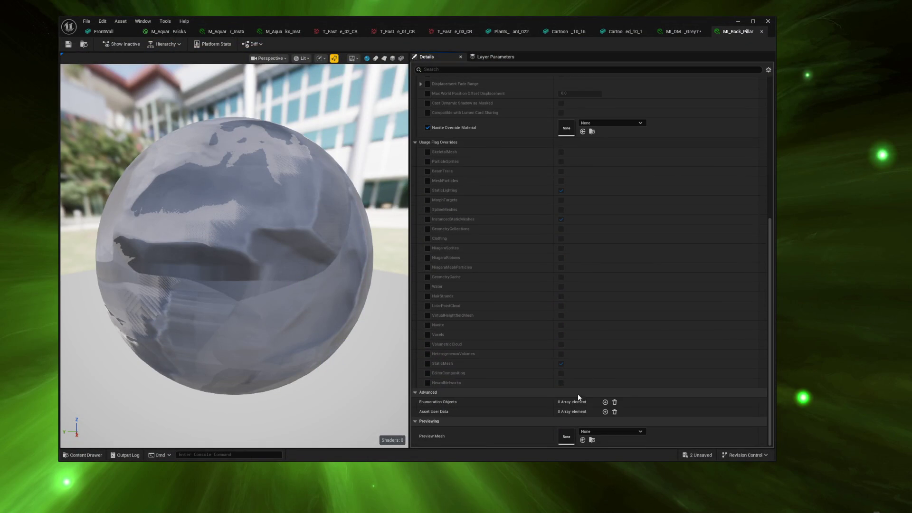
# - Open the parent M_Rock_Gray material and add a Substrate Slab BSDF - Simple node
pyautogui.scroll(10, 577, 394)
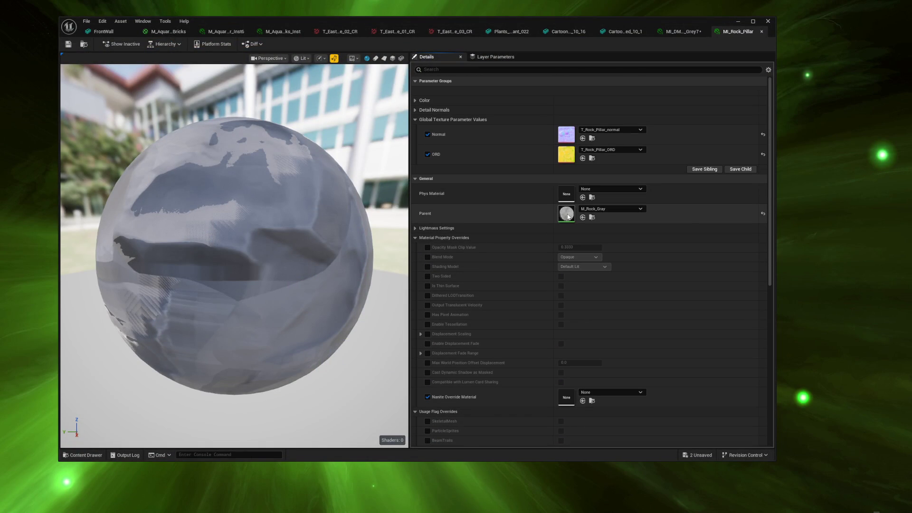
pyautogui.doubleClick(568, 216)
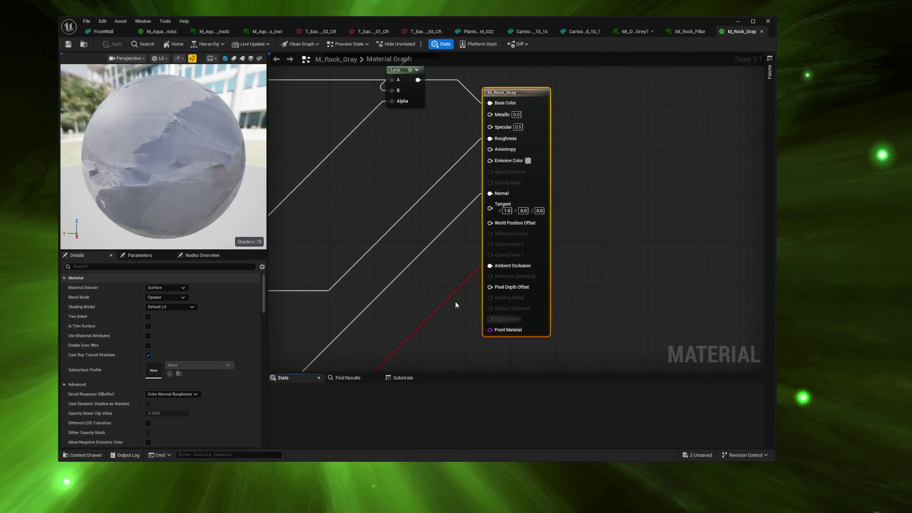
pyautogui.moveTo(495, 266); pyautogui.dragTo(483, 244)
pyautogui.scroll(-1, 460, 249)
pyautogui.rightClick(449, 216)
pyautogui.write('slab')
pyautogui.press('Return')
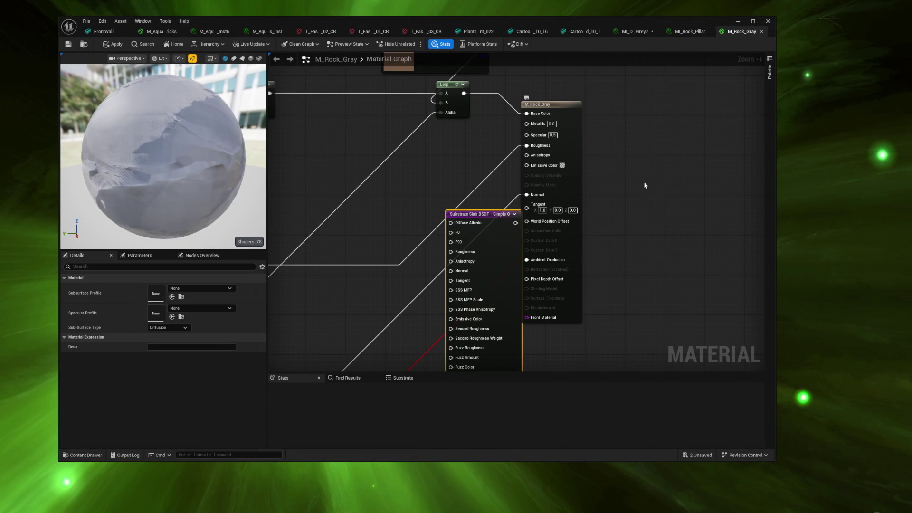
# - Wire the Lerp into the slab's Diffuse Albedo and the slab into Front Material
pyautogui.moveTo(551, 104); pyautogui.dragTo(676, 108)
pyautogui.moveTo(479, 214); pyautogui.dragTo(552, 99)
pyautogui.moveTo(464, 93); pyautogui.dragTo(520, 109)
pyautogui.moveTo(586, 107)
pyautogui.mouseDown()
pyautogui.moveTo(667, 295)
pyautogui.moveTo(654, 325)
pyautogui.moveTo(625, 317)
pyautogui.moveTo(637, 253)
pyautogui.moveTo(653, 284)
pyautogui.mouseUp()
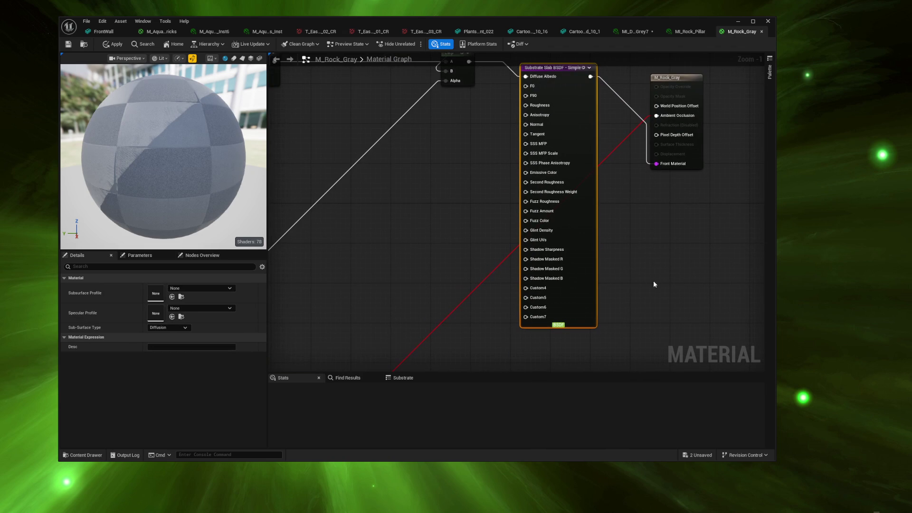
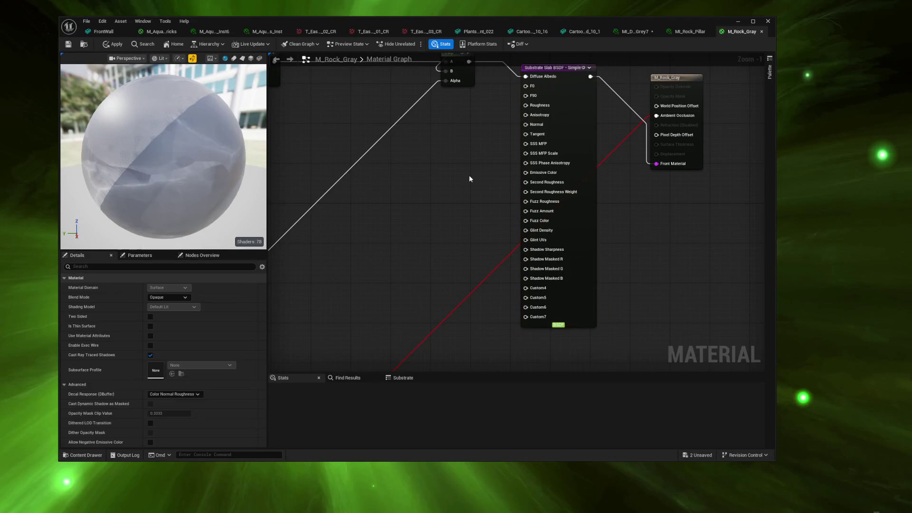
# - Wire roughness and normal into the Substrate Slab's Roughness and Normal pins and remove the legacy Base Color link
pyautogui.moveTo(466, 173); pyautogui.dragTo(471, 204)
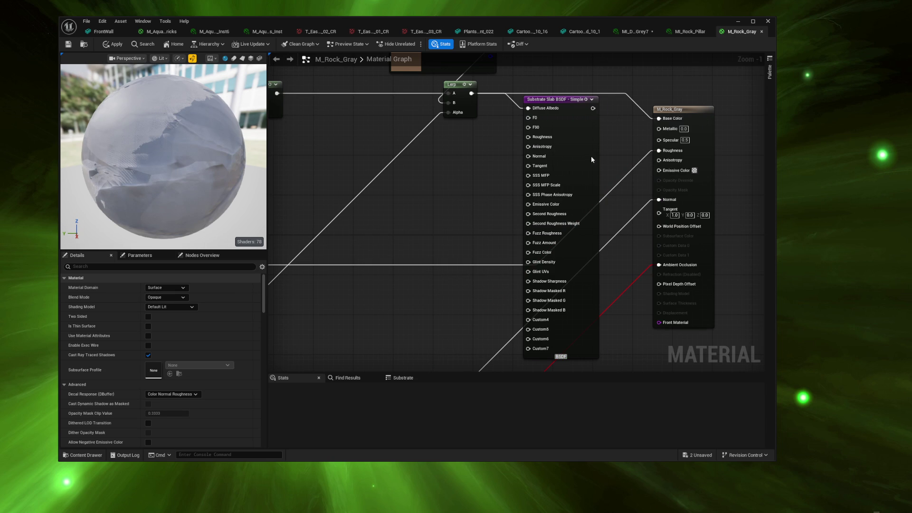
pyautogui.moveTo(591, 159); pyautogui.dragTo(601, 164)
pyautogui.click(452, 267)
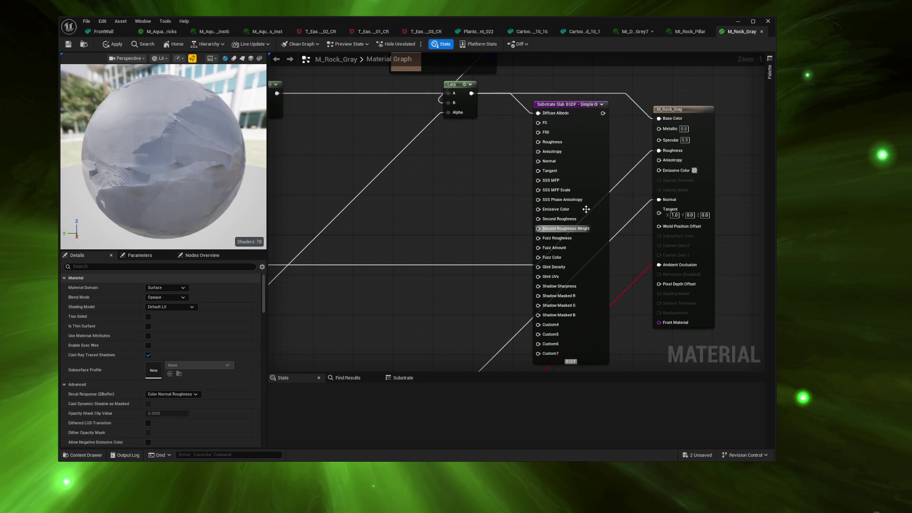
pyautogui.moveTo(659, 151)
pyautogui.keyDown('ctrl'); pyautogui.mouseDown()
pyautogui.moveTo(480, 261)
pyautogui.moveTo(538, 142)
pyautogui.mouseUp(); pyautogui.keyUp('ctrl')
pyautogui.keyDown('ctrl'); pyautogui.moveTo(668, 202); pyautogui.dragTo(538, 161); pyautogui.keyUp('ctrl')
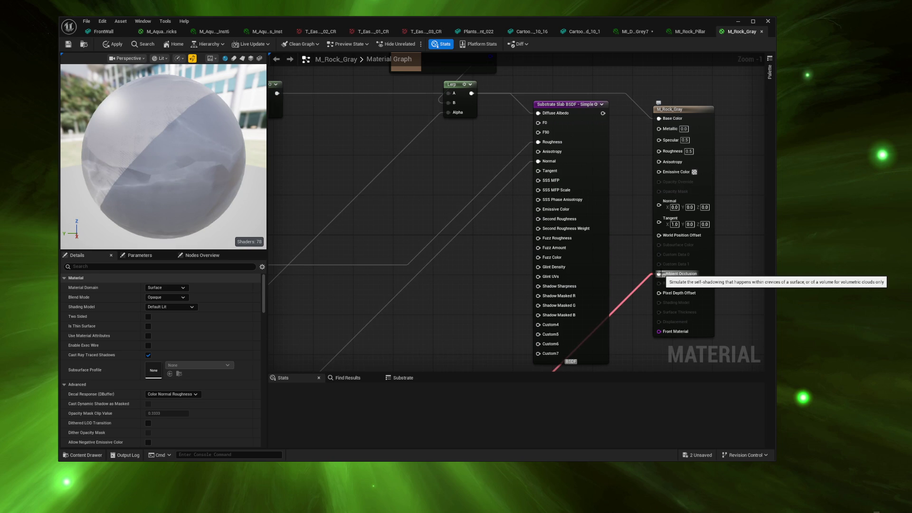
pyautogui.keyDown('alt'); pyautogui.click(659, 118); pyautogui.keyUp('alt')
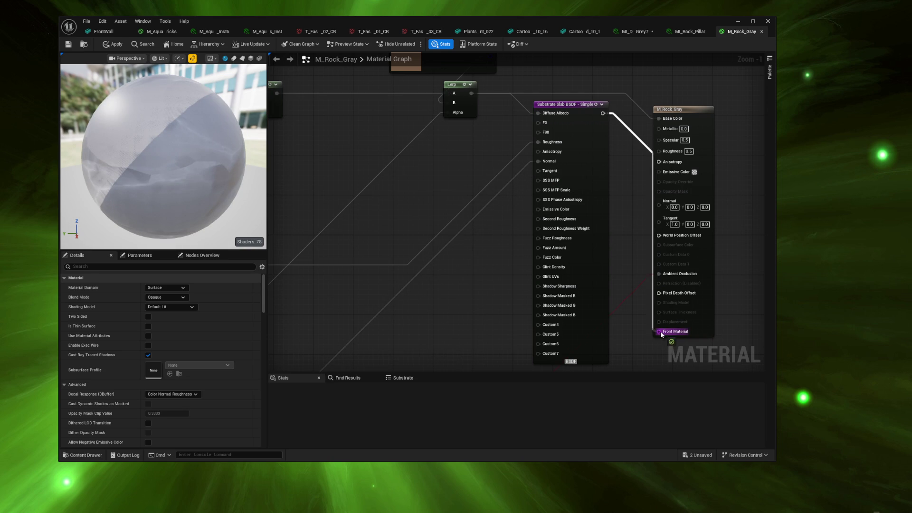
# - Add a Specular scalar parameter and connect it to the slab's F0 and F90 inputs
pyautogui.click(425, 180)
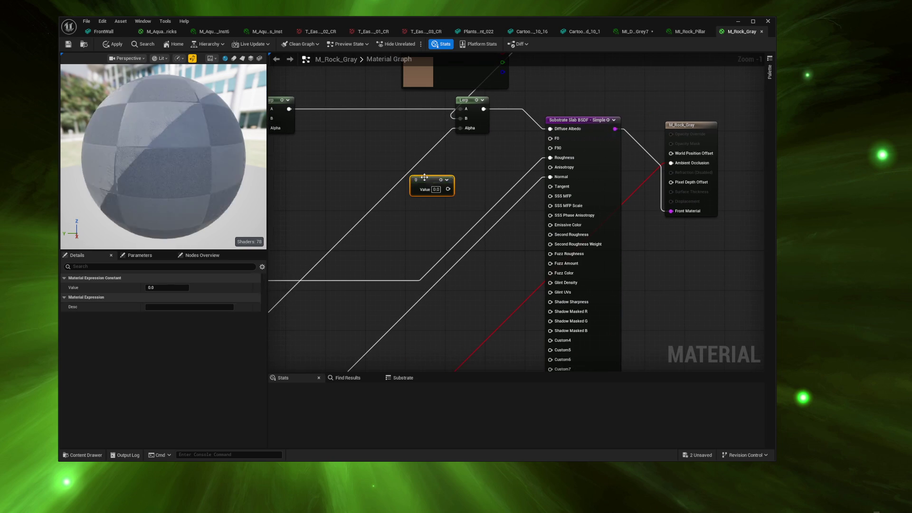
pyautogui.write('Specular')
pyautogui.press('Return')
pyautogui.moveTo(463, 194); pyautogui.dragTo(550, 148)
pyautogui.moveTo(550, 148); pyautogui.dragTo(464, 195)
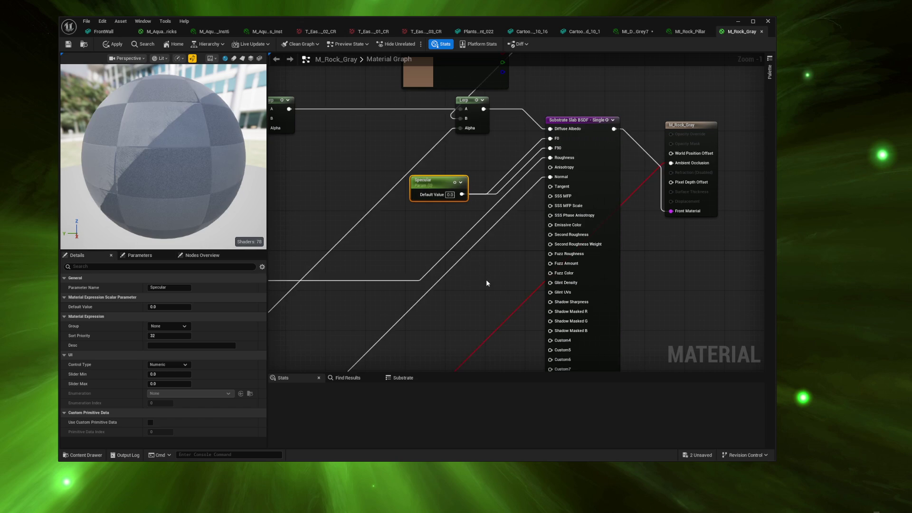
# - Feed a Constant of 1 into Shadow Sharpness and apply the material changes
pyautogui.click(443, 262)
pyautogui.moveTo(454, 268)
pyautogui.mouseDown()
pyautogui.moveTo(460, 193)
pyautogui.moveTo(542, 252)
pyautogui.mouseUp()
pyautogui.click(442, 267)
pyautogui.write('1')
pyautogui.click(435, 299)
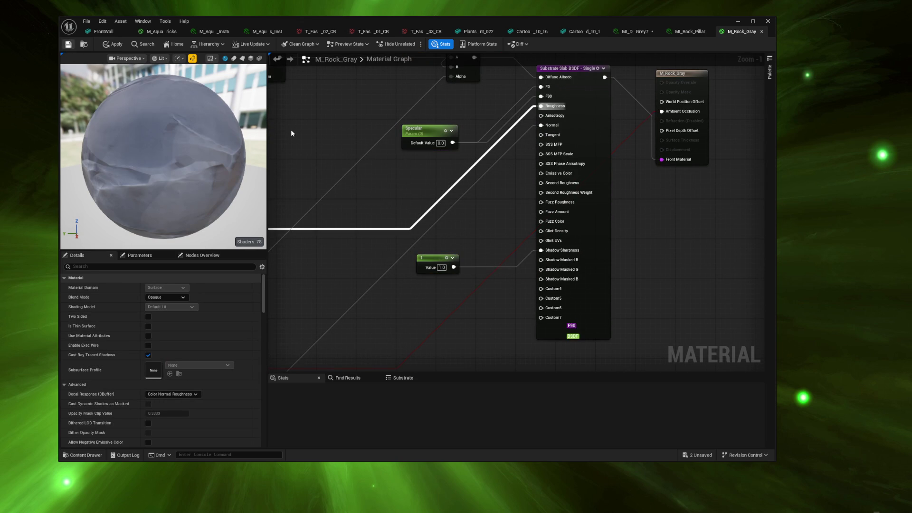
pyautogui.hotkey('ctrl', 's')
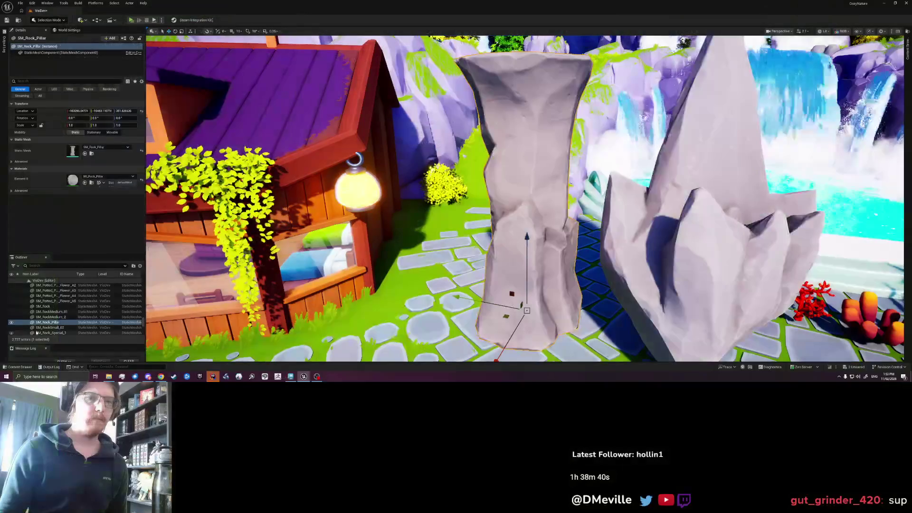
# - Maximize the material editor, then zoom and pan across the whole M_Rock_Gray network
pyautogui.moveTo(495, 327)
pyautogui.mouseDown()
pyautogui.moveTo(484, 361)
pyautogui.moveTo(503, 314)
pyautogui.mouseUp()
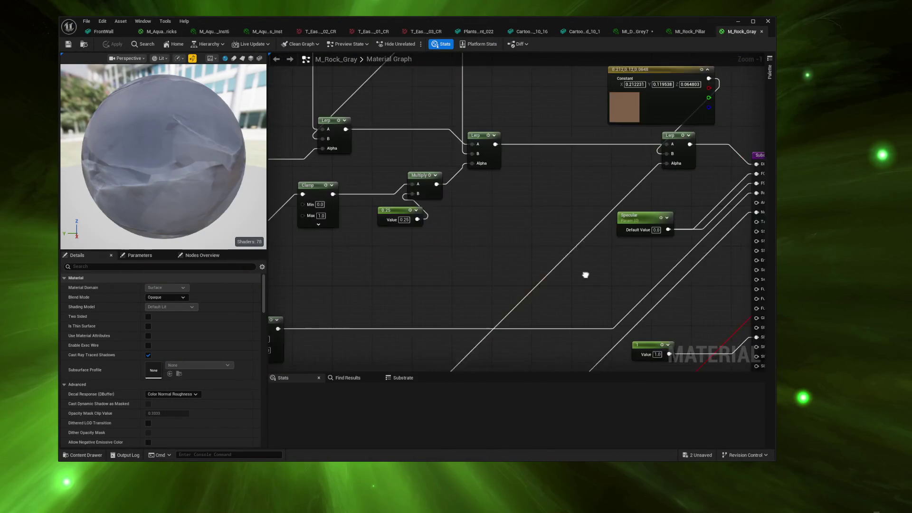
pyautogui.scroll(-3, 529, 277)
pyautogui.moveTo(529, 278)
pyautogui.mouseDown()
pyautogui.moveTo(442, 263)
pyautogui.moveTo(554, 230)
pyautogui.moveTo(454, 249)
pyautogui.moveTo(644, 190)
pyautogui.mouseUp()
pyautogui.scroll(-7, 645, 190)
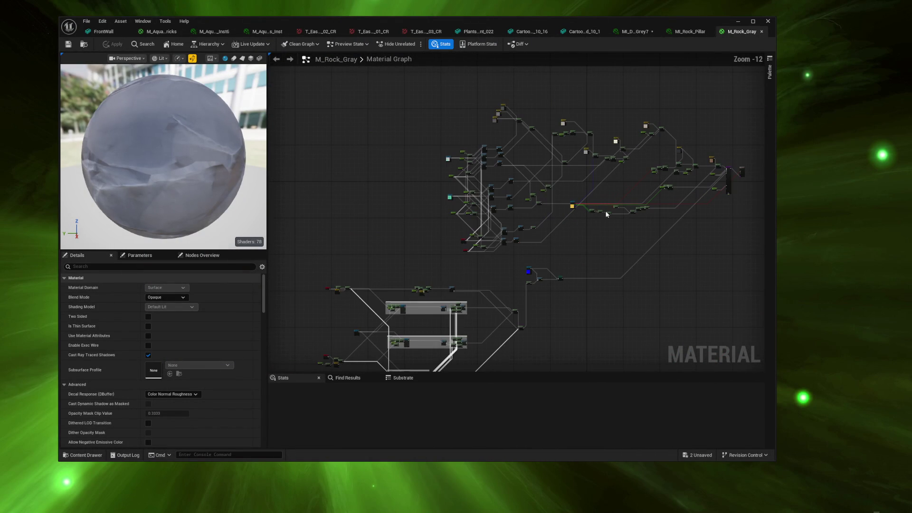
pyautogui.doubleClick(541, 21)
pyautogui.scroll(7, 449, 198)
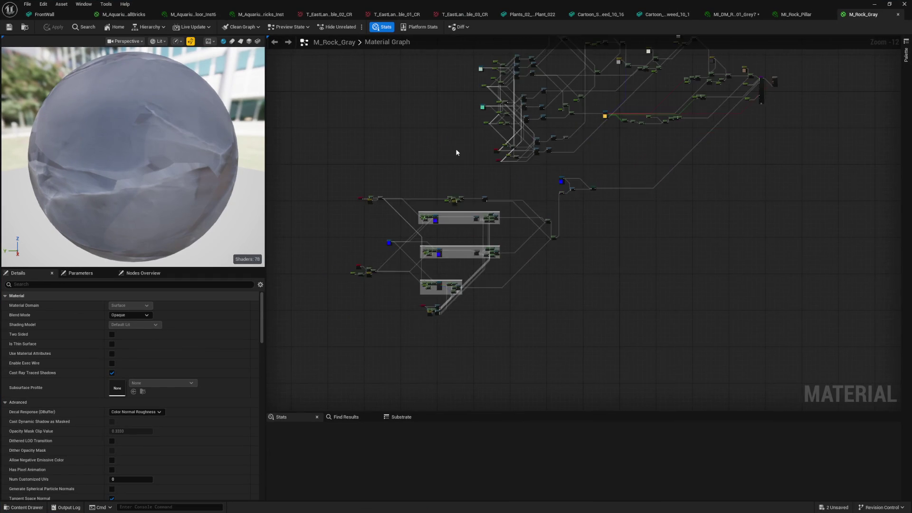
pyautogui.moveTo(449, 198)
pyautogui.mouseDown()
pyautogui.moveTo(562, 158)
pyautogui.moveTo(778, 230)
pyautogui.mouseUp()
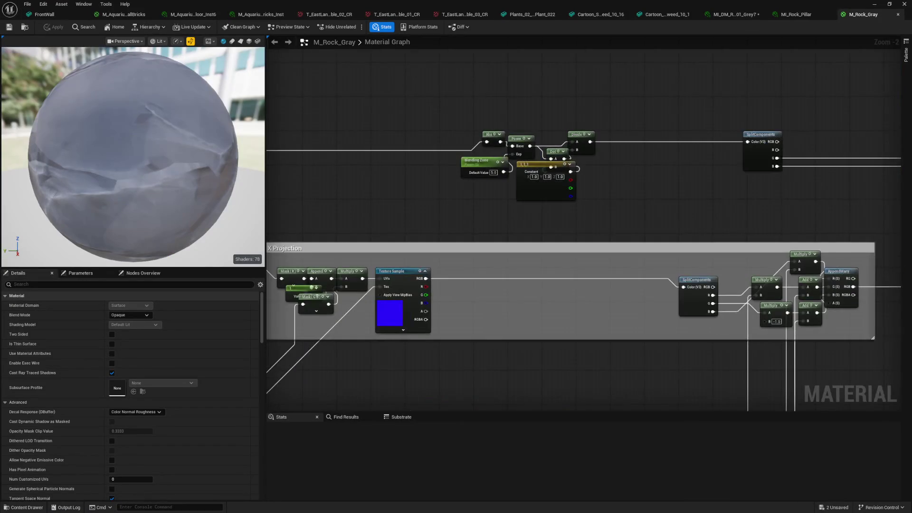
pyautogui.scroll(-2, 830, 261)
pyautogui.moveTo(830, 260)
pyautogui.mouseDown()
pyautogui.moveTo(834, 77)
pyautogui.moveTo(823, 60)
pyautogui.mouseUp()
pyautogui.moveTo(577, 210)
pyautogui.mouseDown()
pyautogui.moveTo(533, 95)
pyautogui.moveTo(674, 91)
pyautogui.moveTo(364, 102)
pyautogui.moveTo(525, 224)
pyautogui.moveTo(519, 169)
pyautogui.moveTo(505, 333)
pyautogui.moveTo(546, 236)
pyautogui.moveTo(568, 348)
pyautogui.moveTo(655, 307)
pyautogui.moveTo(546, 209)
pyautogui.mouseUp()
pyautogui.scroll(-2, 545, 205)
pyautogui.scroll(5, 552, 338)
# - Move the brown 0.212231, 0.119538, 0.064803 constant up and left beside the Lerp
pyautogui.moveTo(612, 267)
pyautogui.mouseDown()
pyautogui.moveTo(593, 145)
pyautogui.moveTo(301, 168)
pyautogui.mouseUp()
pyautogui.moveTo(594, 236)
pyautogui.mouseDown()
pyautogui.moveTo(478, 242)
pyautogui.moveTo(509, 197)
pyautogui.mouseUp()
pyautogui.scroll(-3, 581, 287)
pyautogui.moveTo(580, 287); pyautogui.dragTo(387, 373)
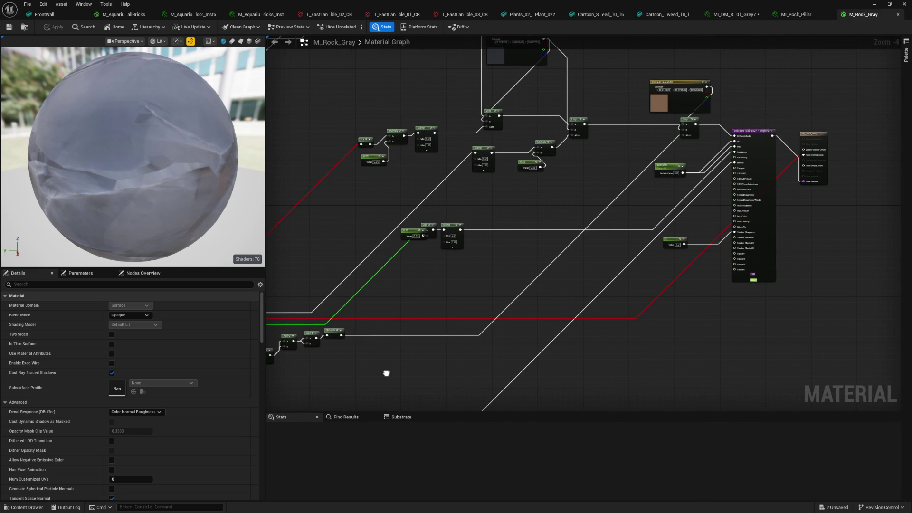
pyautogui.scroll(2, 449, 257)
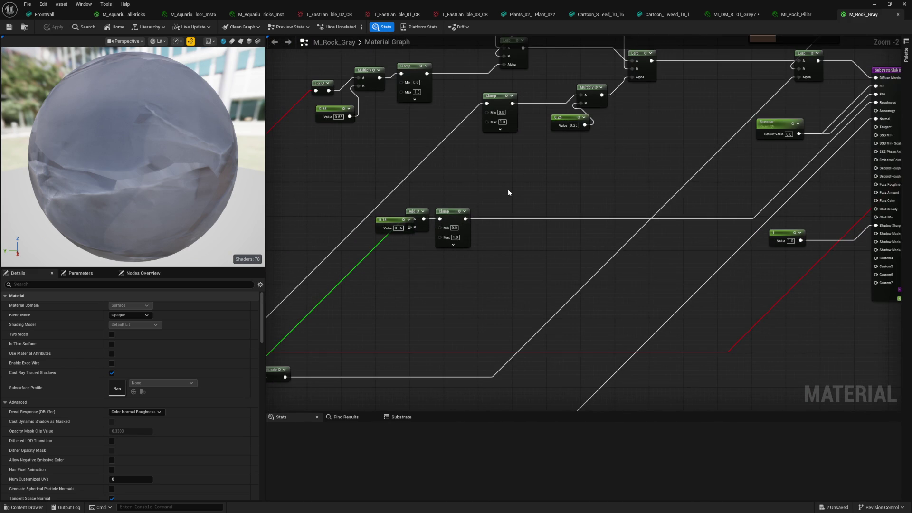
pyautogui.moveTo(508, 189); pyautogui.dragTo(484, 297)
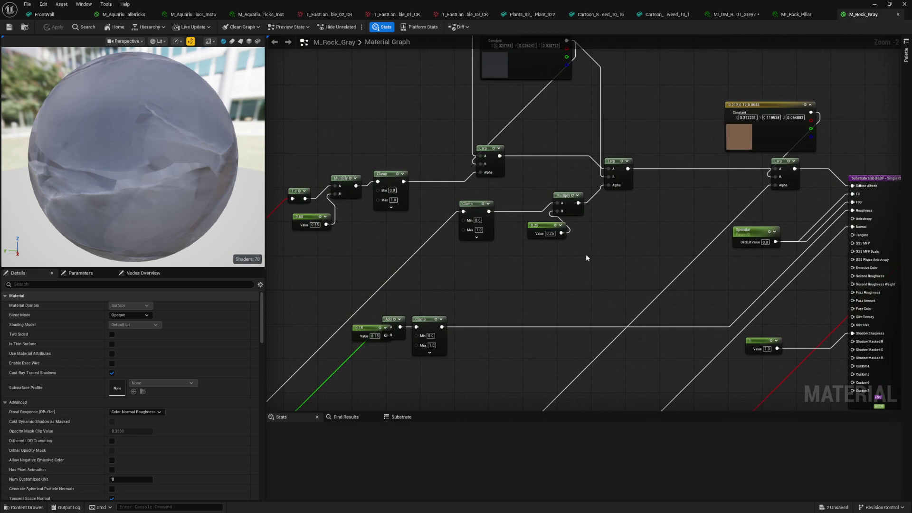
pyautogui.moveTo(779, 150)
pyautogui.mouseDown()
pyautogui.moveTo(705, 121)
pyautogui.moveTo(701, 245)
pyautogui.moveTo(722, 133)
pyautogui.mouseUp()
pyautogui.scroll(1, 714, 146)
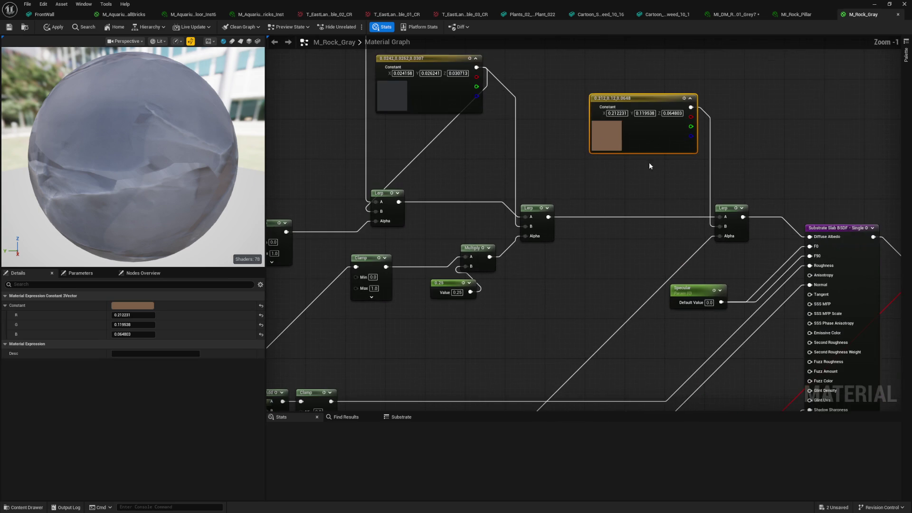
# - Convert the first colour constants, including the brown one, into parameters Param_1 and Param_2
pyautogui.moveTo(537, 138)
pyautogui.mouseDown()
pyautogui.moveTo(564, 238)
pyautogui.moveTo(583, 236)
pyautogui.mouseUp()
pyautogui.moveTo(530, 166)
pyautogui.mouseDown()
pyautogui.moveTo(540, 244)
pyautogui.moveTo(569, 135)
pyautogui.mouseUp()
pyautogui.rightClick(574, 150)
pyautogui.click(595, 172)
pyautogui.rightClick(801, 191)
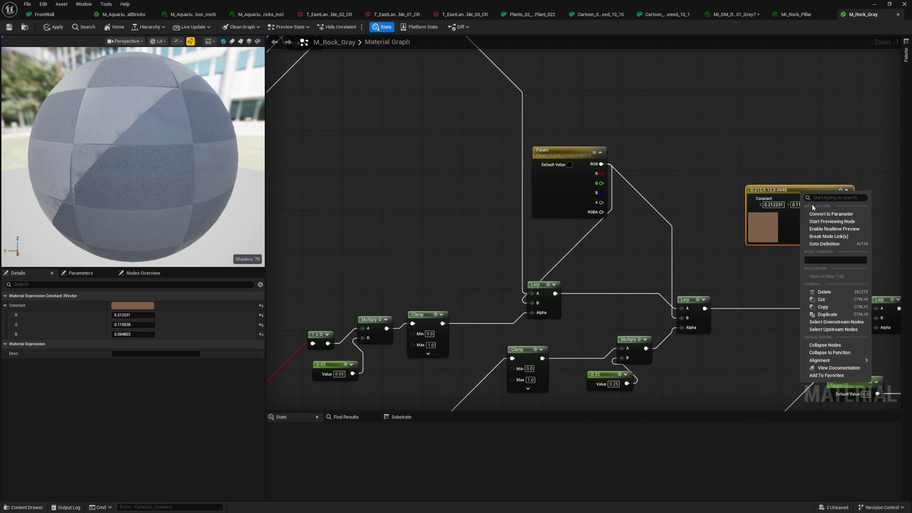
pyautogui.click(818, 215)
pyautogui.moveTo(780, 144)
pyautogui.mouseDown()
pyautogui.moveTo(714, 116)
pyautogui.moveTo(571, 85)
pyautogui.moveTo(522, 209)
pyautogui.moveTo(652, 253)
pyautogui.mouseUp()
pyautogui.click(534, 149)
pyautogui.rightClick(534, 147)
pyautogui.click(584, 169)
# - Convert the 0.768 cream and 0.309 grey constants into Param_3 and Param_4
pyautogui.moveTo(612, 303); pyautogui.dragTo(818, 183)
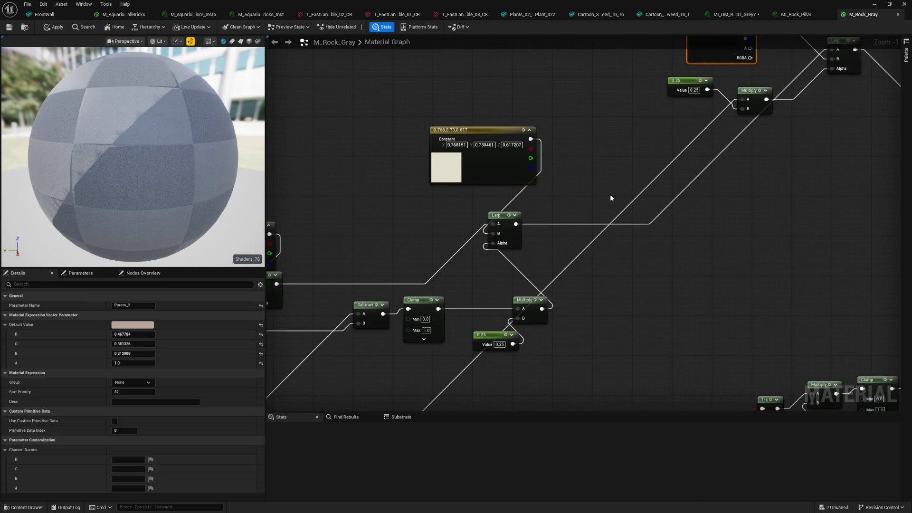
pyautogui.moveTo(610, 195); pyautogui.dragTo(703, 183)
pyautogui.click(570, 164)
pyautogui.rightClick(573, 166)
pyautogui.click(596, 187)
pyautogui.moveTo(459, 201); pyautogui.dragTo(696, 164)
pyautogui.click(545, 217)
pyautogui.rightClick(545, 218)
pyautogui.click(566, 237)
# - Convert the 0.423 constant to Param_5, then the remaining three constants together
pyautogui.moveTo(498, 264); pyautogui.dragTo(706, 240)
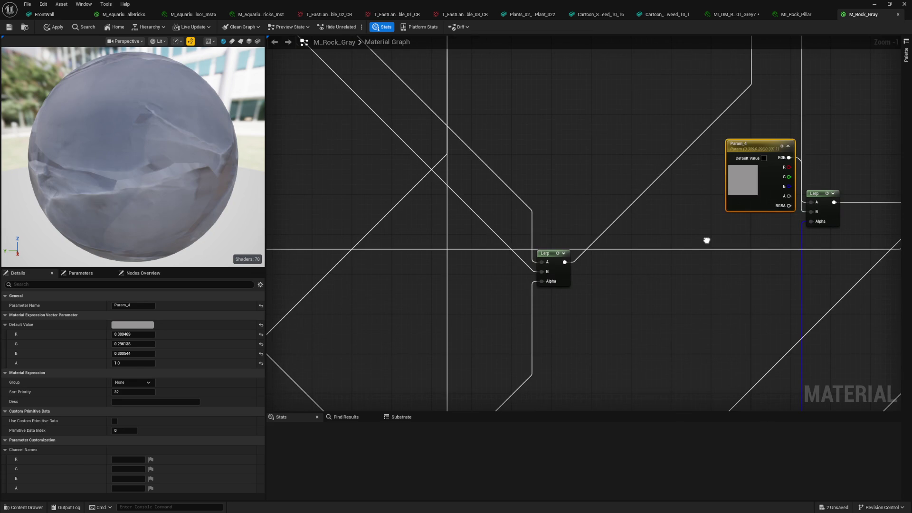
pyautogui.scroll(-2, 679, 223)
pyautogui.moveTo(649, 202); pyautogui.dragTo(646, 287)
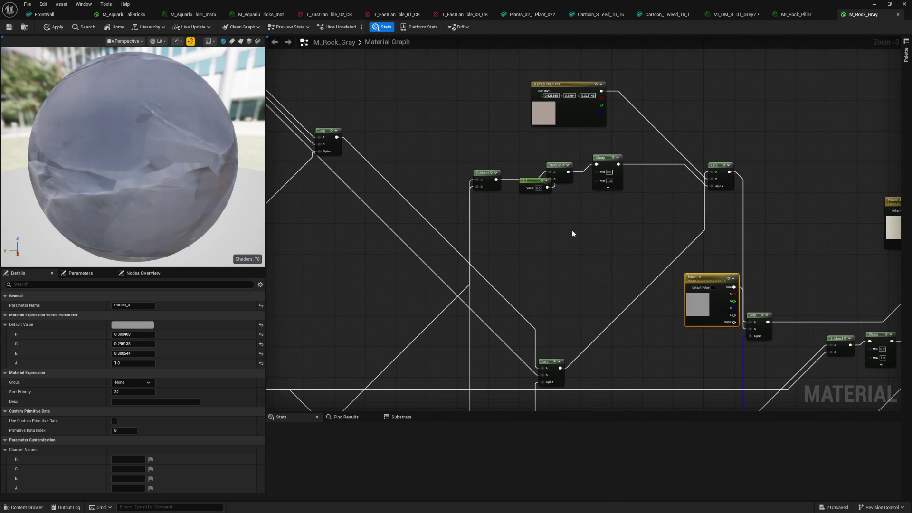
pyautogui.click(550, 169)
pyautogui.rightClick(545, 160)
pyautogui.click(554, 227)
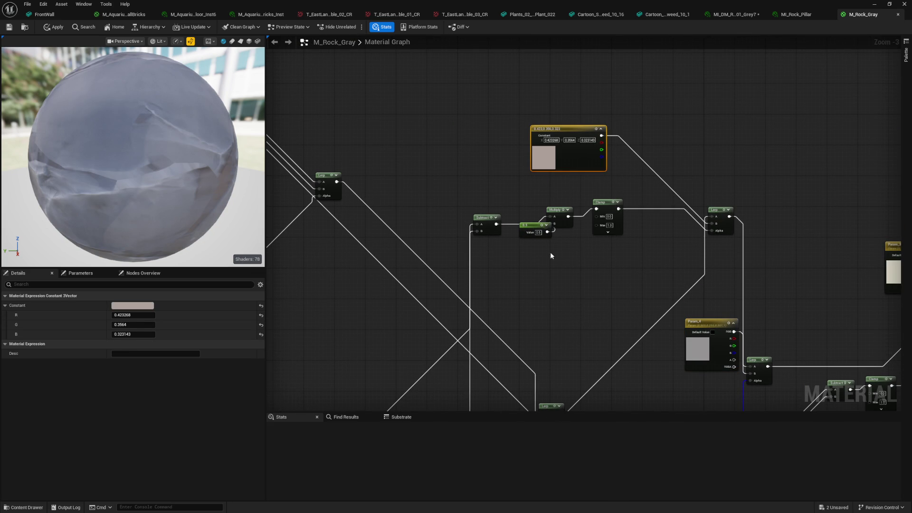
pyautogui.moveTo(555, 321)
pyautogui.mouseDown()
pyautogui.moveTo(594, 304)
pyautogui.moveTo(871, 330)
pyautogui.mouseUp()
pyautogui.moveTo(541, 197)
pyautogui.mouseDown()
pyautogui.moveTo(532, 279)
pyautogui.moveTo(642, 104)
pyautogui.moveTo(799, 18)
pyautogui.moveTo(527, 276)
pyautogui.mouseUp()
pyautogui.moveTo(587, 132); pyautogui.dragTo(587, 132)
pyautogui.rightClick(546, 160)
pyautogui.click(571, 193)
# - Locate and select the T_Rock_Big_1_ORD texture sample node
pyautogui.moveTo(547, 308)
pyautogui.mouseDown()
pyautogui.moveTo(564, 318)
pyautogui.moveTo(525, 35)
pyautogui.mouseUp()
pyautogui.moveTo(522, 285)
pyautogui.mouseDown()
pyautogui.moveTo(744, 83)
pyautogui.moveTo(750, 64)
pyautogui.moveTo(645, 248)
pyautogui.moveTo(414, 215)
pyautogui.mouseUp()
pyautogui.moveTo(563, 330); pyautogui.dragTo(543, 286)
pyautogui.click(507, 193)
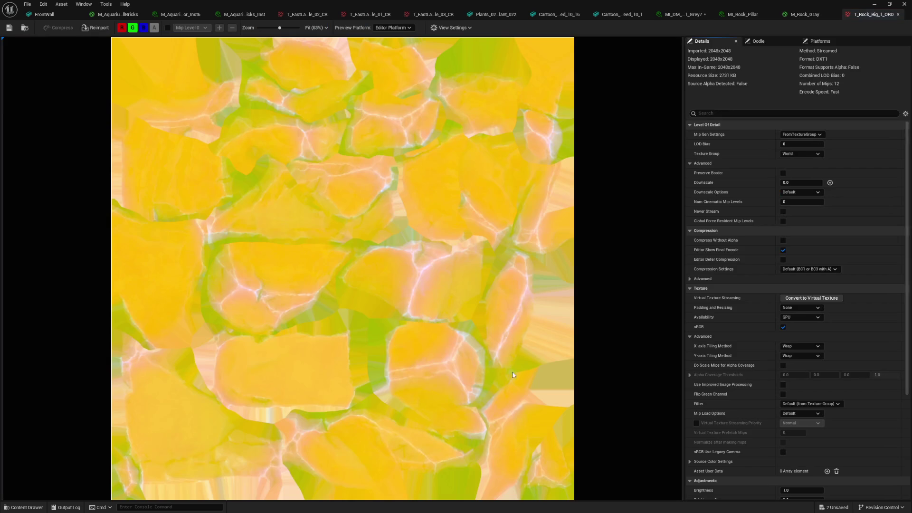
# - Preview the ORD texture's red, green and blue channels one at a time
pyautogui.click(131, 28)
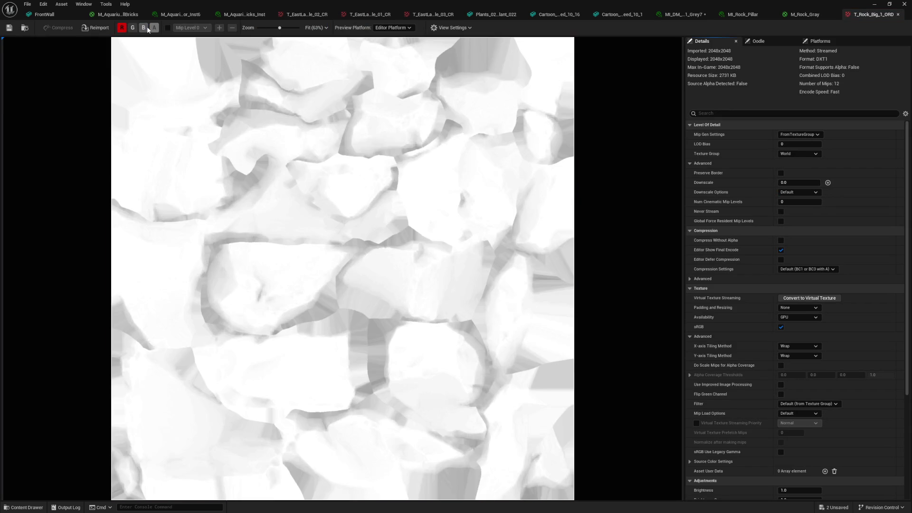
pyautogui.click(121, 28)
pyautogui.click(134, 28)
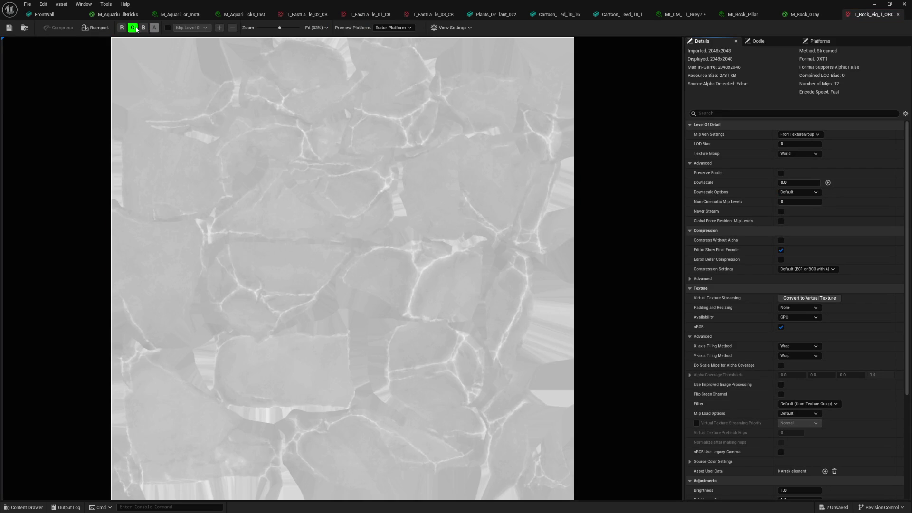
pyautogui.click(134, 29)
pyautogui.click(144, 29)
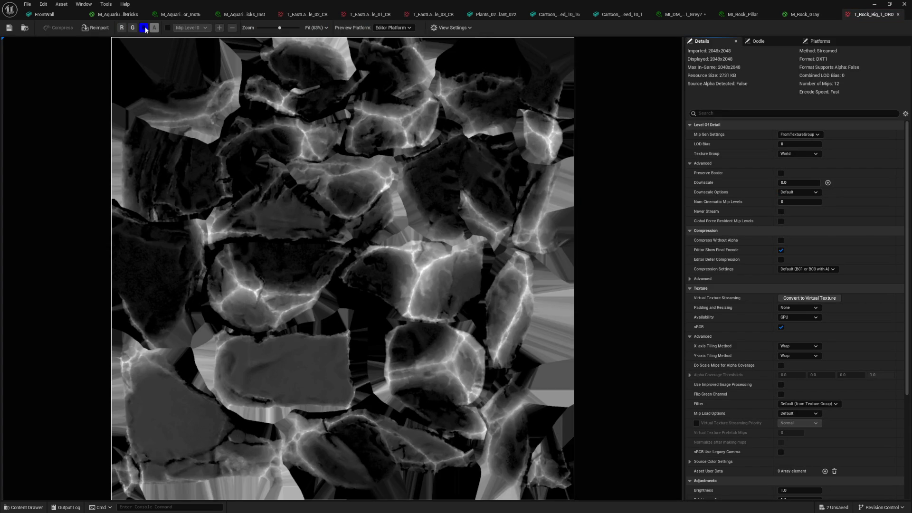
pyautogui.click(145, 28)
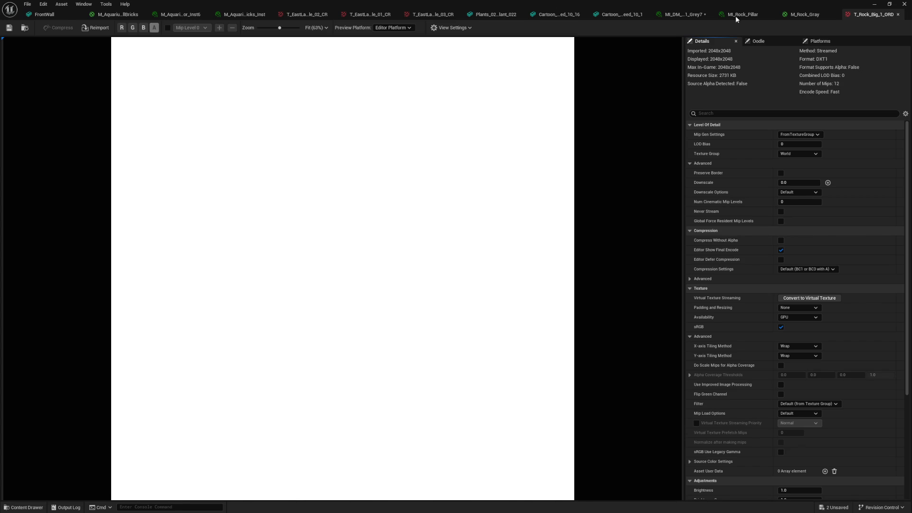
# - Return to the M_Rock_Gray graph and deselect the texture sample
pyautogui.click(793, 17)
pyautogui.click(483, 245)
pyautogui.moveTo(483, 245)
pyautogui.mouseDown()
pyautogui.moveTo(480, 222)
pyautogui.moveTo(492, 362)
pyautogui.moveTo(465, 302)
pyautogui.mouseUp()
# - Rename the Param_4 vector parameter to EdgeHighlight
pyautogui.scroll(2, 417, 232)
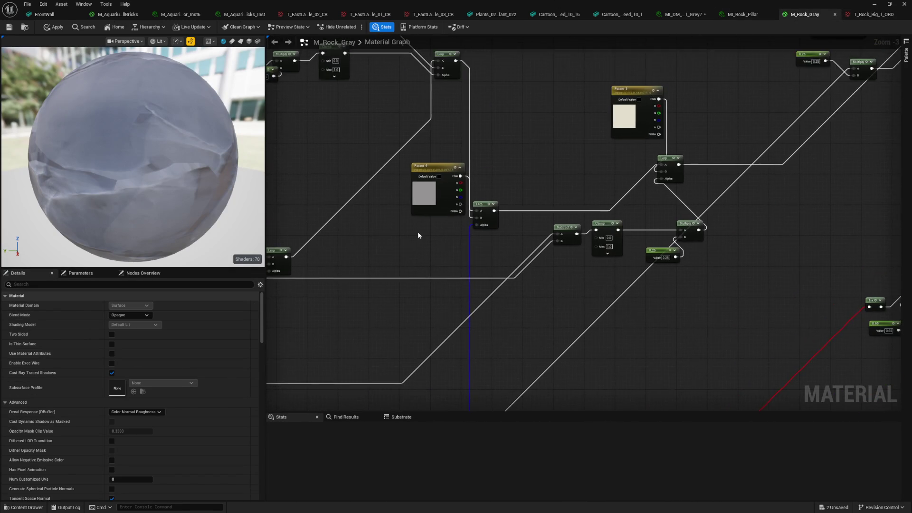
pyautogui.click(394, 218)
pyautogui.moveTo(395, 218)
pyautogui.mouseDown()
pyautogui.moveTo(388, 361)
pyautogui.moveTo(465, 190)
pyautogui.mouseUp()
pyautogui.rightClick(465, 191)
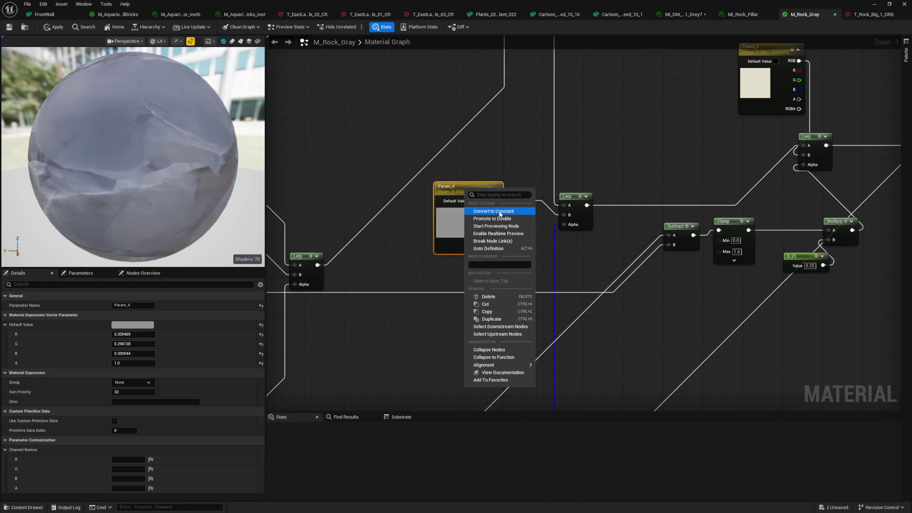
pyautogui.press('Escape')
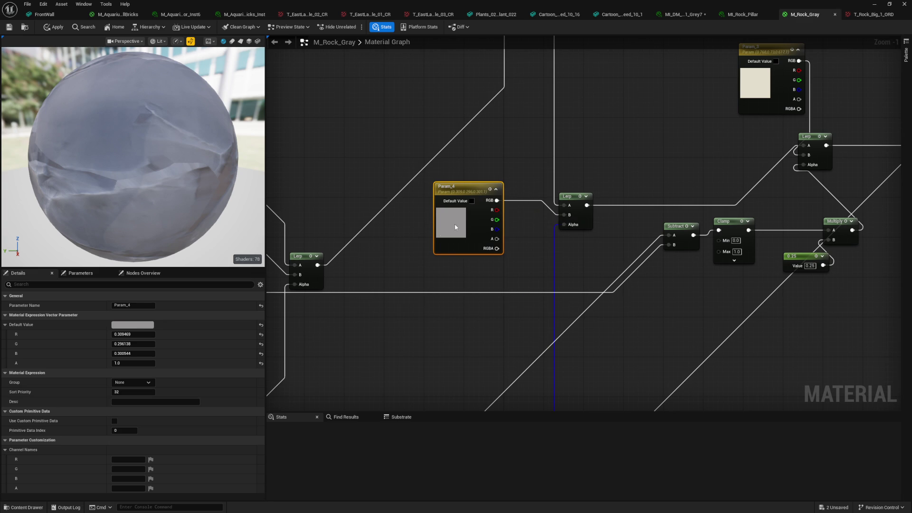
pyautogui.click(133, 305)
pyautogui.write('EdgeHighlight')
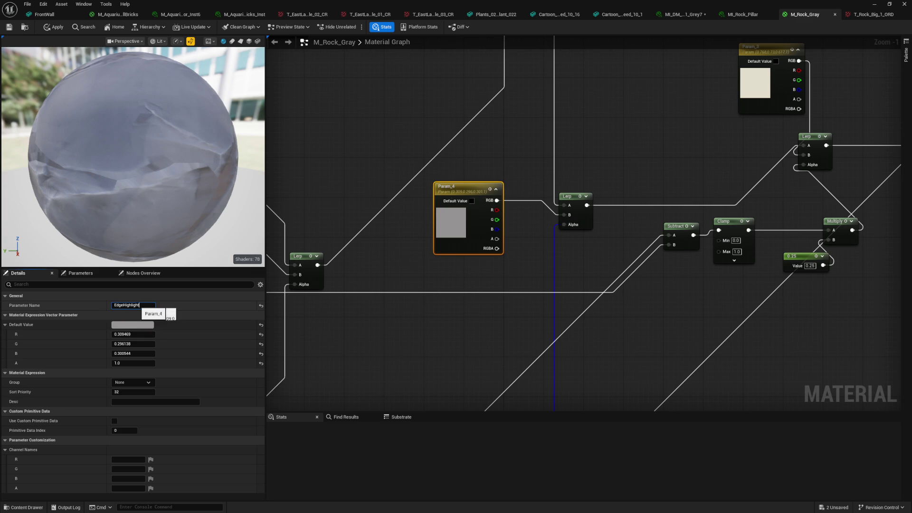
pyautogui.press('Return')
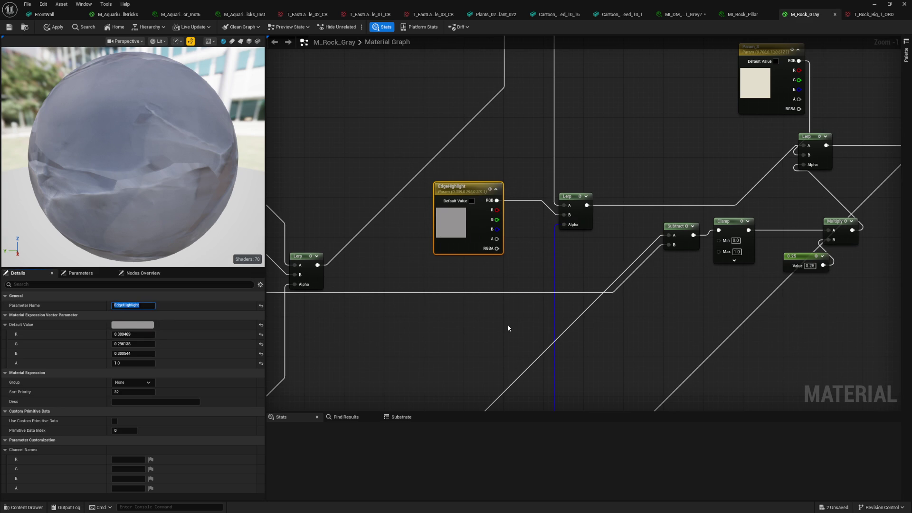
pyautogui.moveTo(479, 298); pyautogui.dragTo(491, 228)
# - Add a constant converted to parameter Param_4, and a SmoothStep feeding the Lerp's Alpha
pyautogui.click(414, 244)
pyautogui.rightClick(423, 248)
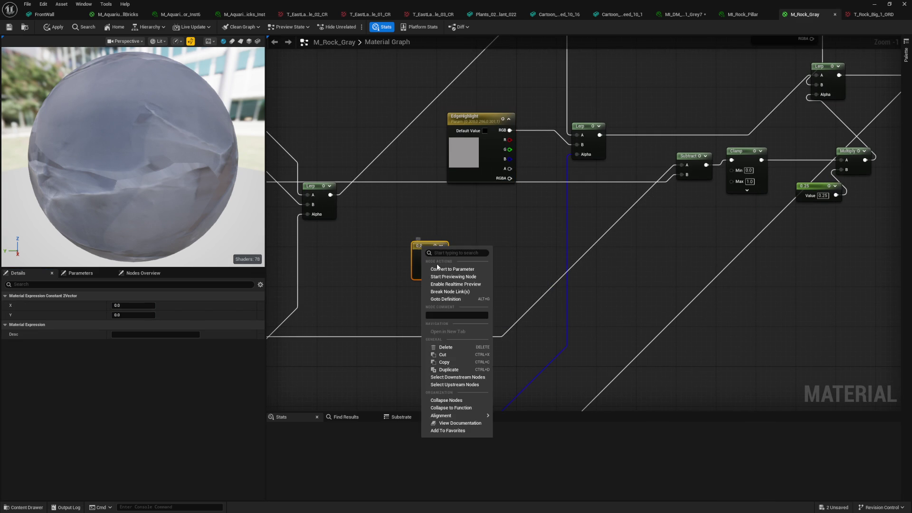
pyautogui.click(441, 269)
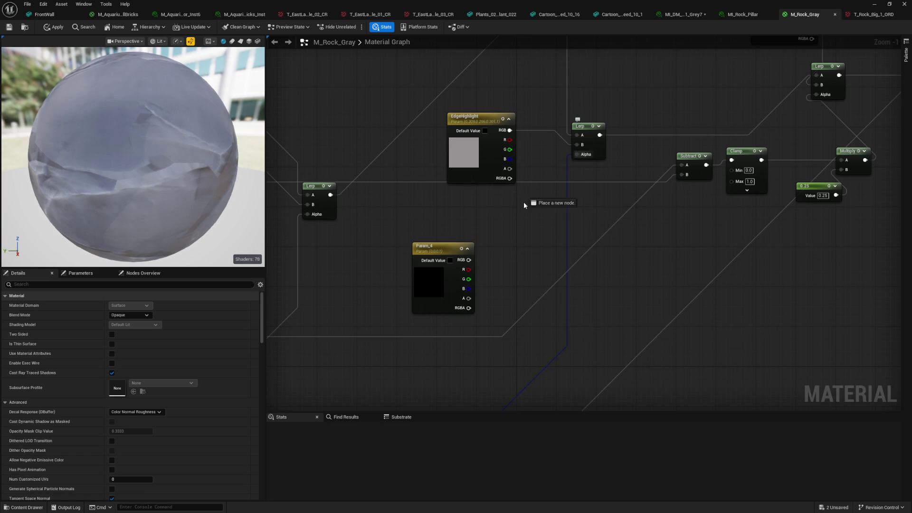
pyautogui.moveTo(576, 154); pyautogui.dragTo(522, 208)
pyautogui.write('smooth')
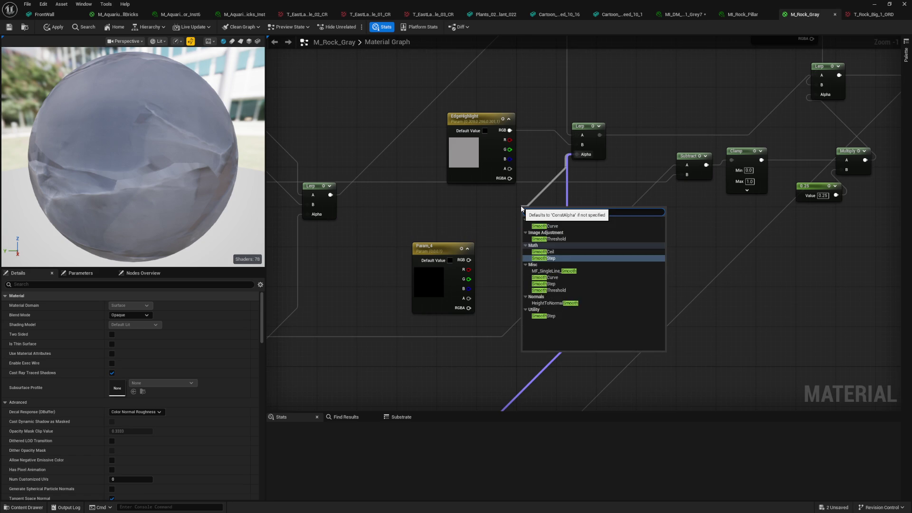
pyautogui.click(529, 226)
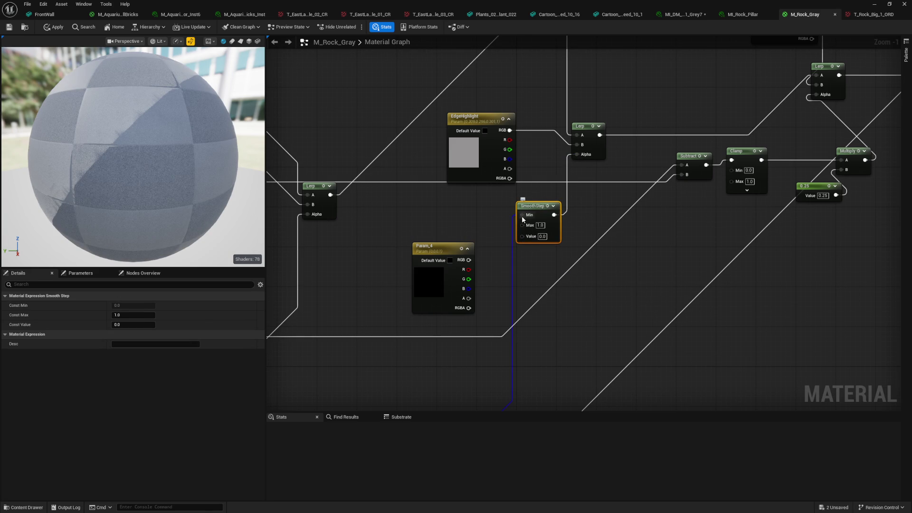
pyautogui.moveTo(523, 242); pyautogui.dragTo(522, 238)
# - Wire Param_4's red channel into SmoothStep Min and set its green value to 1
pyautogui.click(417, 288)
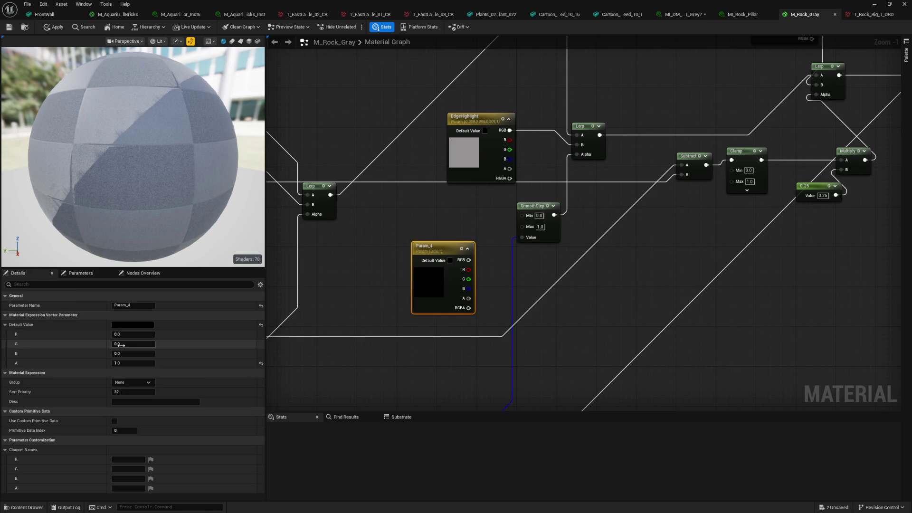
pyautogui.moveTo(468, 269)
pyautogui.mouseDown()
pyautogui.moveTo(523, 215)
pyautogui.moveTo(468, 280)
pyautogui.mouseUp()
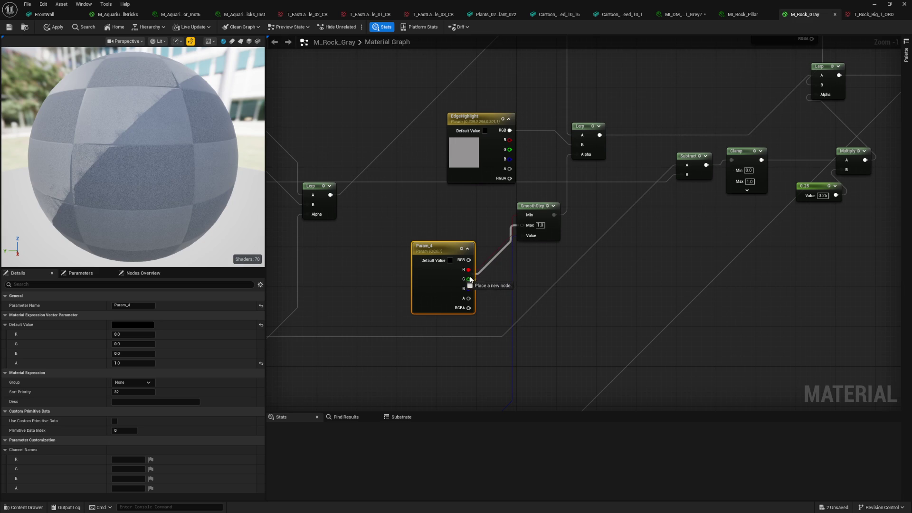
pyautogui.click(133, 343)
pyautogui.write('1')
pyautogui.click(323, 229)
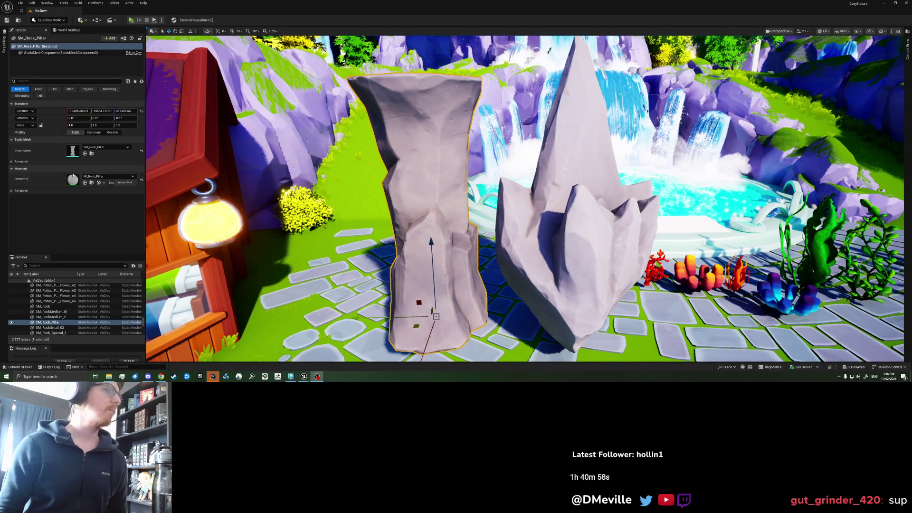
# - In MI_Rock_Pillar, set EdgeHighlight to blue and enable the Param_4 override
pyautogui.doubleClick(73, 180)
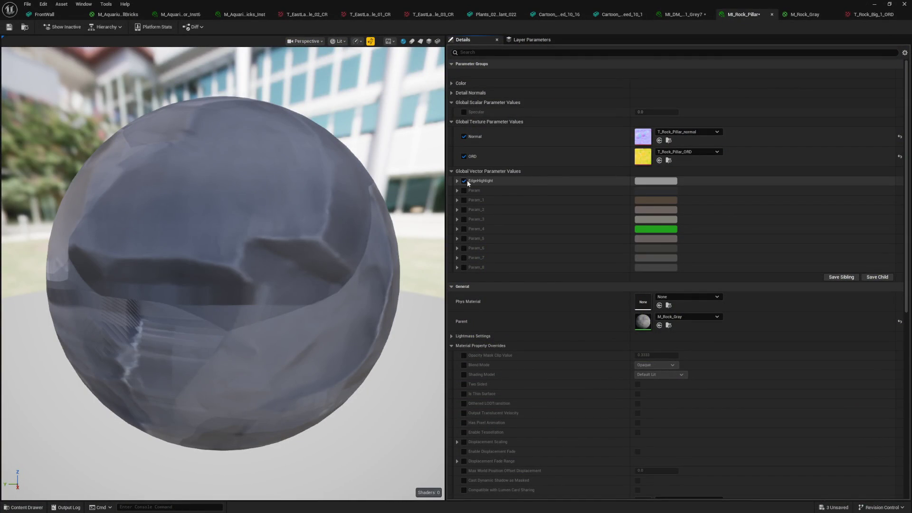
pyautogui.click(656, 181)
pyautogui.moveTo(699, 232); pyautogui.dragTo(673, 210)
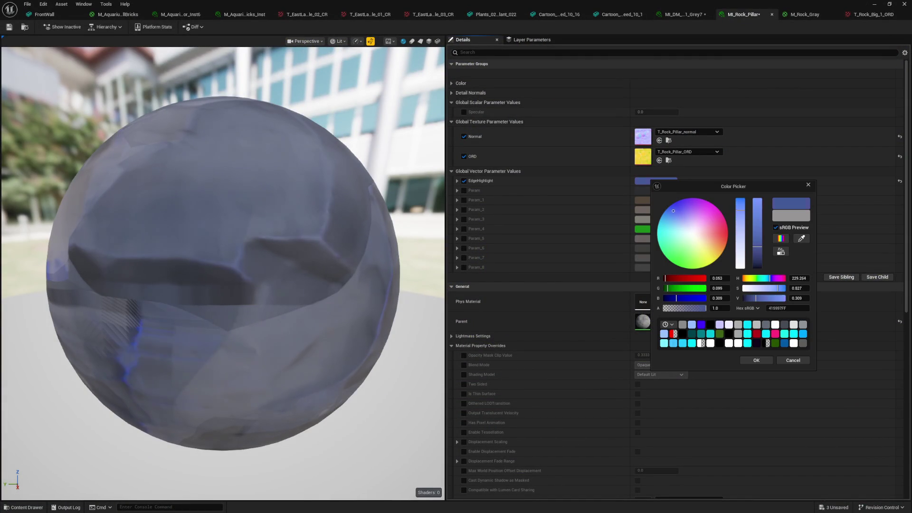
pyautogui.moveTo(714, 240)
pyautogui.mouseDown()
pyautogui.moveTo(723, 234)
pyautogui.moveTo(667, 235)
pyautogui.moveTo(691, 233)
pyautogui.moveTo(674, 203)
pyautogui.moveTo(666, 212)
pyautogui.mouseUp()
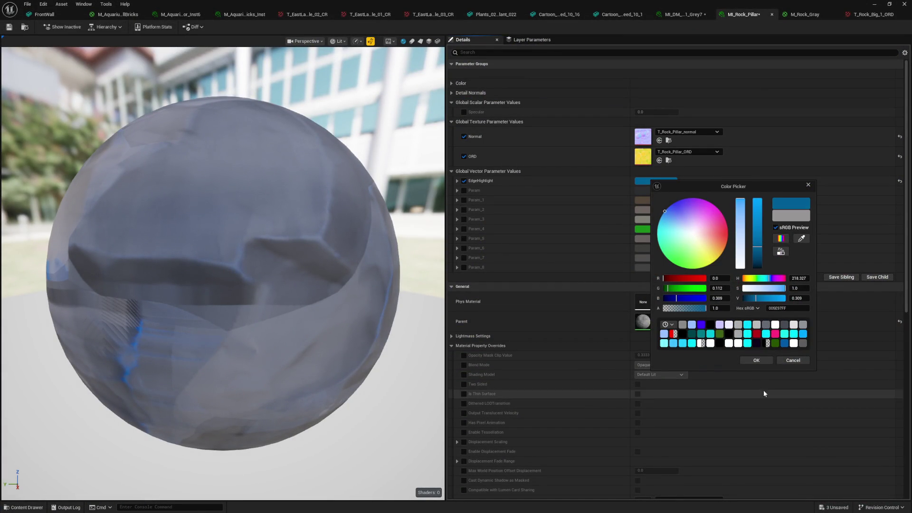
pyautogui.click(618, 258)
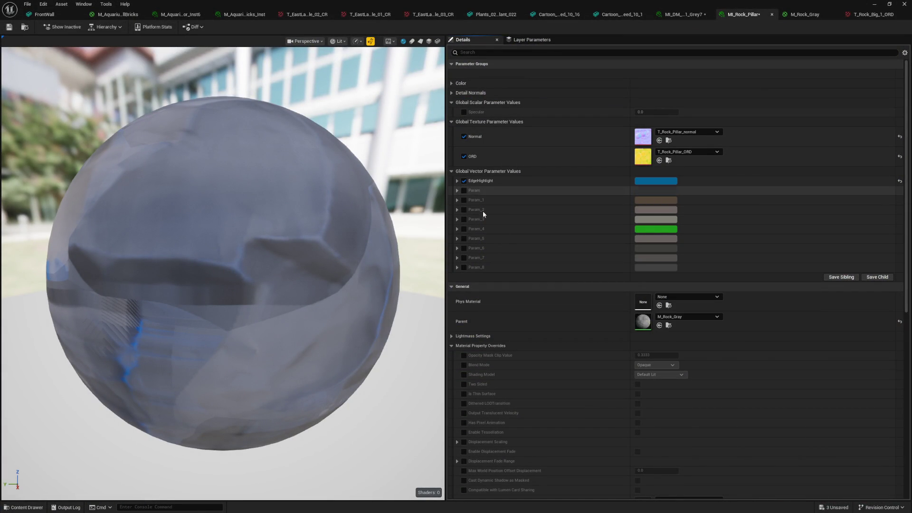
pyautogui.click(457, 229)
pyautogui.click(464, 228)
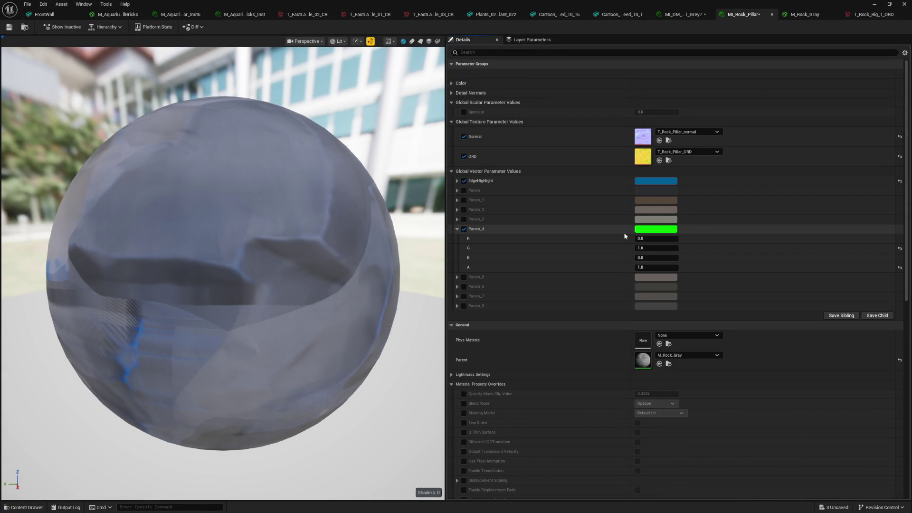
# - Scrub Param_4's red to about 0.3 and green to 0.104932 for blue seam highlights
pyautogui.moveTo(653, 240)
pyautogui.mouseDown()
pyautogui.moveTo(669, 240)
pyautogui.moveTo(651, 240)
pyautogui.moveTo(652, 248)
pyautogui.moveTo(661, 248)
pyautogui.moveTo(650, 239)
pyautogui.mouseUp()
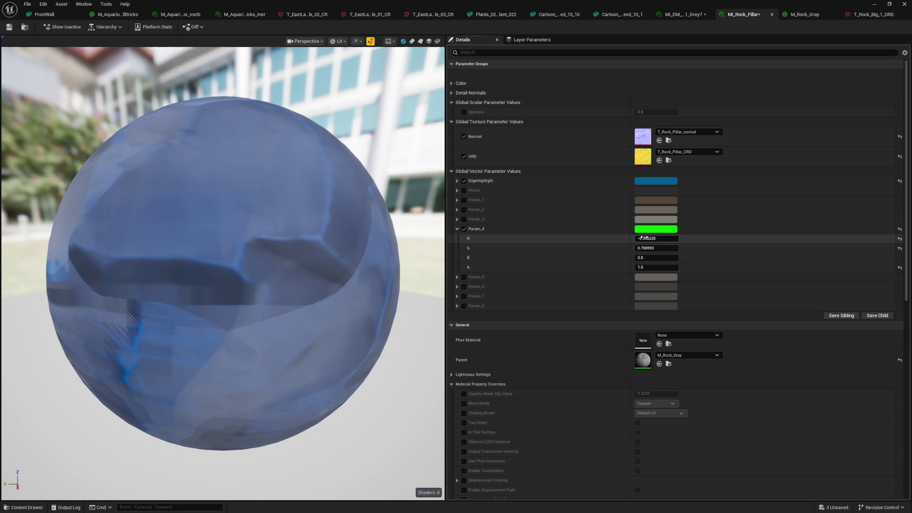
pyautogui.moveTo(657, 239)
pyautogui.mouseDown()
pyautogui.moveTo(645, 238)
pyautogui.moveTo(666, 246)
pyautogui.mouseUp()
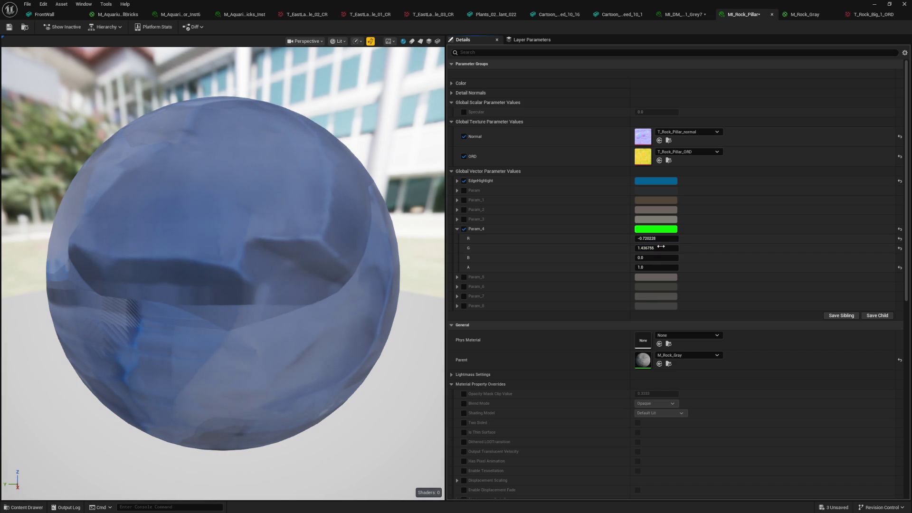
pyautogui.moveTo(657, 238)
pyautogui.mouseDown()
pyautogui.moveTo(646, 238)
pyautogui.moveTo(675, 238)
pyautogui.moveTo(638, 248)
pyautogui.mouseUp()
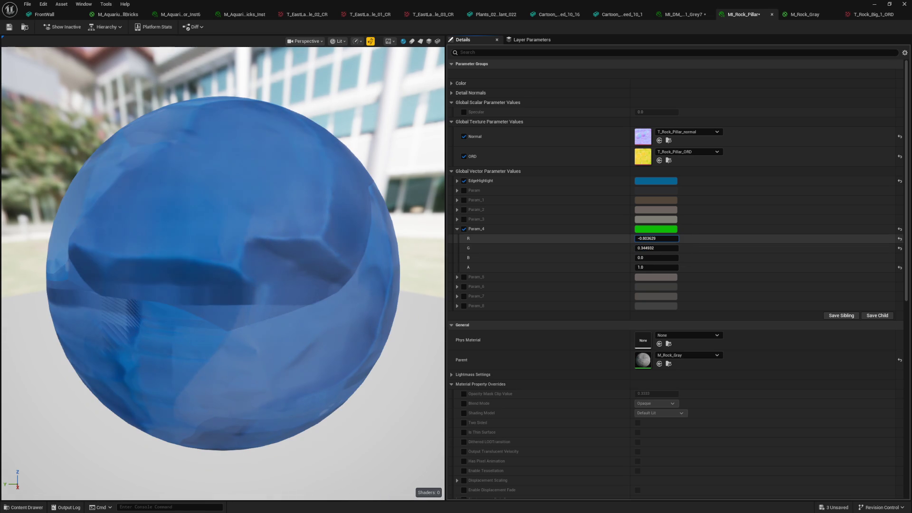
pyautogui.moveTo(657, 238)
pyautogui.mouseDown()
pyautogui.moveTo(668, 238)
pyautogui.moveTo(653, 238)
pyautogui.mouseUp()
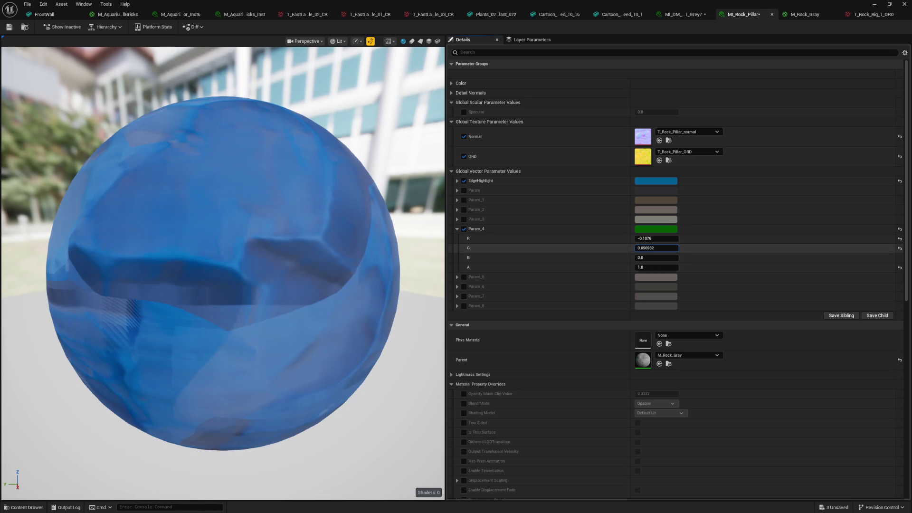
pyautogui.moveTo(654, 238); pyautogui.dragTo(658, 238)
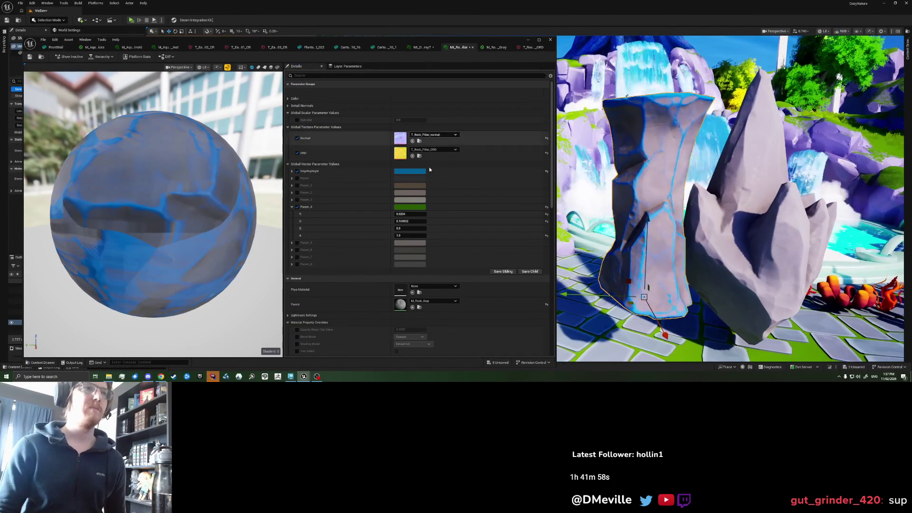
# - Change EdgeHighlight to a darker neutral grey (Value ~0.18), nudging Param_4's red slightly negative
pyautogui.click(410, 171)
pyautogui.moveTo(508, 254); pyautogui.dragTo(461, 257)
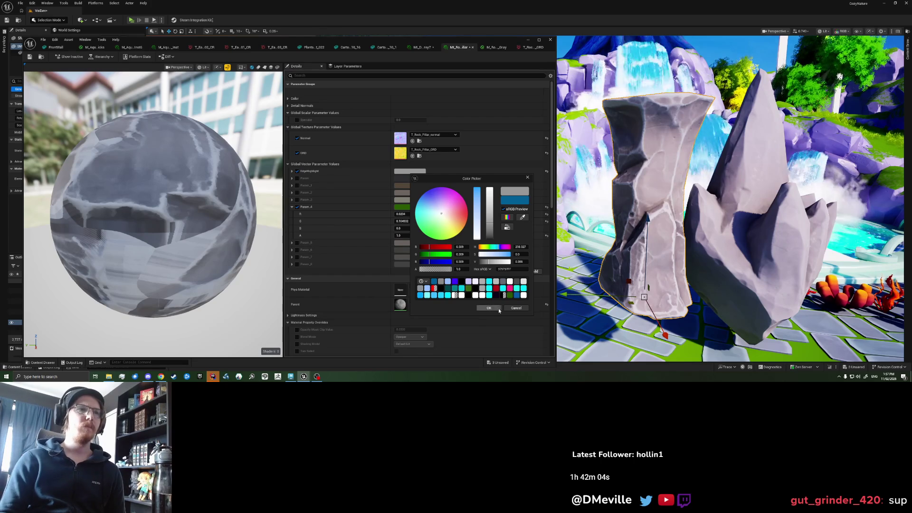
pyautogui.click(489, 308)
pyautogui.moveTo(409, 214)
pyautogui.mouseDown()
pyautogui.moveTo(389, 214)
pyautogui.moveTo(428, 220)
pyautogui.moveTo(401, 222)
pyautogui.moveTo(407, 214)
pyautogui.mouseUp()
pyautogui.click(412, 172)
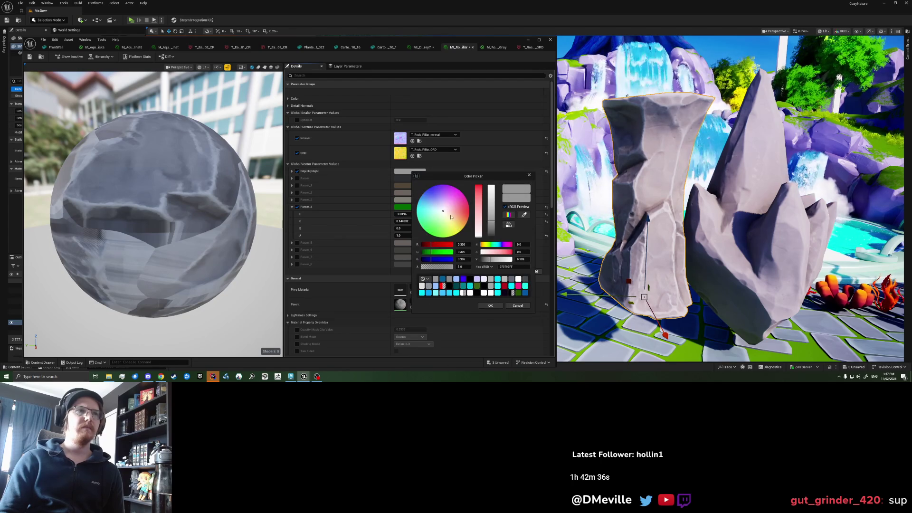
pyautogui.moveTo(490, 223); pyautogui.dragTo(489, 227)
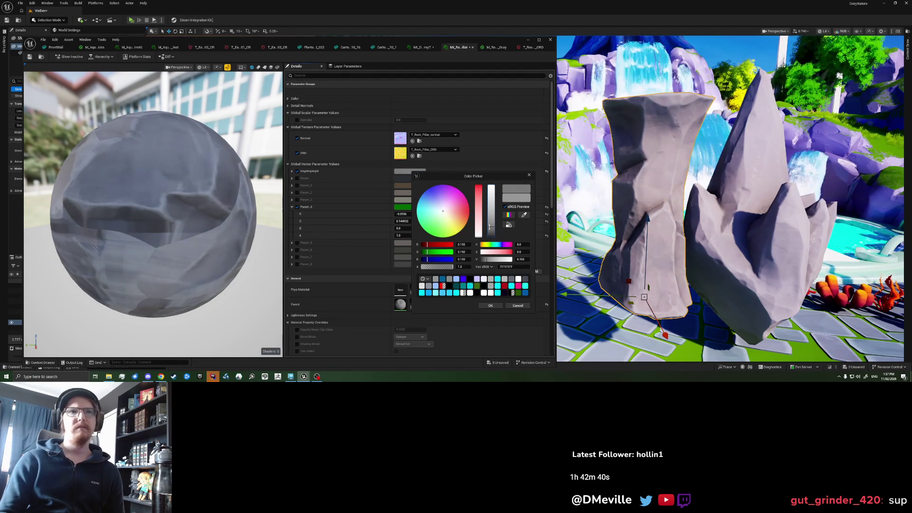
pyautogui.click(488, 306)
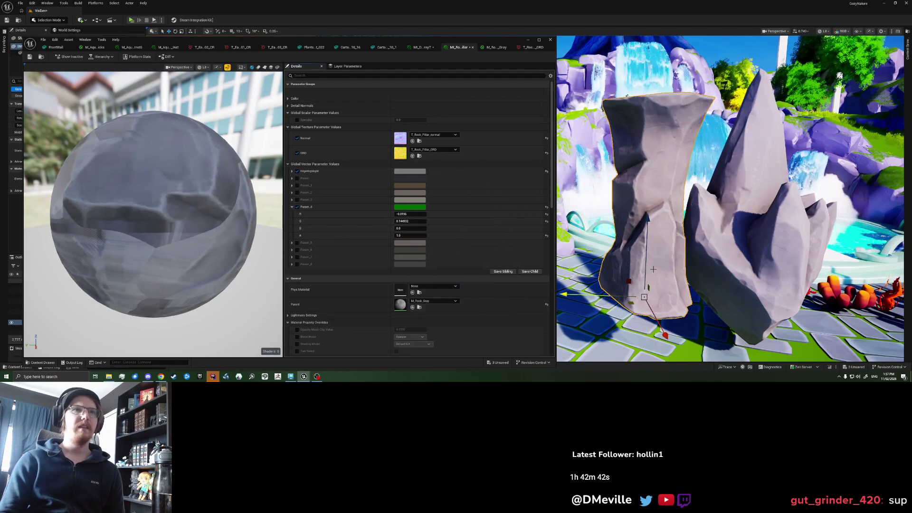
# - Fly the camera around the rocks, save the level, and close the instance editor
pyautogui.scroll(2, 730, 199)
pyautogui.press('s')
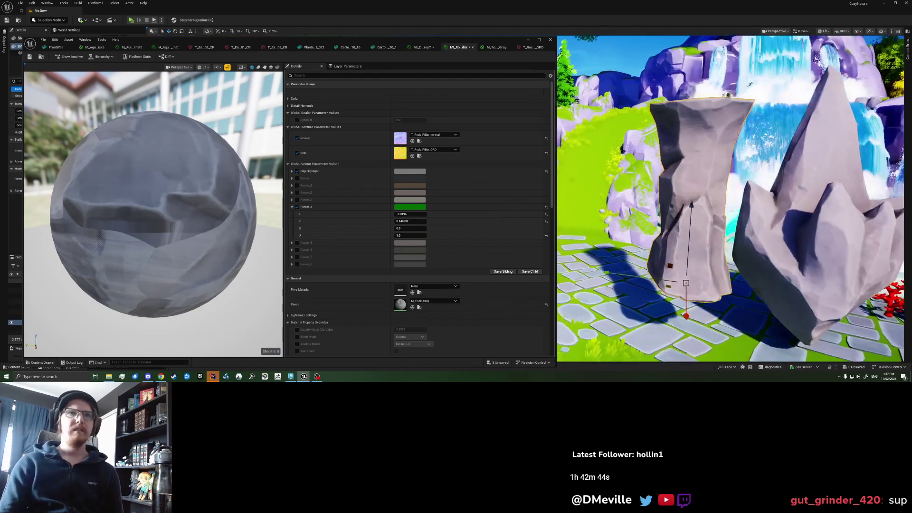
pyautogui.press('a')
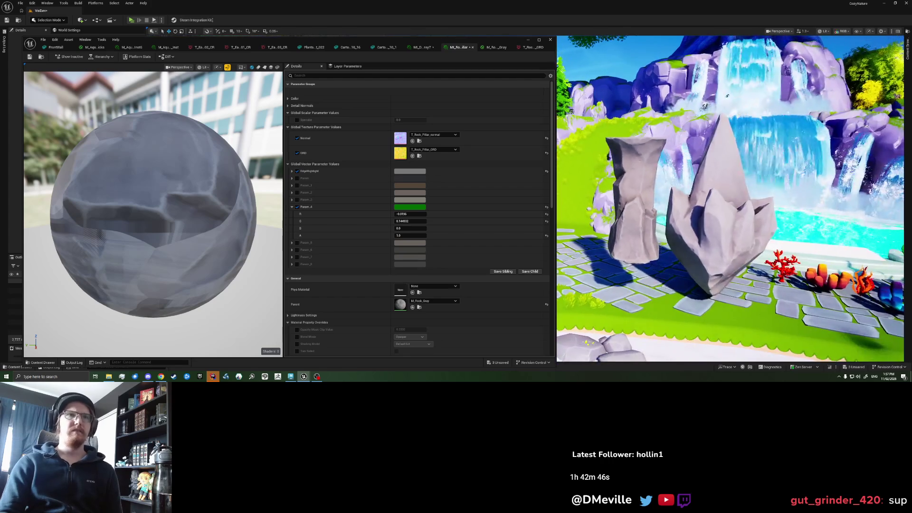
pyautogui.press('w')
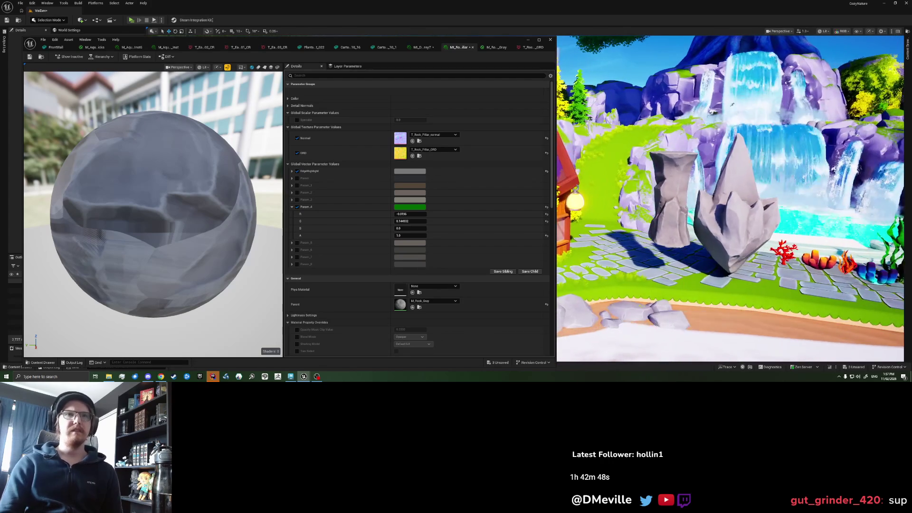
pyautogui.hotkey('ctrl', 's')
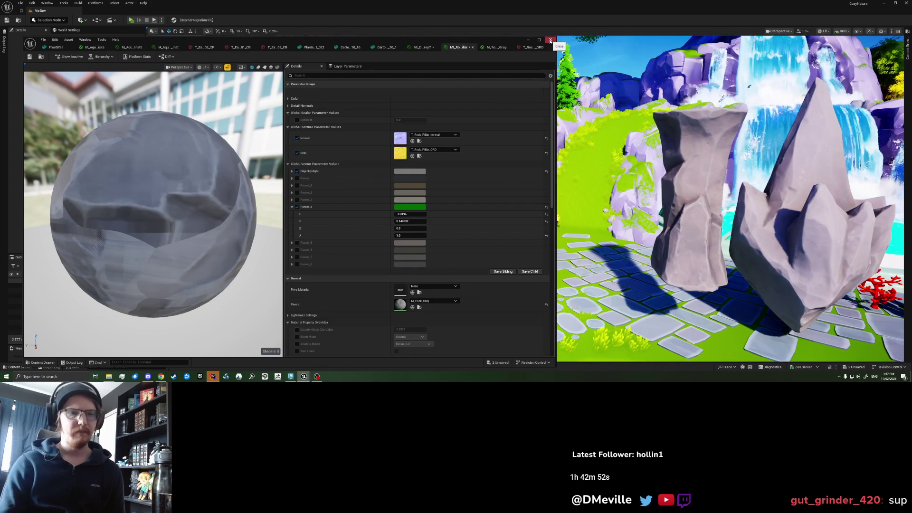
pyautogui.click(550, 41)
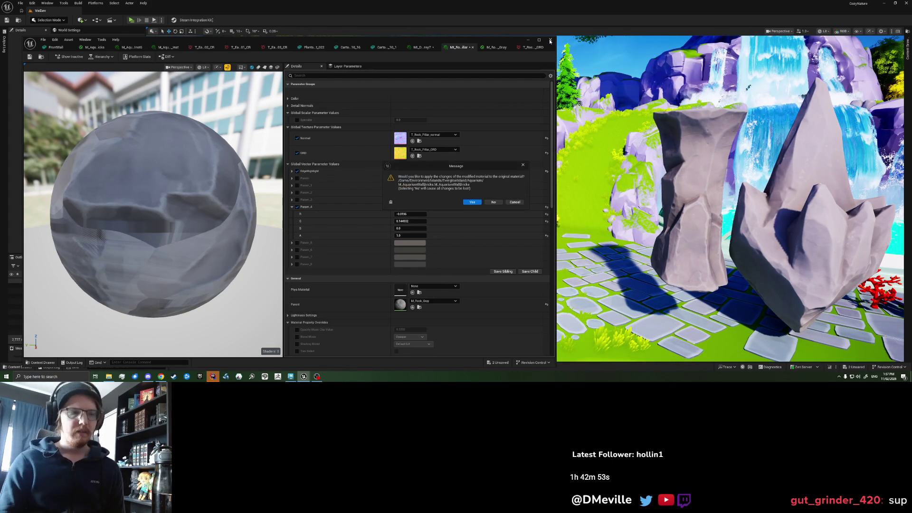
# - Apply the changes to the original material, then select SM_Rock_Pillar and frame it
pyautogui.click(470, 202)
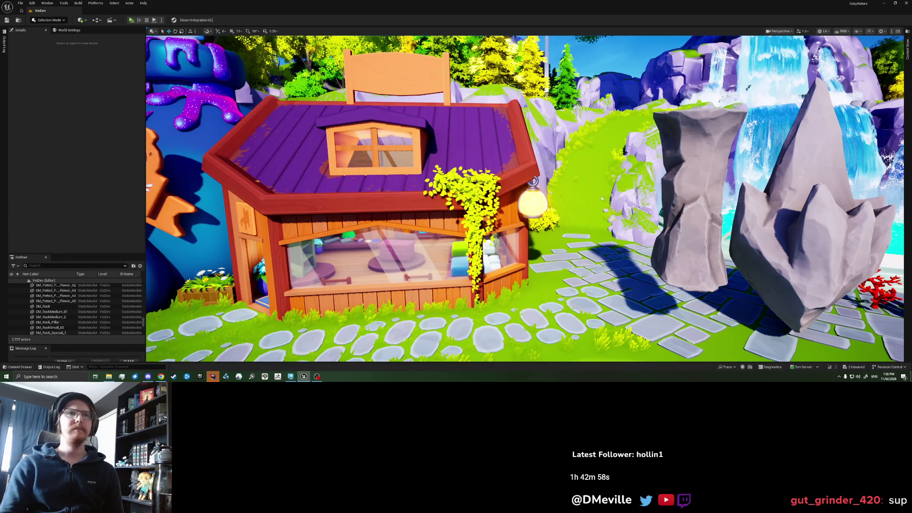
pyautogui.scroll(-5, 619, 215)
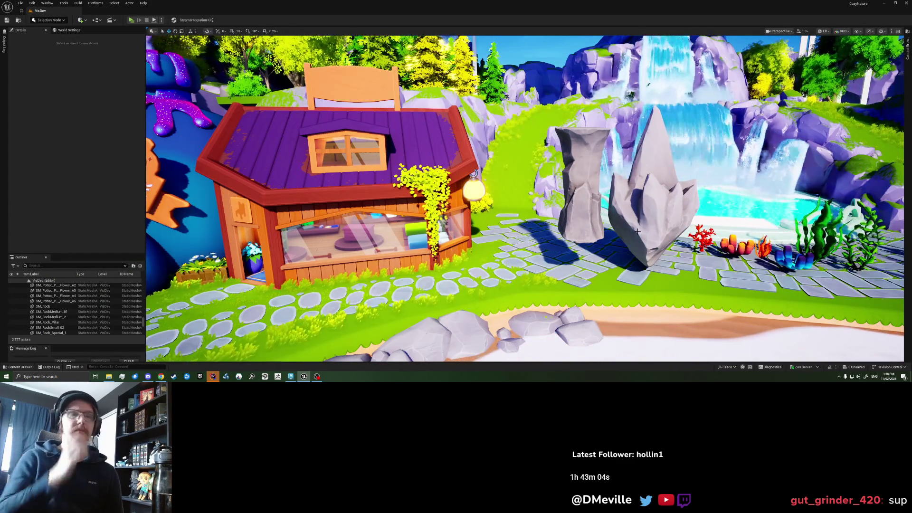
pyautogui.click(584, 199)
pyautogui.press('f')
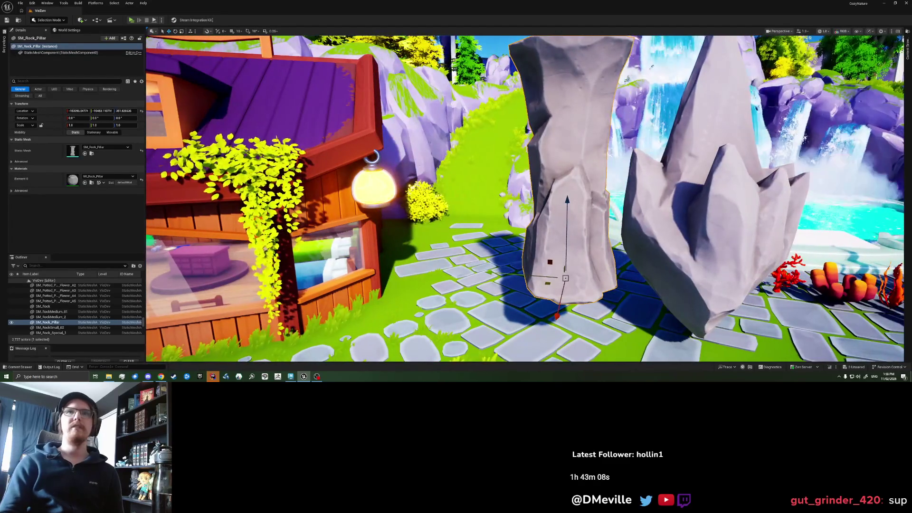
# - Drag eight Stylized_Rocks meshes, including SM_Rock_Big_21 and SM_Rock_Med_3, into the level
pyautogui.click(907, 45)
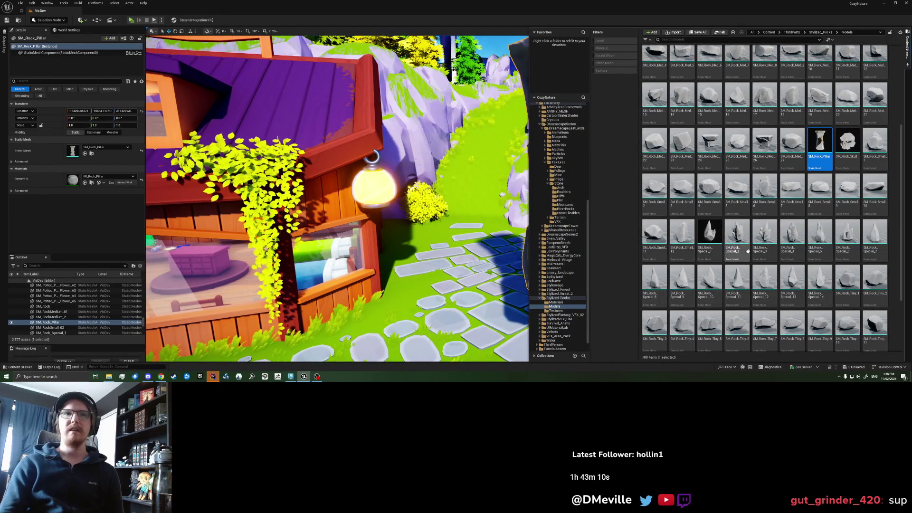
pyautogui.scroll(3, 748, 251)
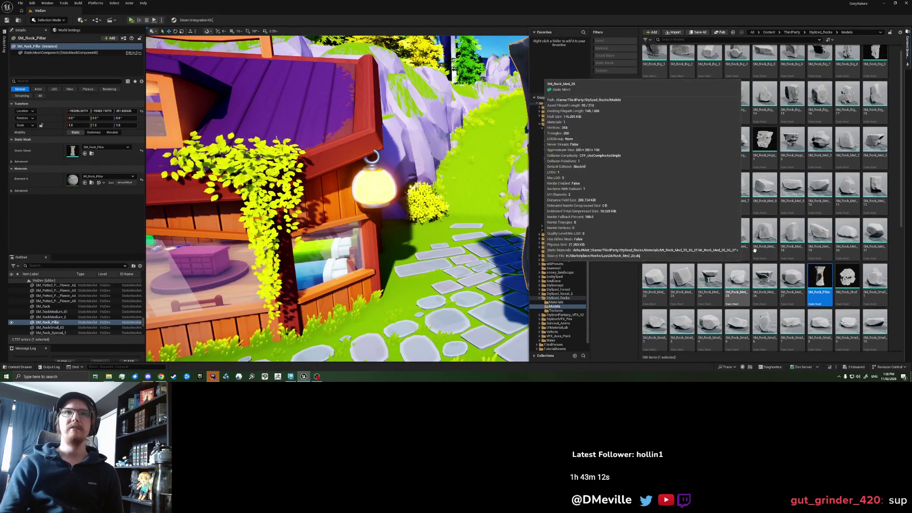
pyautogui.click(709, 142)
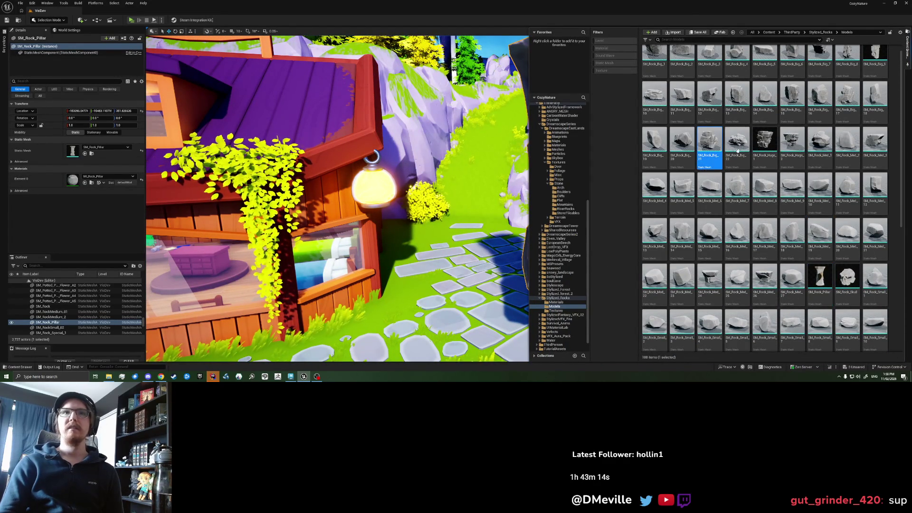
pyautogui.scroll(1, 761, 161)
pyautogui.keyDown('ctrl'); pyautogui.click(878, 153); pyautogui.keyUp('ctrl')
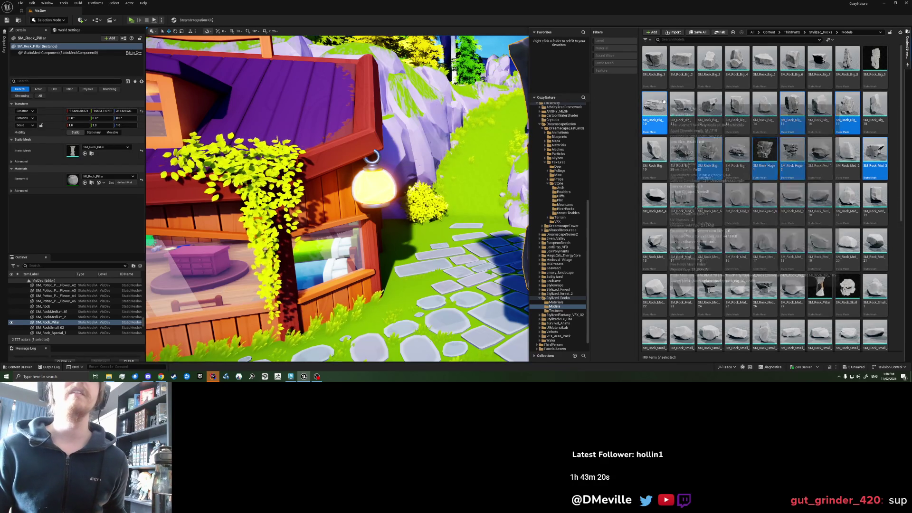
pyautogui.scroll(-3, 662, 66)
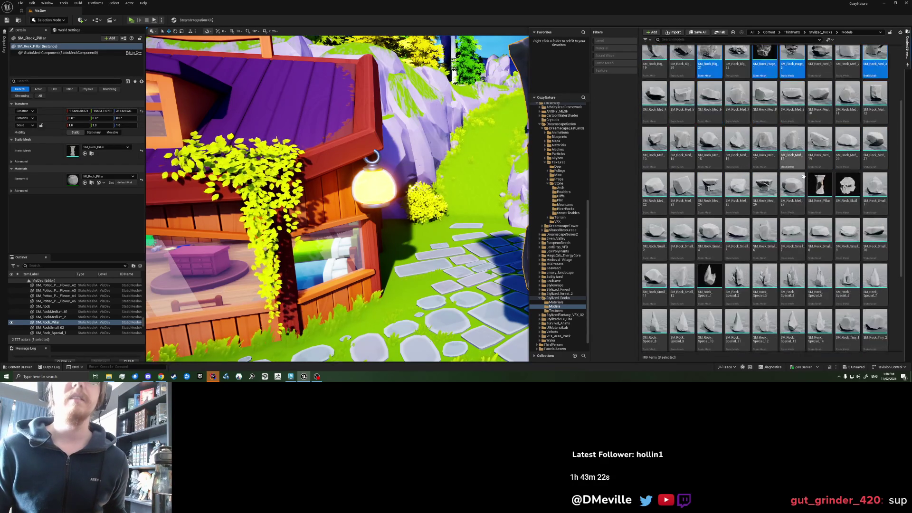
pyautogui.scroll(2, 803, 176)
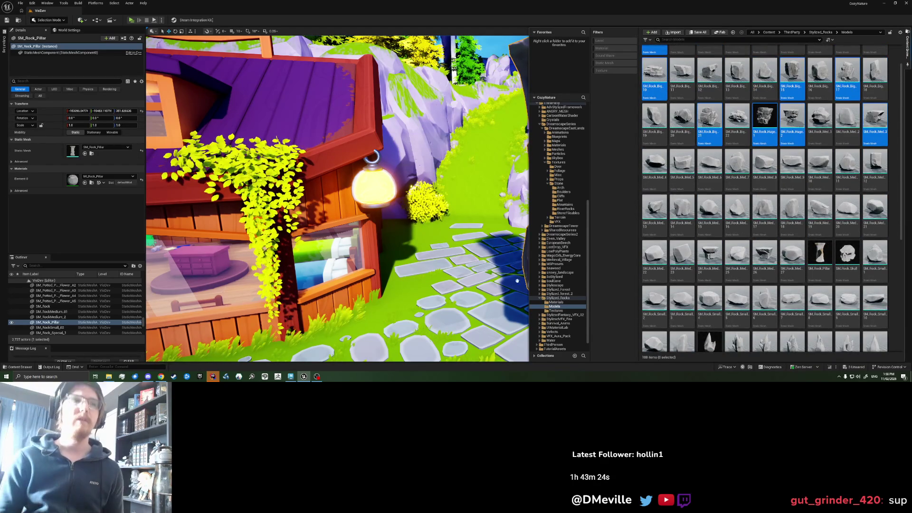
pyautogui.moveTo(464, 314); pyautogui.dragTo(465, 313)
# - Raise the rock group, then spread SM_Rock_Huge_1 right, SM_Rock_Big_10 left and SM_Rock_Huge_2 over the houses
pyautogui.press('f')
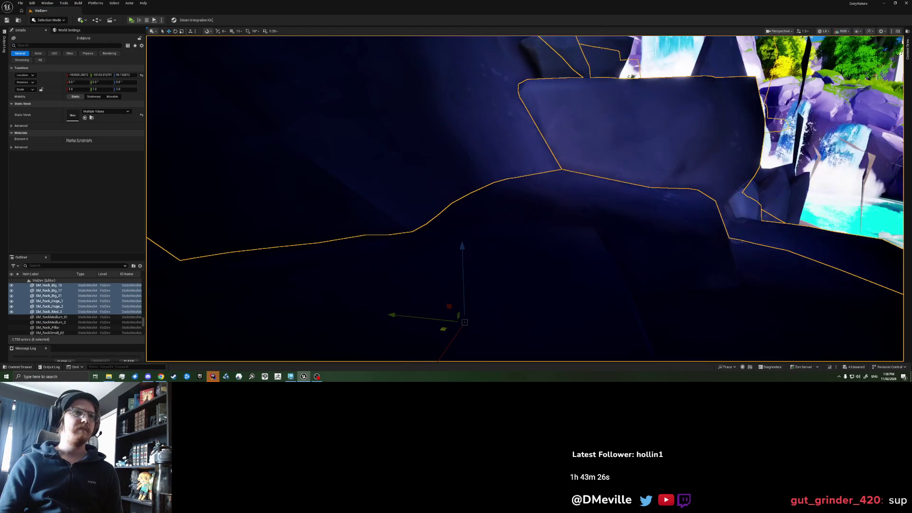
pyautogui.scroll(-5, 525, 199)
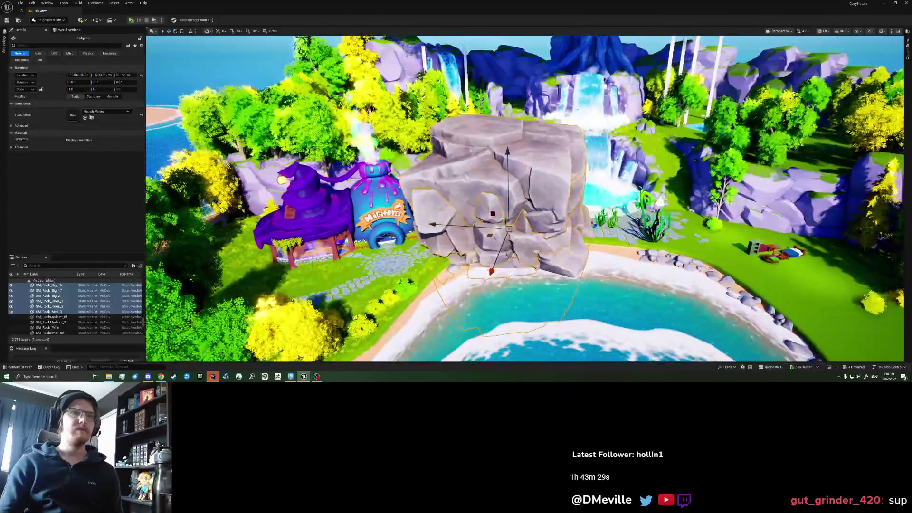
pyautogui.moveTo(508, 229)
pyautogui.mouseDown()
pyautogui.moveTo(560, 181)
pyautogui.moveTo(586, 103)
pyautogui.moveTo(553, 260)
pyautogui.mouseUp()
pyautogui.click(557, 260)
pyautogui.moveTo(556, 209); pyautogui.dragTo(645, 246)
pyautogui.click(550, 244)
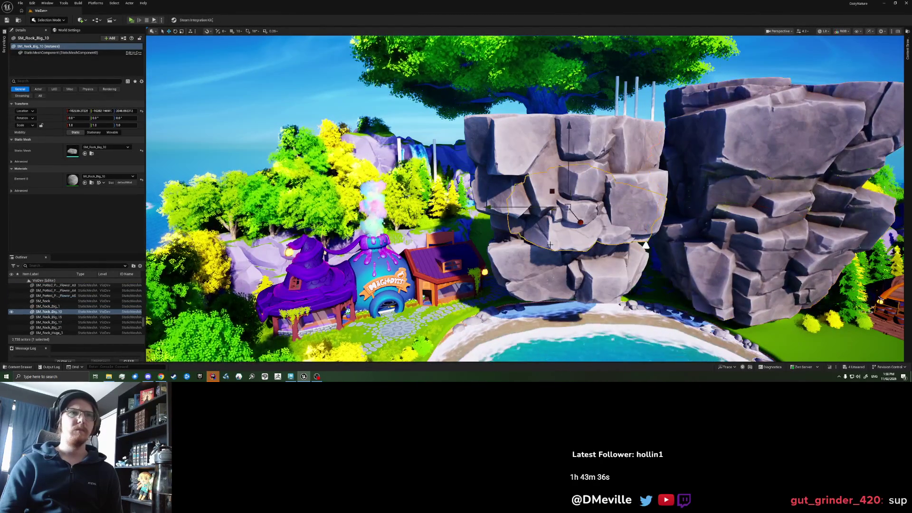
pyautogui.moveTo(555, 230); pyautogui.dragTo(386, 231)
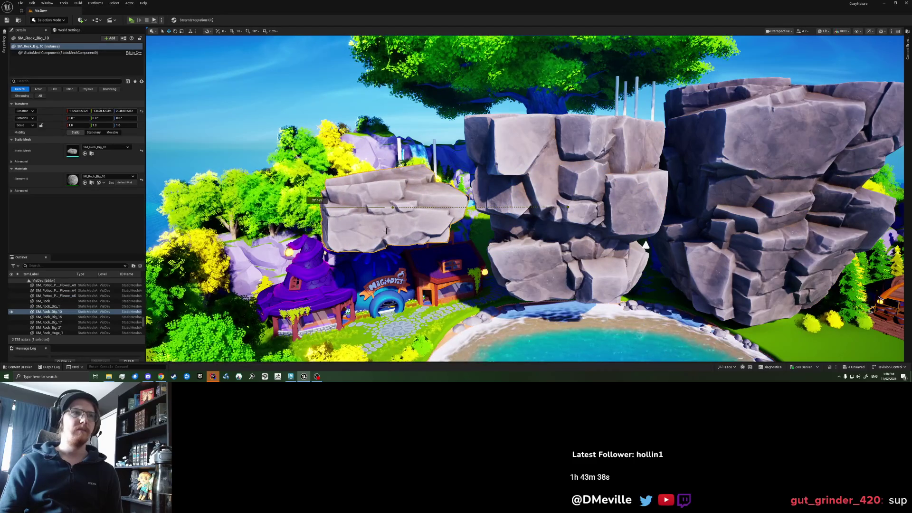
pyautogui.click(541, 267)
pyautogui.moveTo(551, 207)
pyautogui.mouseDown()
pyautogui.moveTo(221, 216)
pyautogui.moveTo(419, 197)
pyautogui.moveTo(418, 36)
pyautogui.mouseUp()
# - Lift SM_Rock_Big_15 to the arch top and shift SM_Rock_Big_17, SM_Rock_Big_21 and SM_Rock_Med_3
pyautogui.click(576, 184)
pyautogui.moveTo(568, 133); pyautogui.dragTo(568, 40)
pyautogui.click(569, 192)
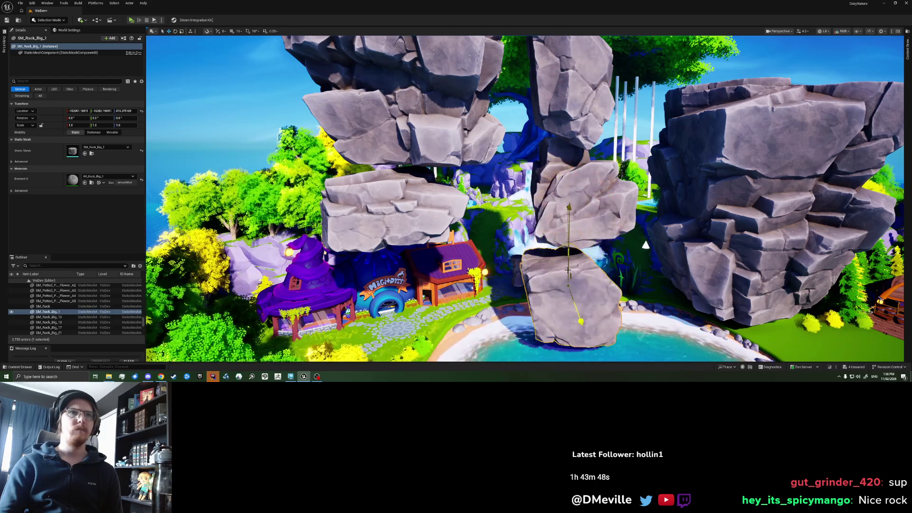
pyautogui.click(581, 208)
pyautogui.moveTo(433, 208); pyautogui.dragTo(475, 211)
pyautogui.click(612, 207)
pyautogui.moveTo(570, 207); pyautogui.dragTo(632, 206)
pyautogui.click(567, 209)
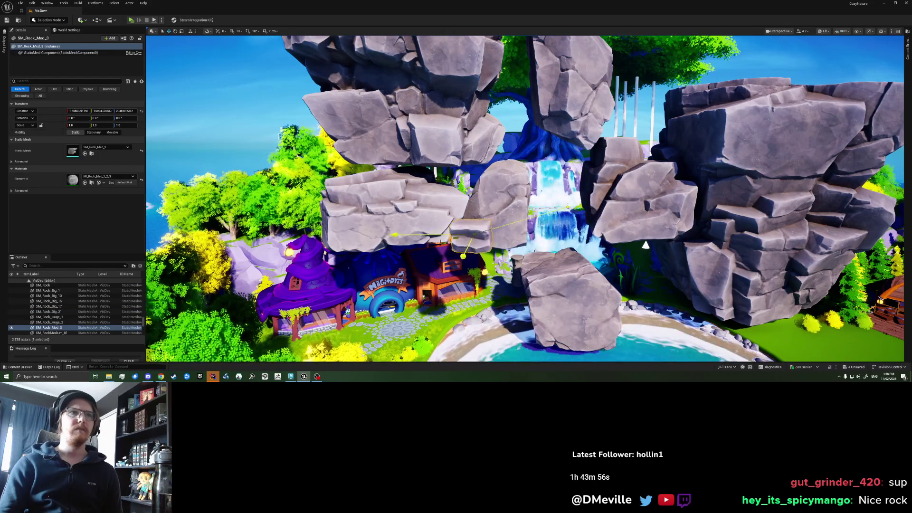
pyautogui.moveTo(440, 243); pyautogui.dragTo(414, 242)
# - Close the arch with SM_Rock_Big_21, then open the pillar rock's MI_Rock_Pillar material instance
pyautogui.click(623, 207)
pyautogui.moveTo(591, 207); pyautogui.dragTo(560, 206)
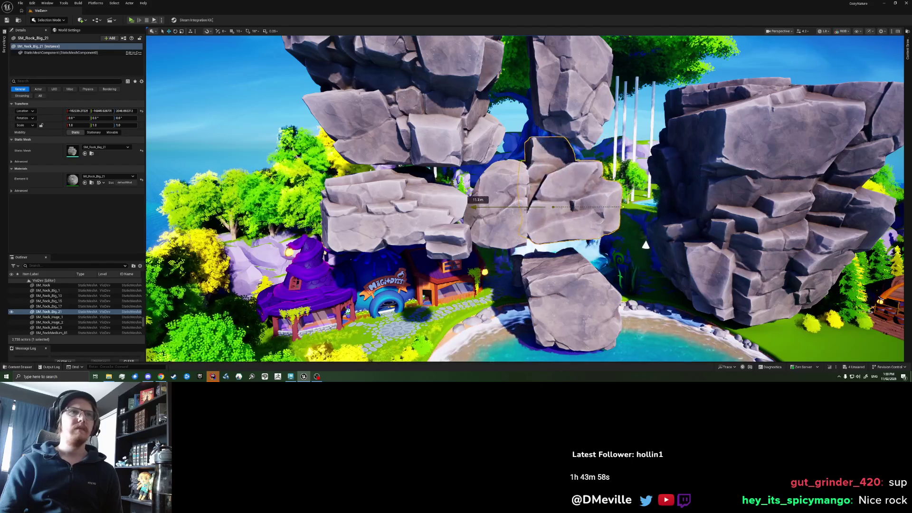
pyautogui.click(518, 270)
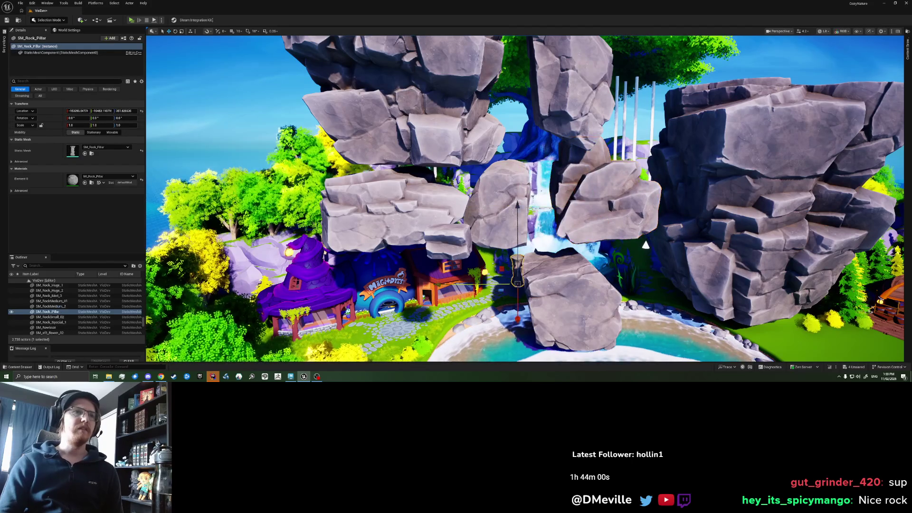
pyautogui.doubleClick(76, 183)
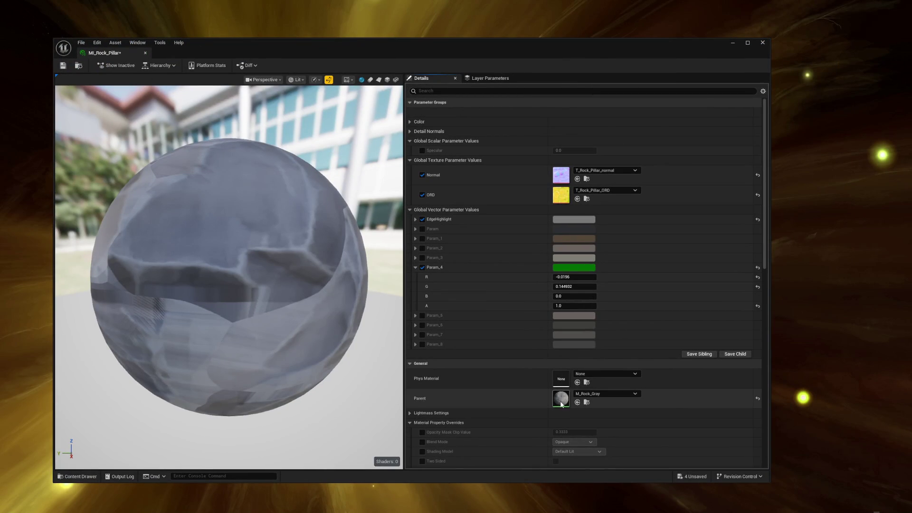
# - Open the parent material M_Rock_Gray from MI_Rock_Pillar
pyautogui.doubleClick(560, 404)
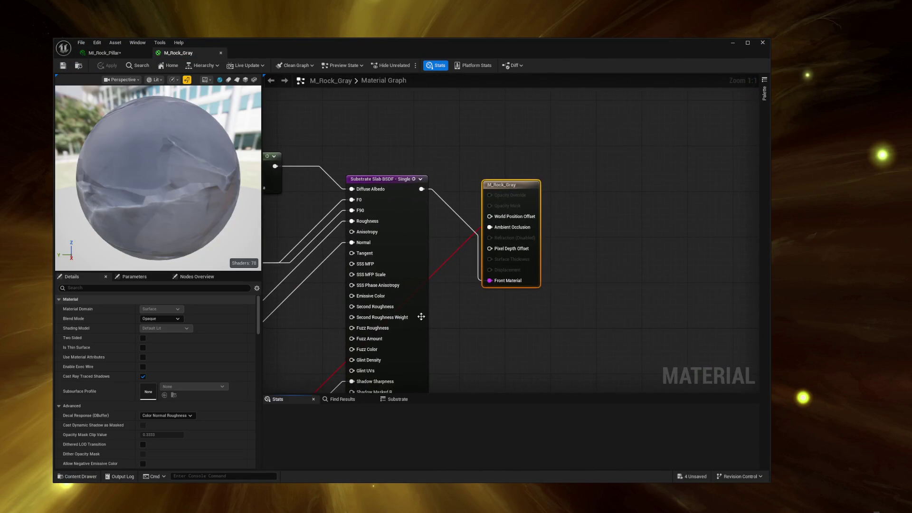
pyautogui.scroll(3, 596, 236)
pyautogui.scroll(-4, 462, 161)
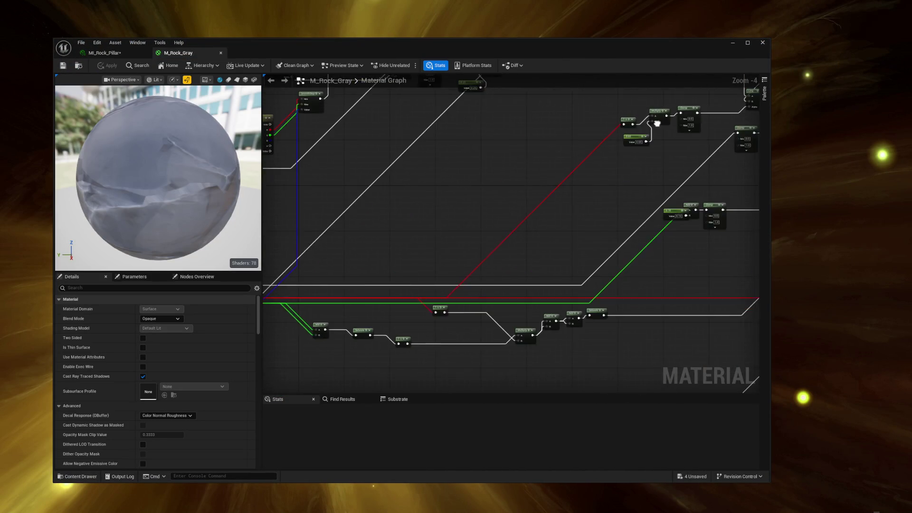
pyautogui.scroll(2, 463, 212)
# - Set Param_4's default colour to 0.1244 red and 0.883617 green
pyautogui.click(380, 192)
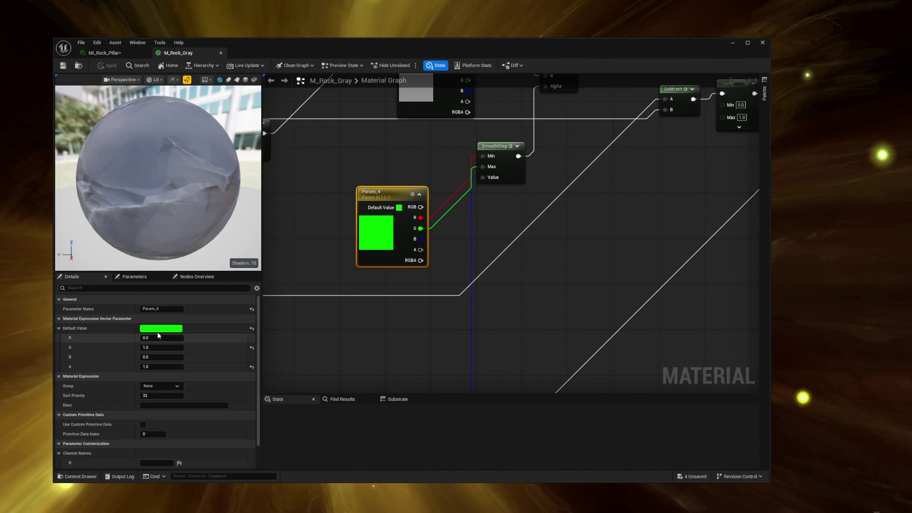
pyautogui.keyDown('shift'); pyautogui.click(156, 330); pyautogui.keyUp('shift')
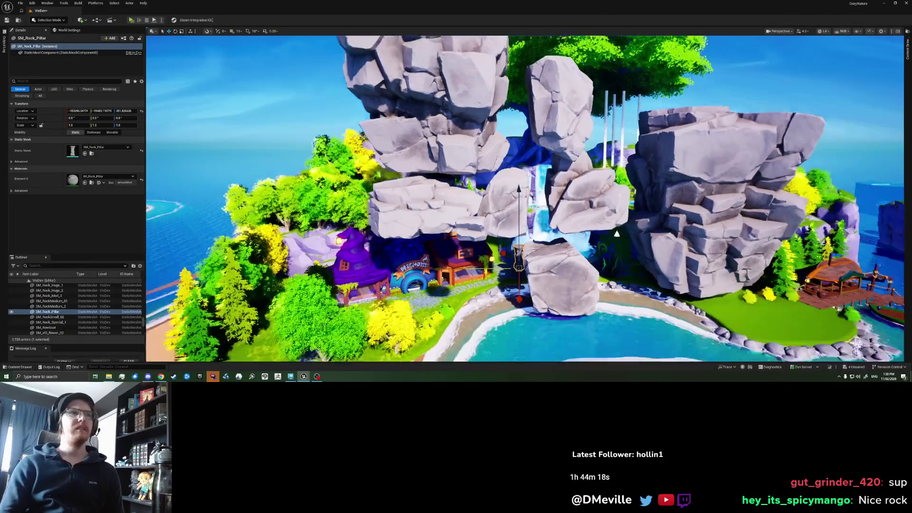
pyautogui.scroll(-5, 449, 131)
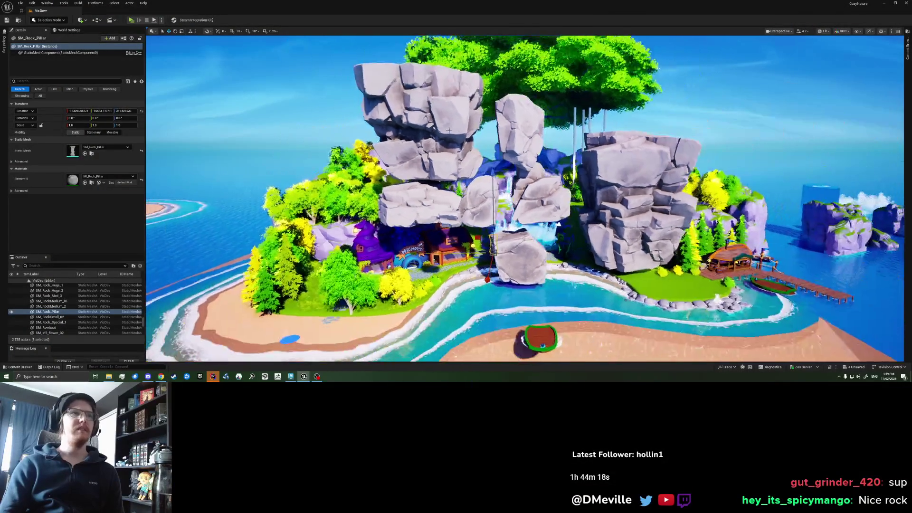
pyautogui.scroll(6, 449, 131)
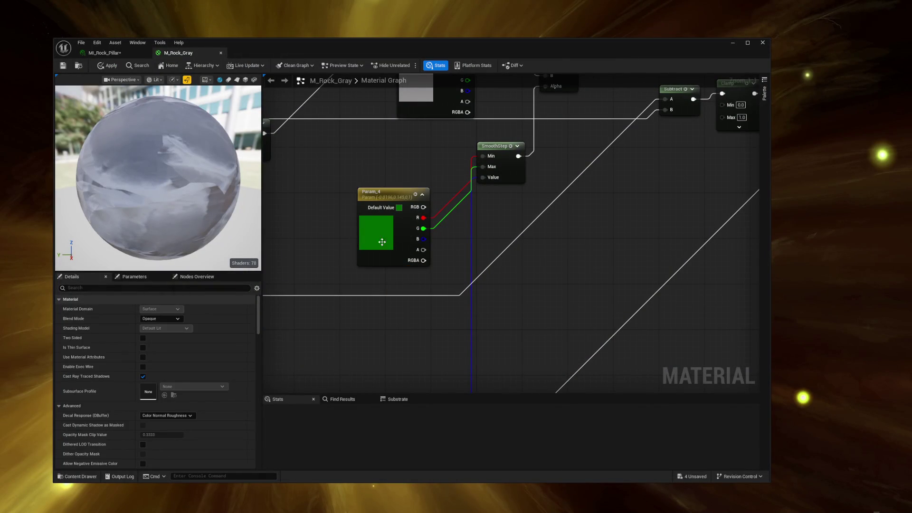
pyautogui.click(381, 242)
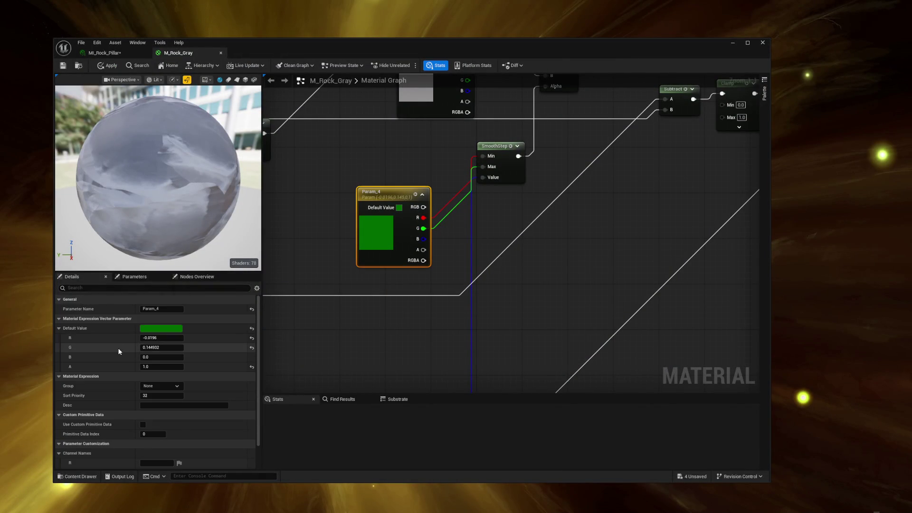
pyautogui.moveTo(159, 337)
pyautogui.mouseDown()
pyautogui.moveTo(199, 338)
pyautogui.moveTo(162, 338)
pyautogui.moveTo(182, 347)
pyautogui.mouseUp()
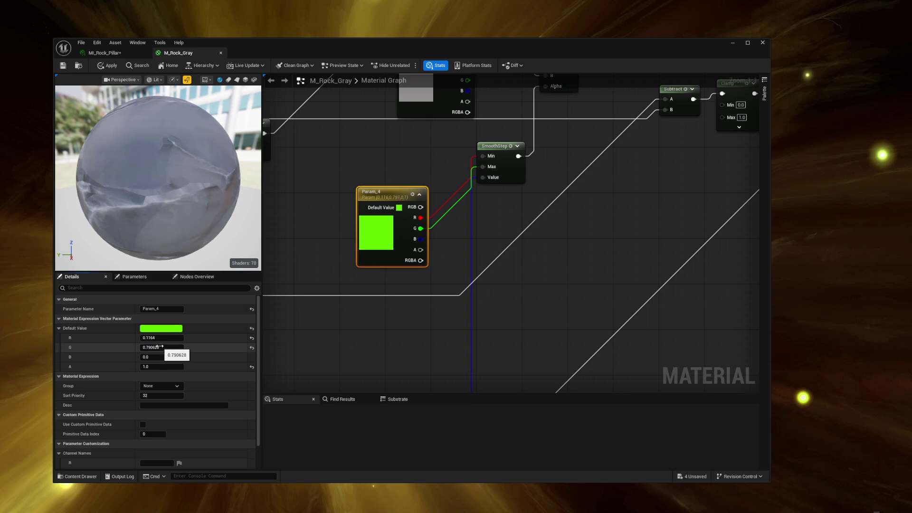
pyautogui.moveTo(161, 347); pyautogui.dragTo(165, 338)
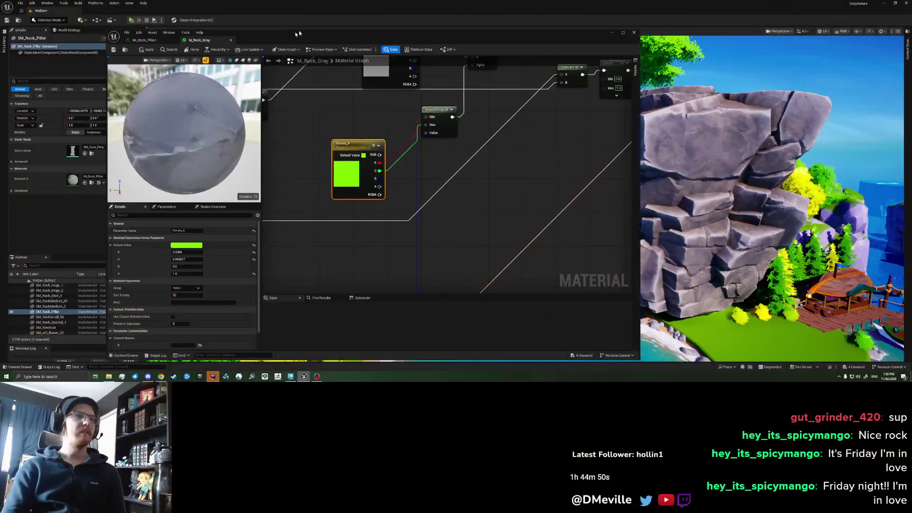
# - Dock the material editor beside the viewport and tune Param_4's red value to 0.3984
pyautogui.moveTo(641, 190); pyautogui.dragTo(326, 168)
pyautogui.moveTo(266, 30); pyautogui.dragTo(231, 32)
pyautogui.moveTo(115, 251); pyautogui.dragTo(112, 250)
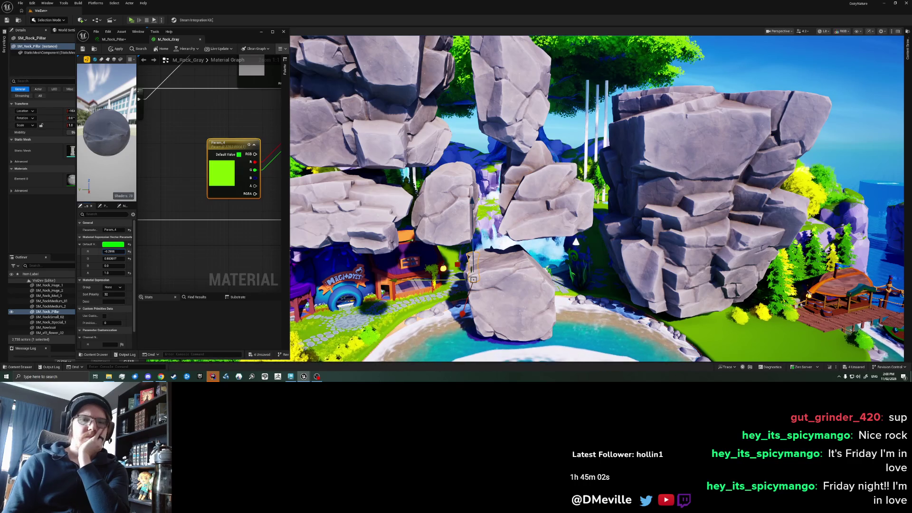
pyautogui.moveTo(112, 251)
pyautogui.mouseDown()
pyautogui.moveTo(125, 251)
pyautogui.moveTo(107, 258)
pyautogui.moveTo(114, 258)
pyautogui.mouseUp()
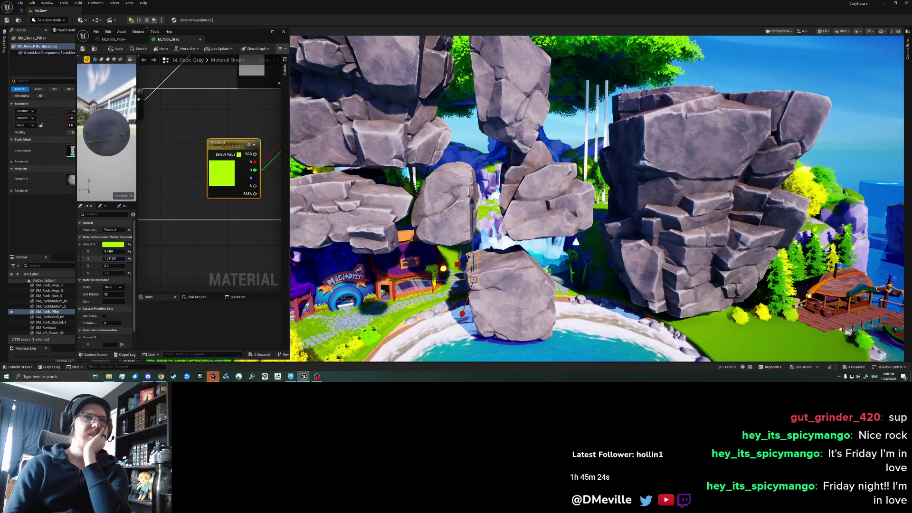
pyautogui.moveTo(114, 251); pyautogui.dragTo(106, 251)
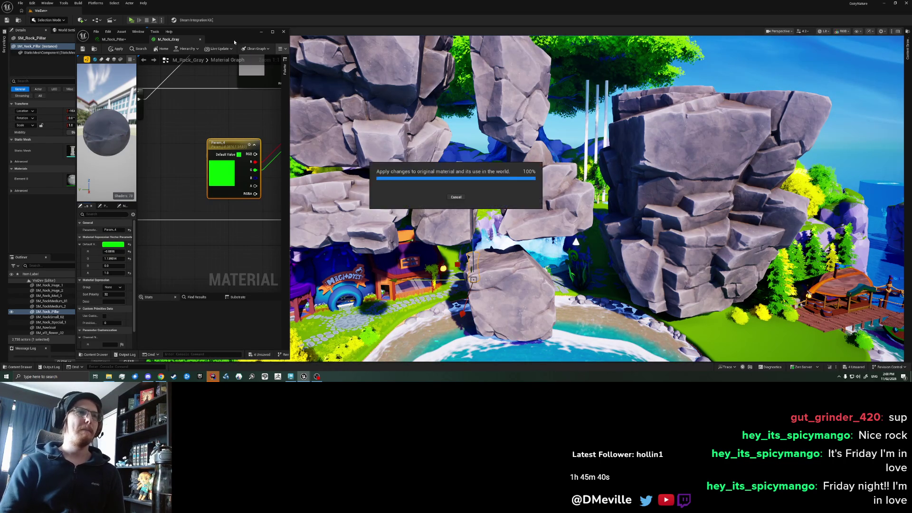
# - Close M_Rock_Gray applying the changes, then select SM_Rock_Med_3 and SM_Rock_Huge_2
pyautogui.click(284, 31)
pyautogui.scroll(-10, 525, 198)
pyautogui.scroll(4, 410, 149)
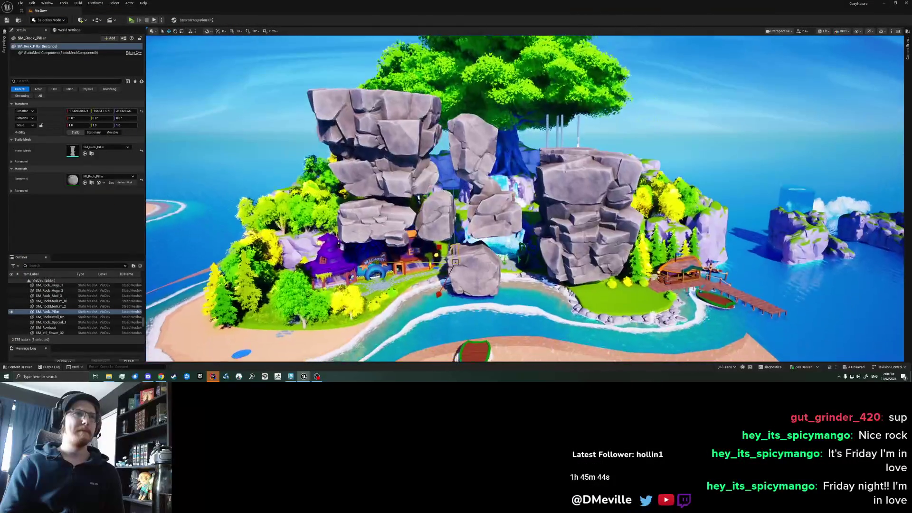
pyautogui.click(410, 149)
pyautogui.click(409, 149)
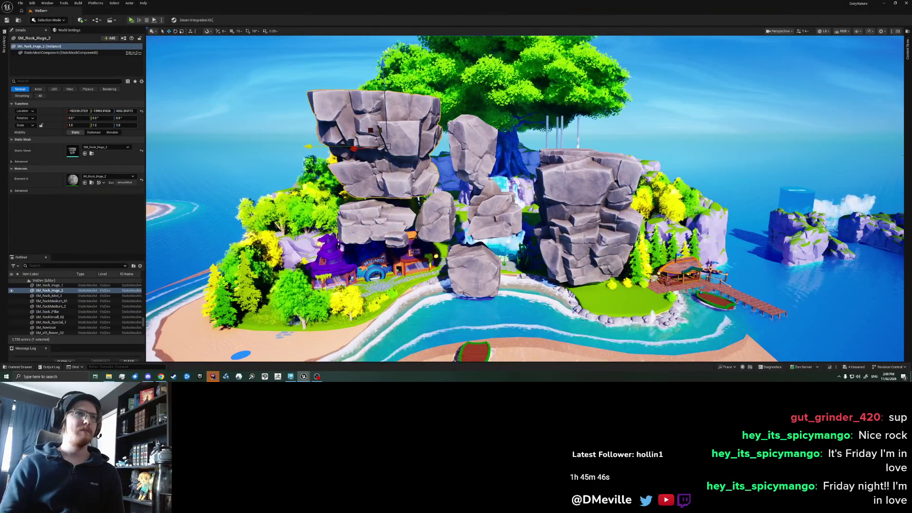
pyautogui.press('f')
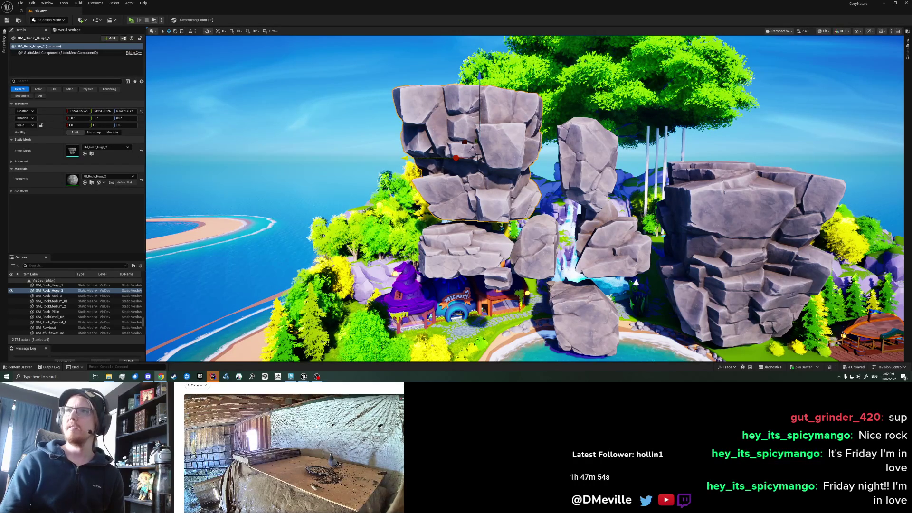
pyautogui.click(345, 408)
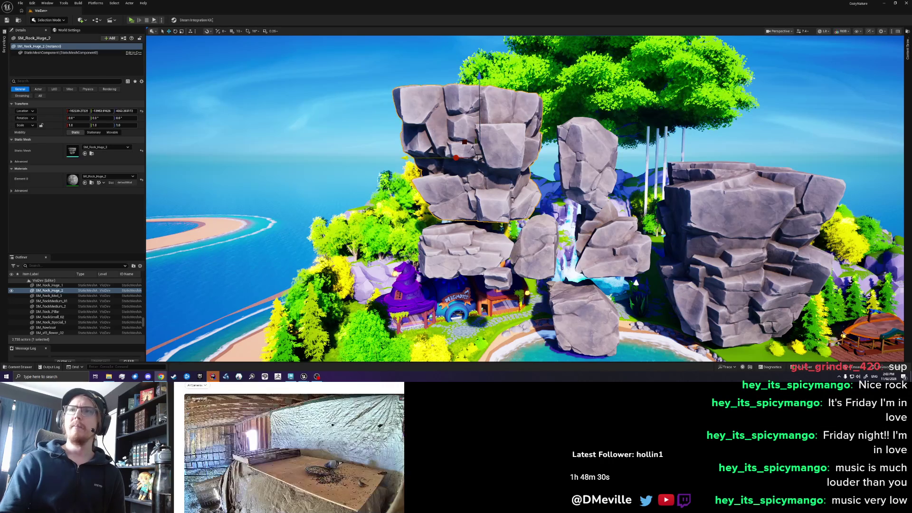
pyautogui.scroll(-1, 293, 437)
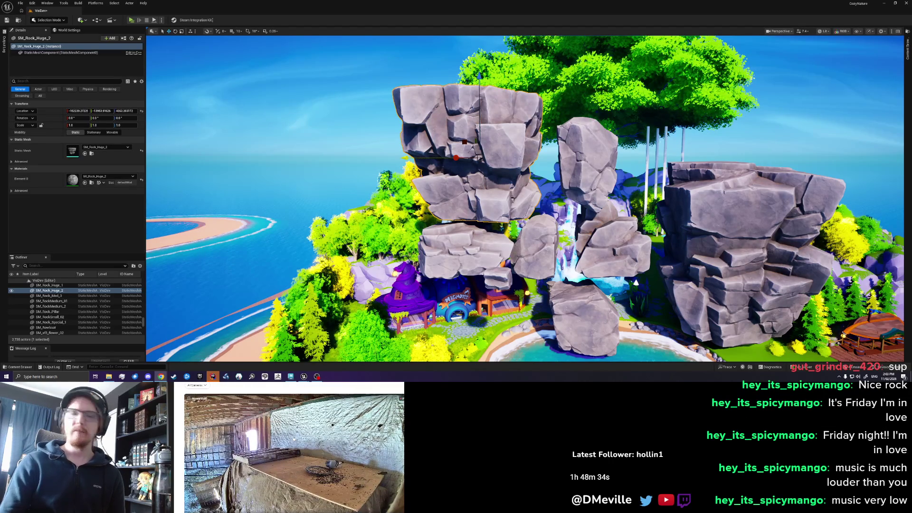
pyautogui.scroll(1, 293, 438)
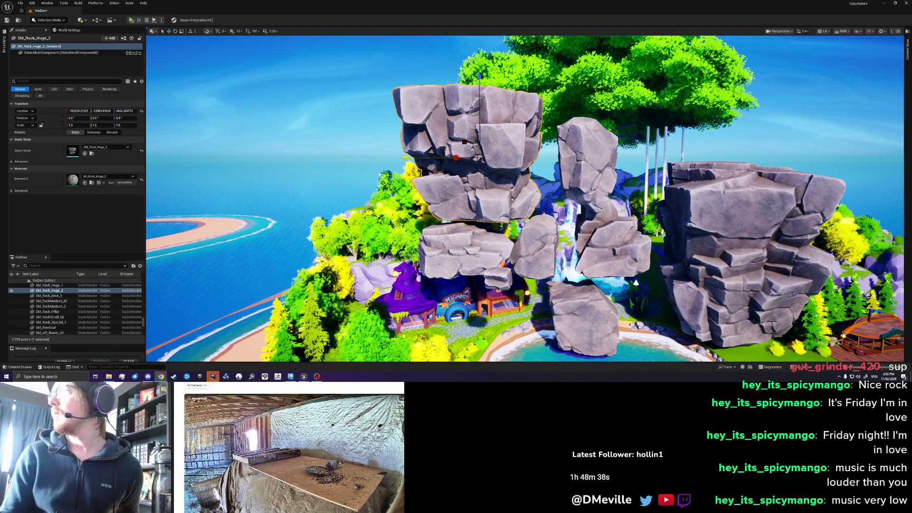
pyautogui.scroll(-1, 293, 447)
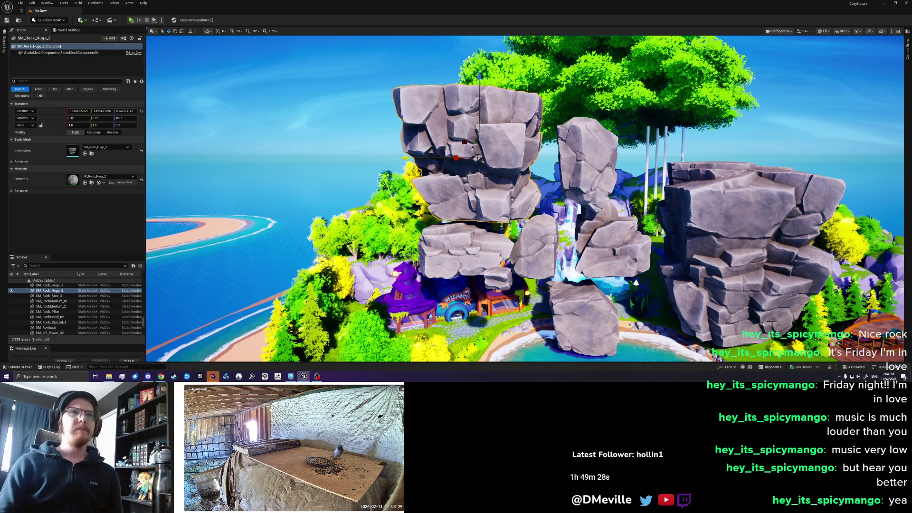
# - Move the viewport closer to inspect the rock arches
pyautogui.scroll(-10, 471, 233)
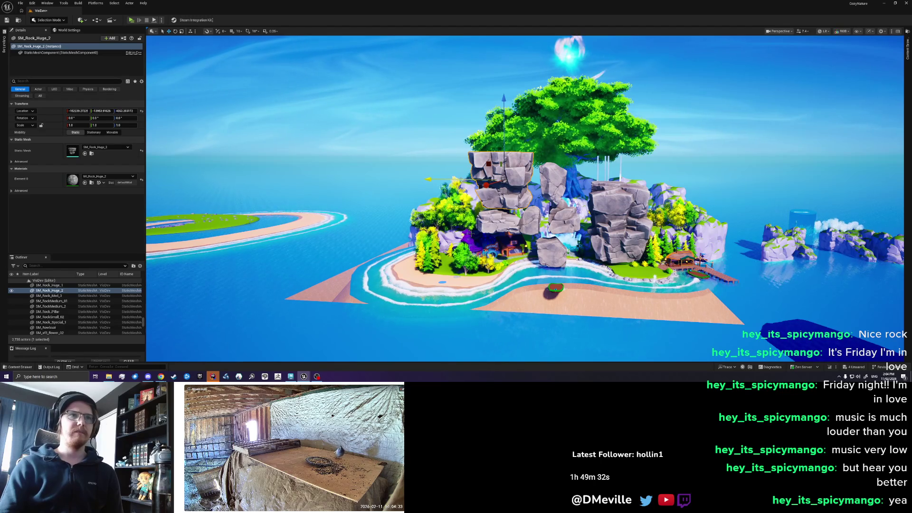
pyautogui.scroll(5, 471, 233)
pyautogui.scroll(8, 471, 233)
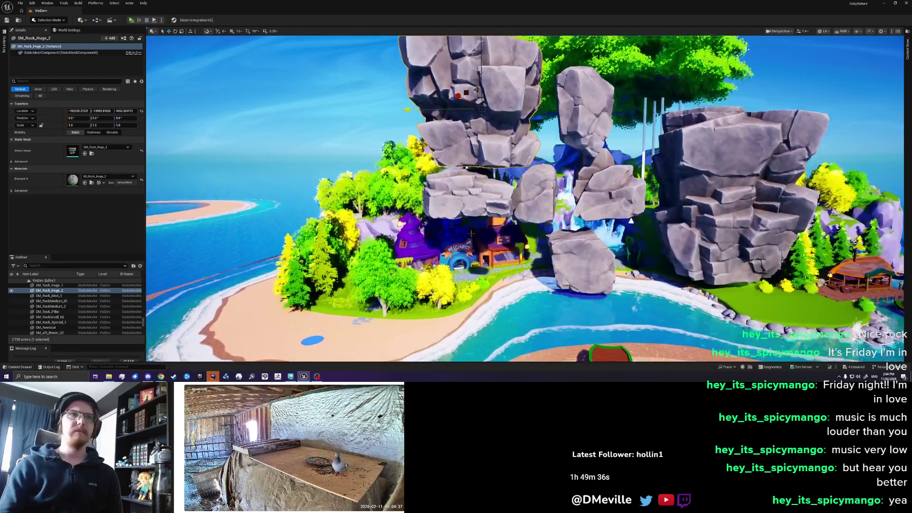
pyautogui.moveTo(471, 233); pyautogui.dragTo(467, 190)
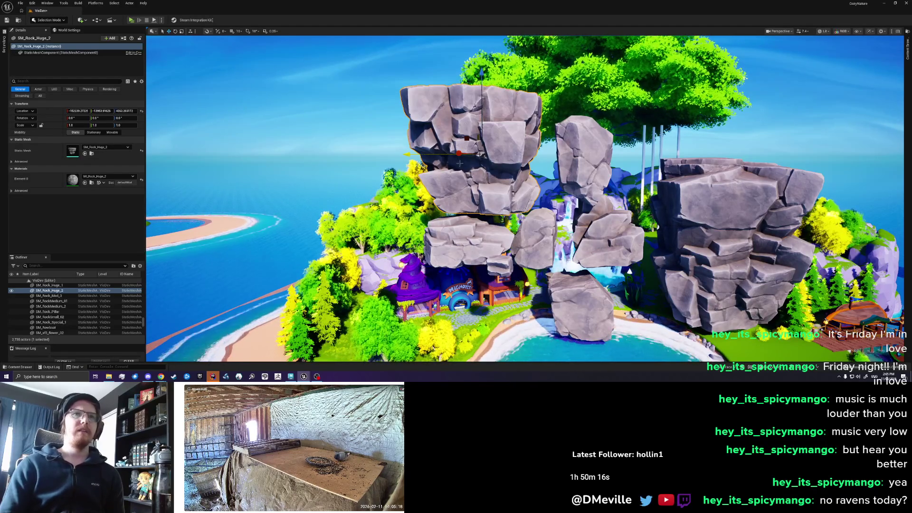
# - Open the huge rock's MI_Rock_Huge_2 material instance and maximize its editor
pyautogui.scroll(-10, 458, 156)
pyautogui.scroll(-6, 460, 163)
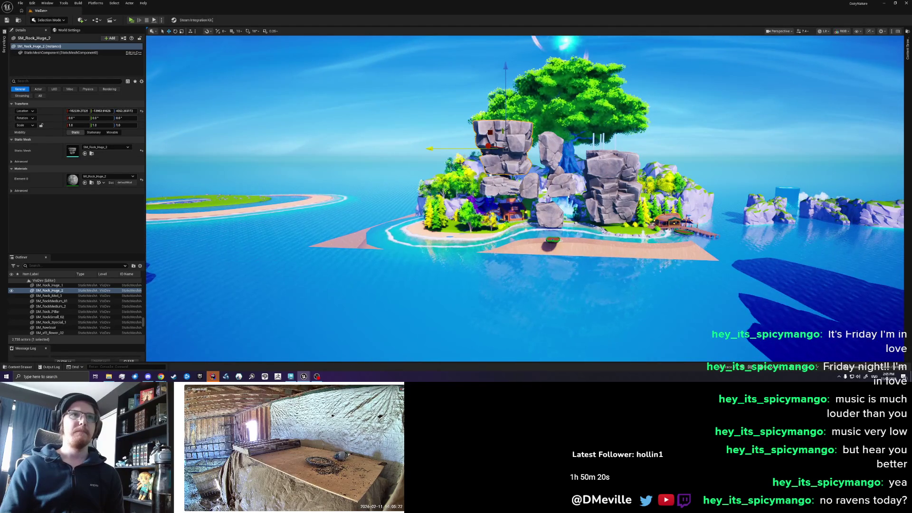
pyautogui.scroll(5, 460, 163)
pyautogui.scroll(8, 460, 163)
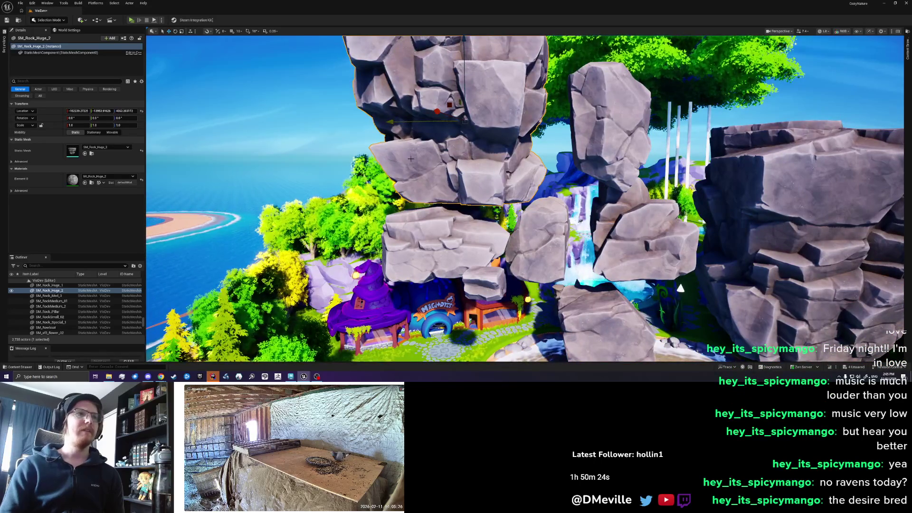
pyautogui.doubleClick(72, 180)
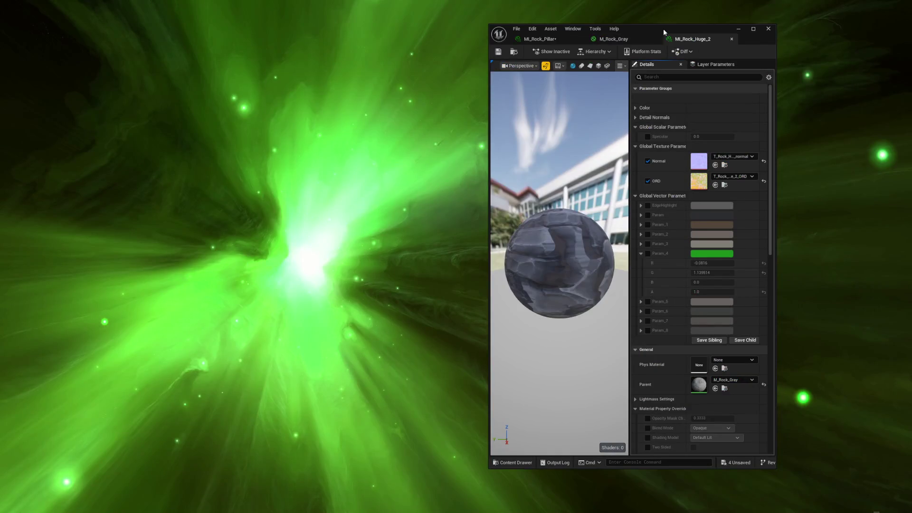
pyautogui.doubleClick(663, 28)
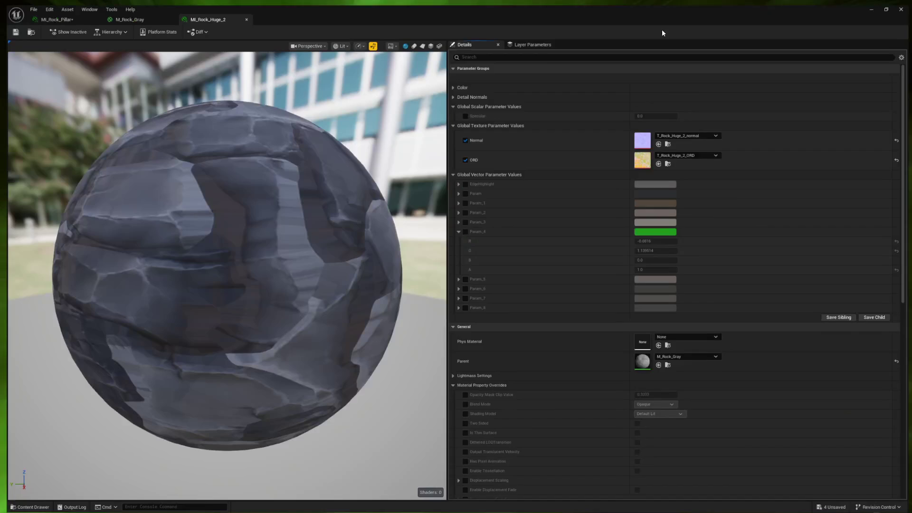
# - Enable Param_5 through Param_8 overrides, previewing and cancelling a blue for Param_5
pyautogui.click(463, 277)
pyautogui.click(655, 277)
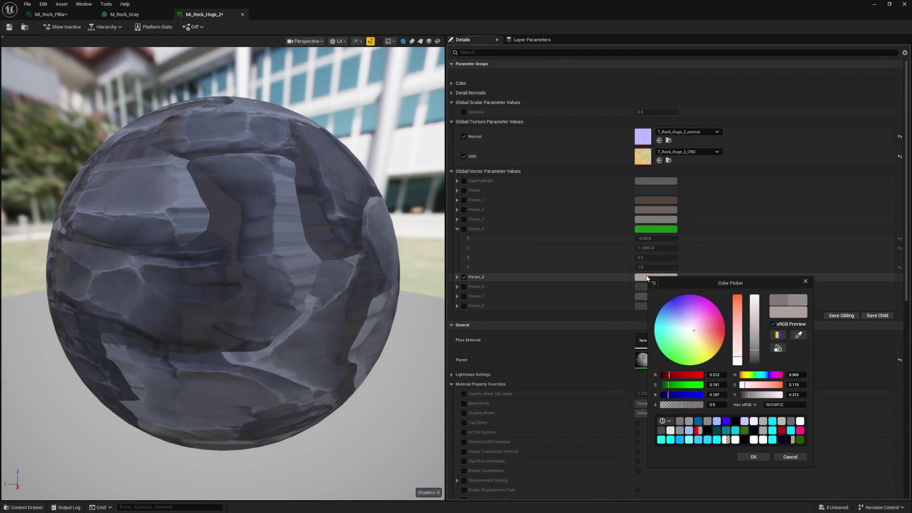
pyautogui.moveTo(703, 321)
pyautogui.mouseDown()
pyautogui.moveTo(666, 303)
pyautogui.moveTo(703, 308)
pyautogui.moveTo(667, 327)
pyautogui.moveTo(710, 314)
pyautogui.moveTo(702, 337)
pyautogui.moveTo(698, 314)
pyautogui.moveTo(678, 355)
pyautogui.mouseUp()
pyautogui.click(790, 456)
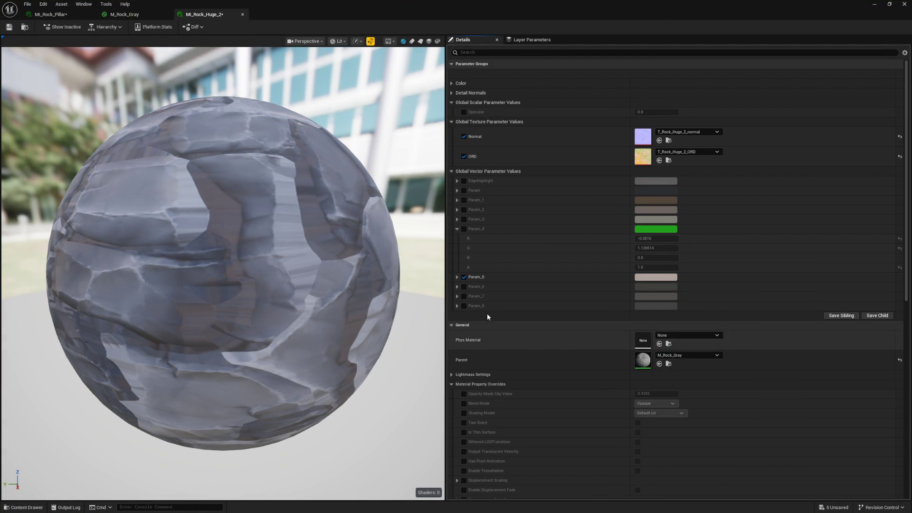
pyautogui.click(464, 286)
pyautogui.click(464, 296)
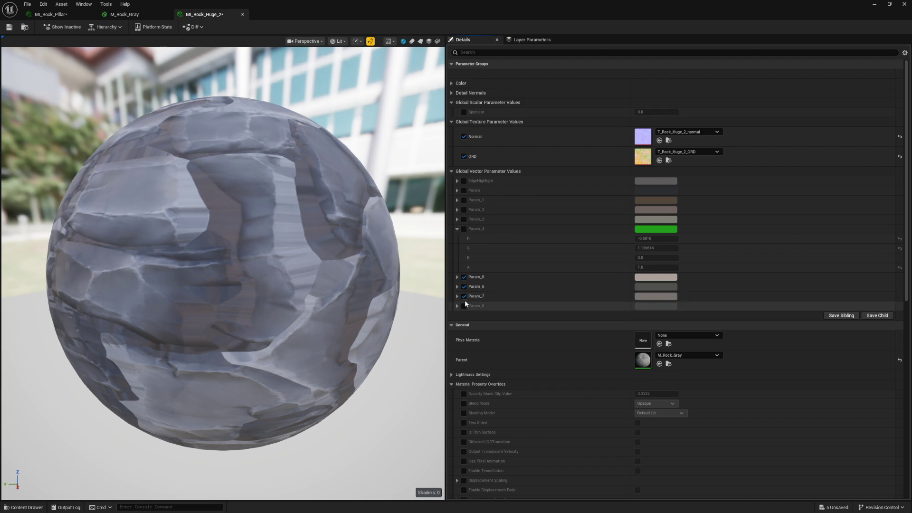
pyautogui.click(656, 306)
# - Preview alternate colours for Param_8, Param_7 (purple) and Param_6 (dark blue), cancelling each
pyautogui.click(700, 341)
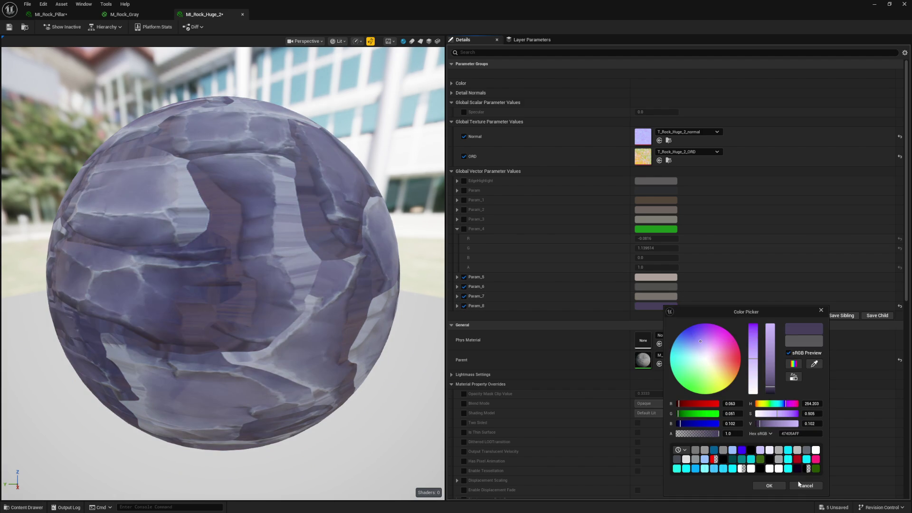
pyautogui.click(806, 485)
pyautogui.click(655, 296)
pyautogui.click(715, 336)
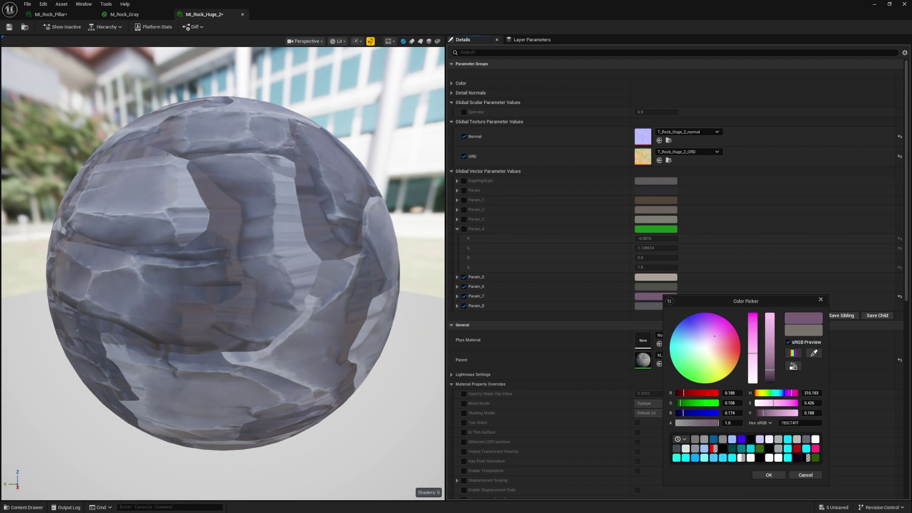
pyautogui.click(806, 475)
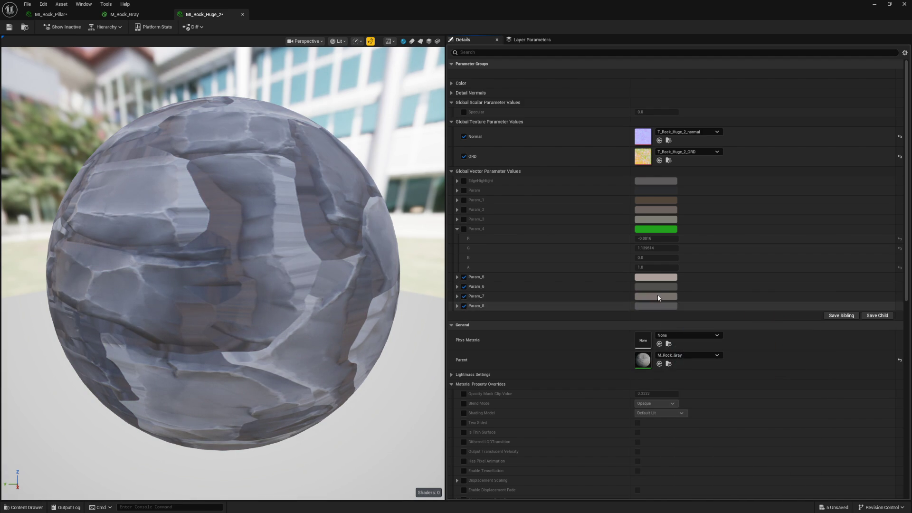
pyautogui.click(655, 286)
pyautogui.moveTo(700, 330); pyautogui.dragTo(673, 318)
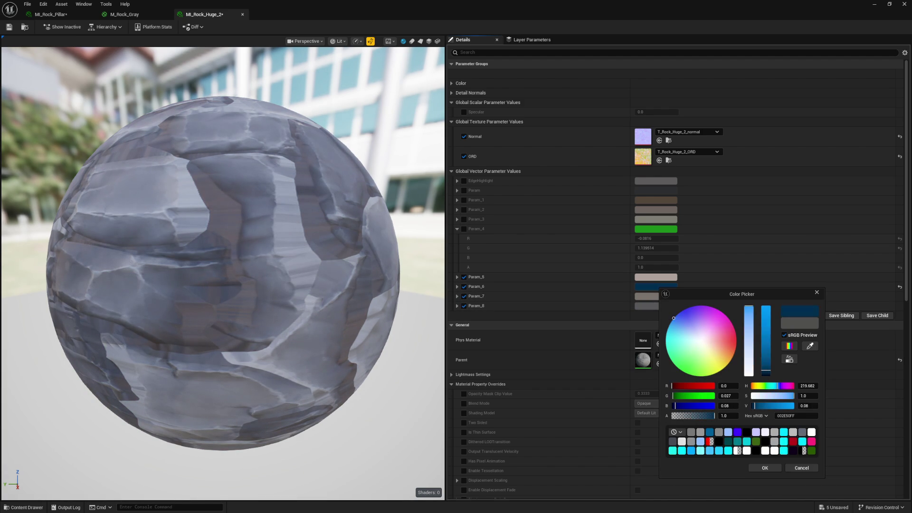
pyautogui.click(801, 467)
# - Preview and cancel a blue for Param_5 again, then enable the Param override
pyautogui.click(655, 277)
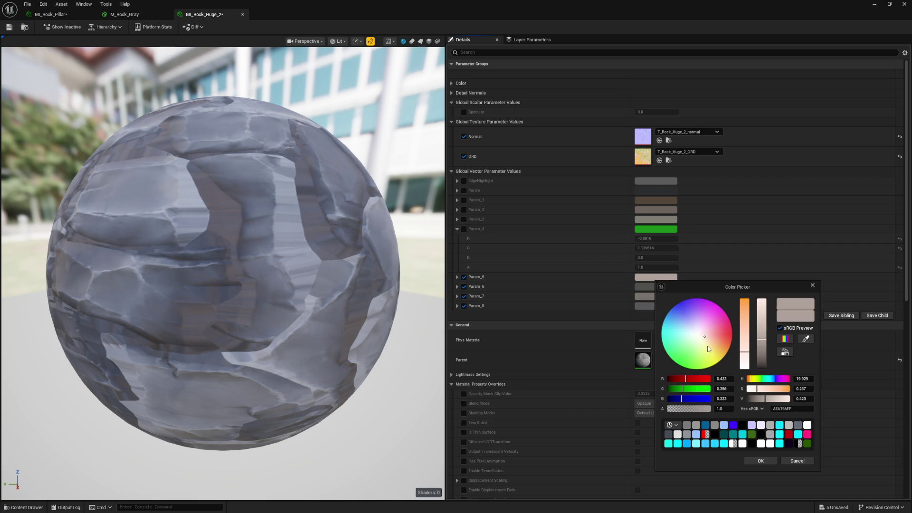
pyautogui.moveTo(708, 349)
pyautogui.mouseDown()
pyautogui.moveTo(712, 323)
pyautogui.moveTo(669, 312)
pyautogui.mouseUp()
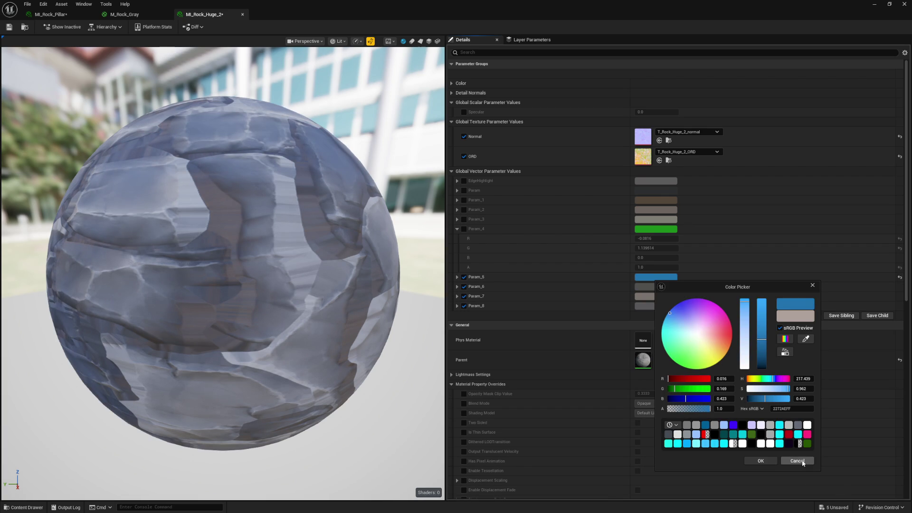
pyautogui.click(803, 463)
pyautogui.click(463, 219)
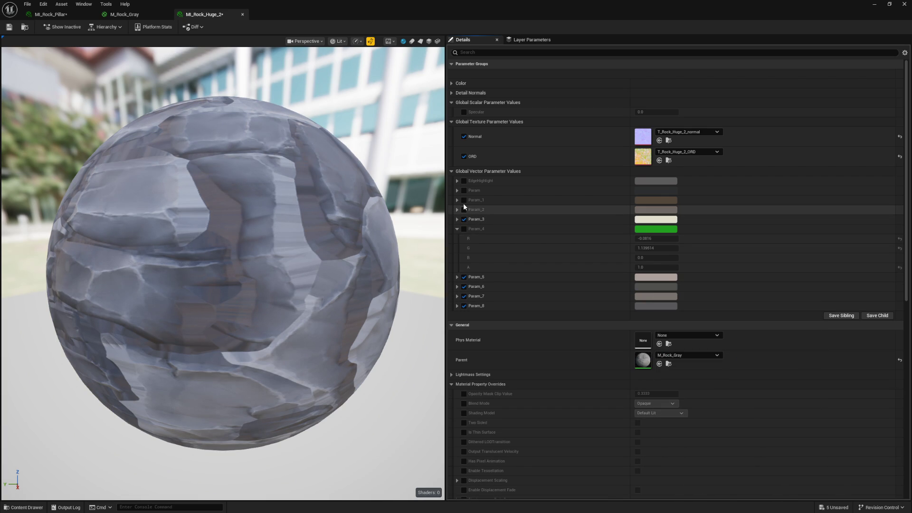
# - Enable the Param_1 to Param_3 overrides and preview, then cancel, a dark orange-brown Param
pyautogui.click(463, 209)
pyautogui.click(463, 200)
pyautogui.click(463, 190)
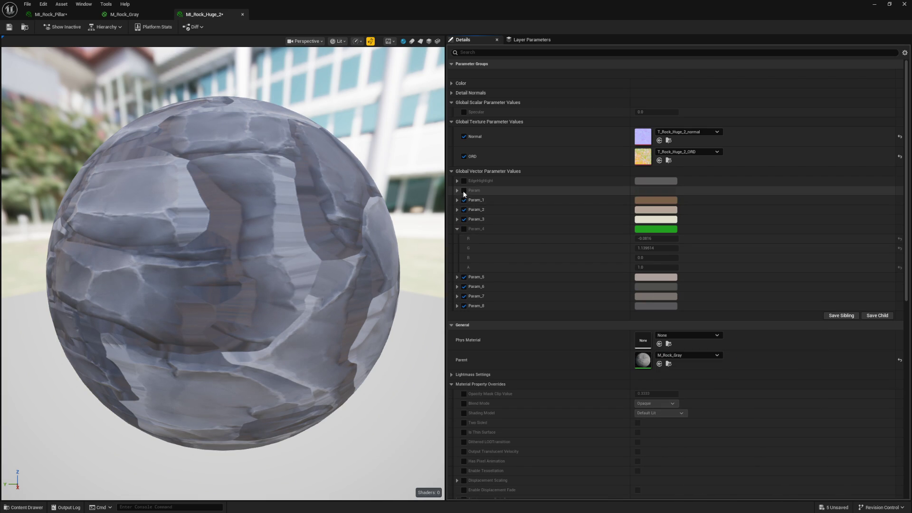
pyautogui.click(663, 191)
pyautogui.moveTo(731, 240); pyautogui.dragTo(730, 258)
pyautogui.click(793, 374)
# - Preview blue and purple shades for Param_1, then cancel
pyautogui.click(655, 200)
pyautogui.click(681, 227)
pyautogui.moveTo(681, 227)
pyautogui.mouseDown()
pyautogui.moveTo(677, 269)
pyautogui.moveTo(724, 225)
pyautogui.mouseUp()
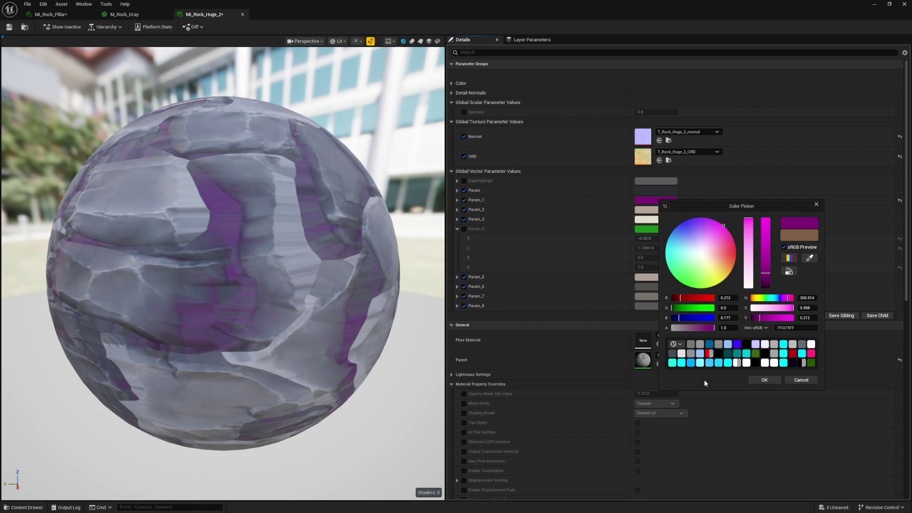
pyautogui.click(797, 381)
# - Preview green shades for Param_2 and yellow for Param_3, cancelling both
pyautogui.click(656, 209)
pyautogui.click(664, 281)
pyautogui.moveTo(664, 282)
pyautogui.mouseDown()
pyautogui.moveTo(700, 245)
pyautogui.moveTo(671, 290)
pyautogui.mouseUp()
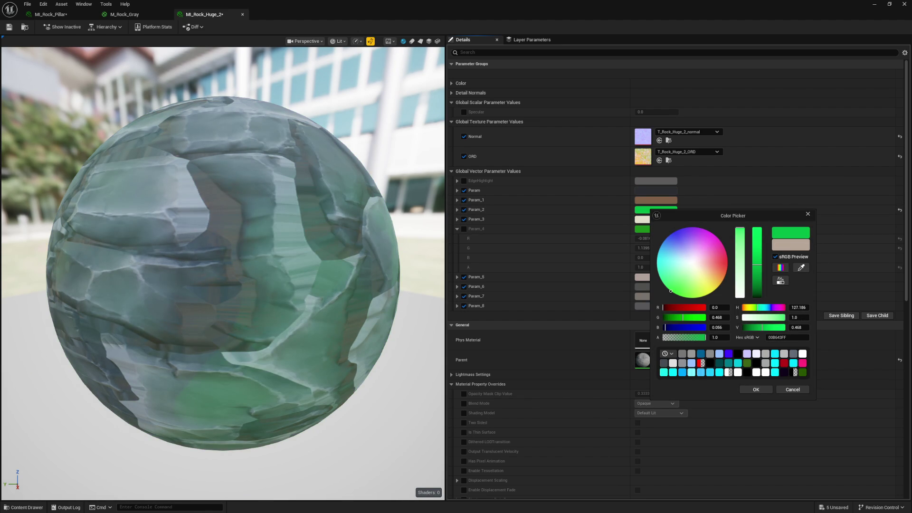
pyautogui.click(793, 390)
pyautogui.click(655, 219)
pyautogui.moveTo(674, 252); pyautogui.dragTo(727, 289)
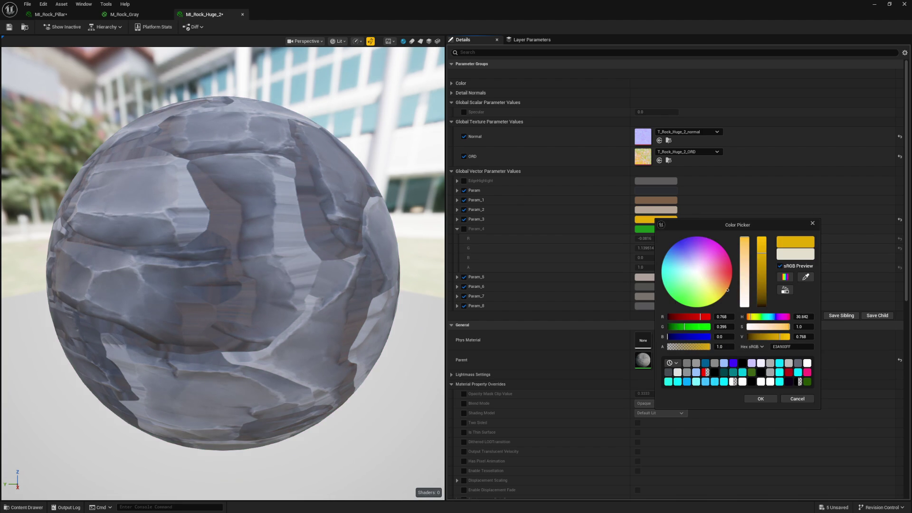
pyautogui.click(791, 399)
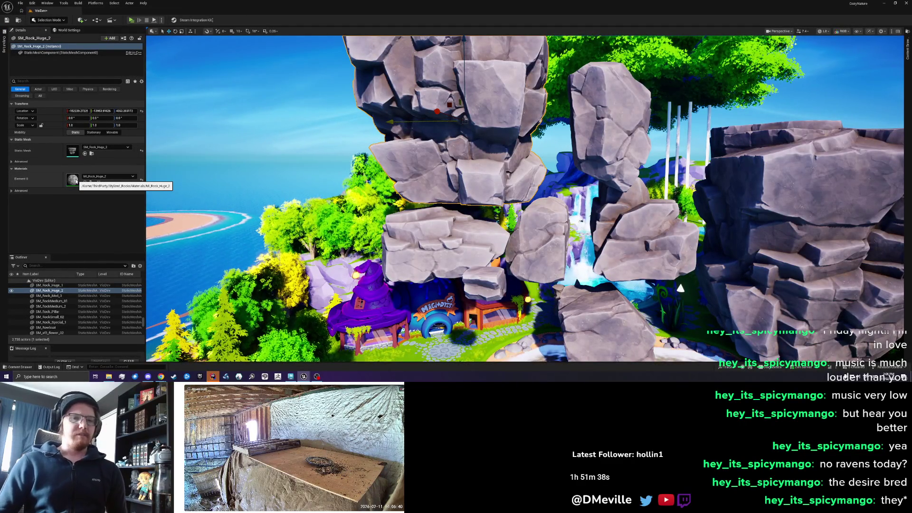
# - Reopen MI_Rock_Huge_2 and from it open the parent material M_Rock_Gray
pyautogui.doubleClick(76, 181)
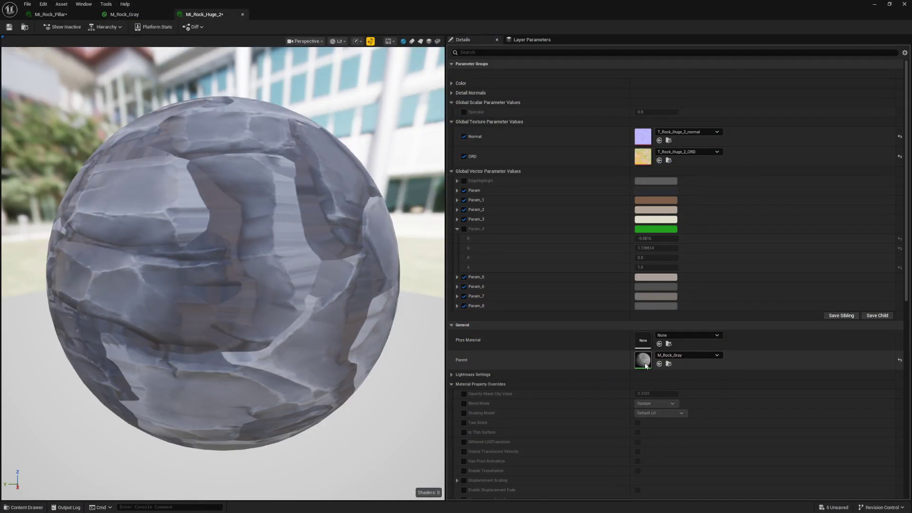
pyautogui.doubleClick(644, 362)
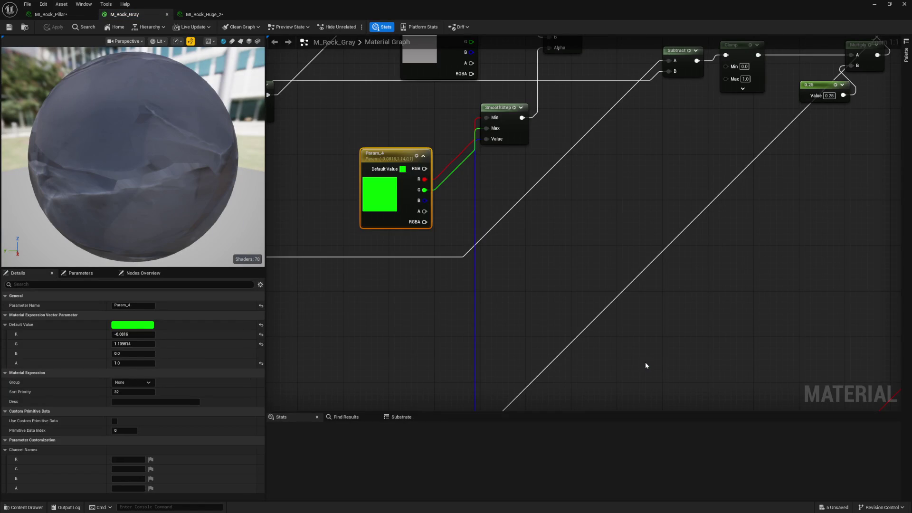
# - Add a Constant3Vector and convert it to a vector parameter named HSVOffset
pyautogui.scroll(-3, 645, 366)
pyautogui.press('Home')
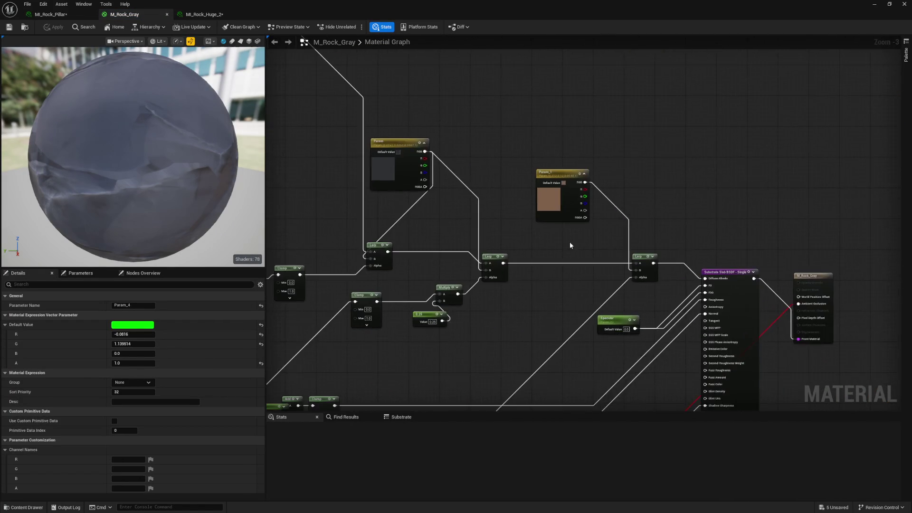
pyautogui.rightClick(484, 173)
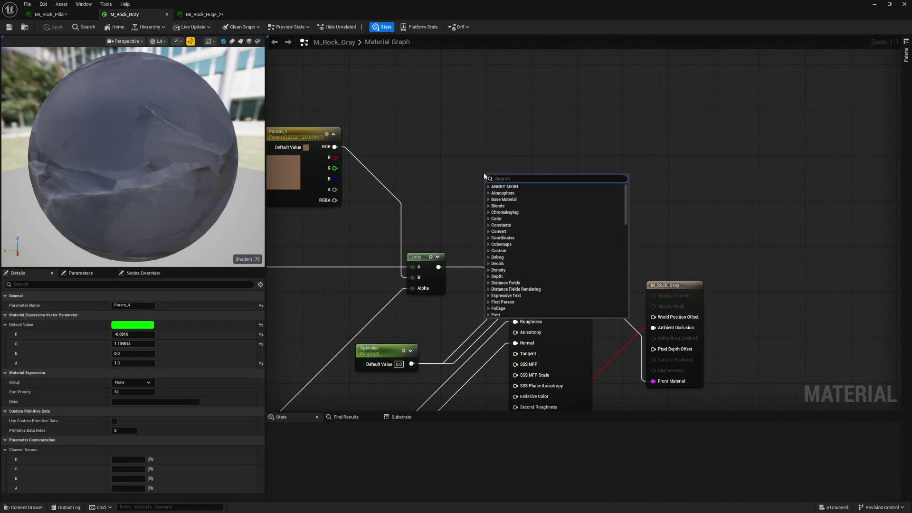
pyautogui.click(473, 150)
pyautogui.rightClick(481, 153)
pyautogui.press('Escape')
pyautogui.click(477, 126)
pyautogui.rightClick(477, 125)
pyautogui.click(495, 147)
pyautogui.write('HSVOffset')
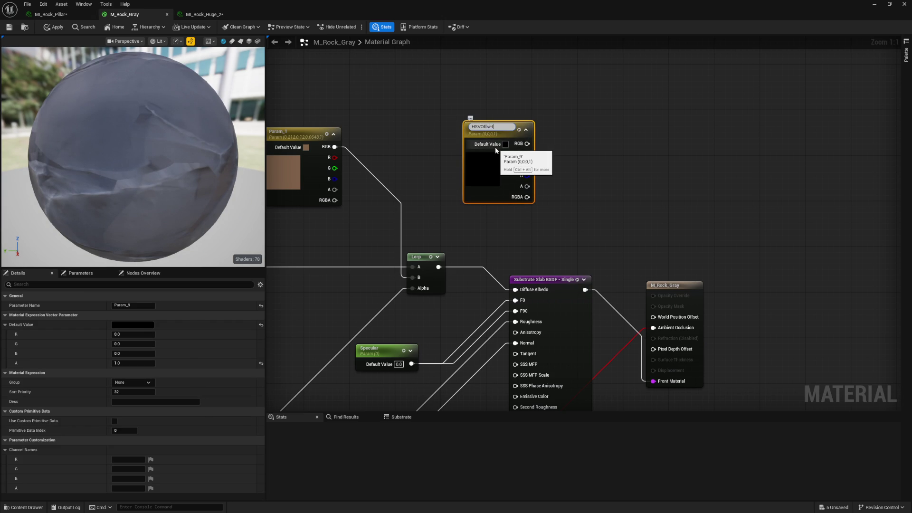
pyautogui.press('Return')
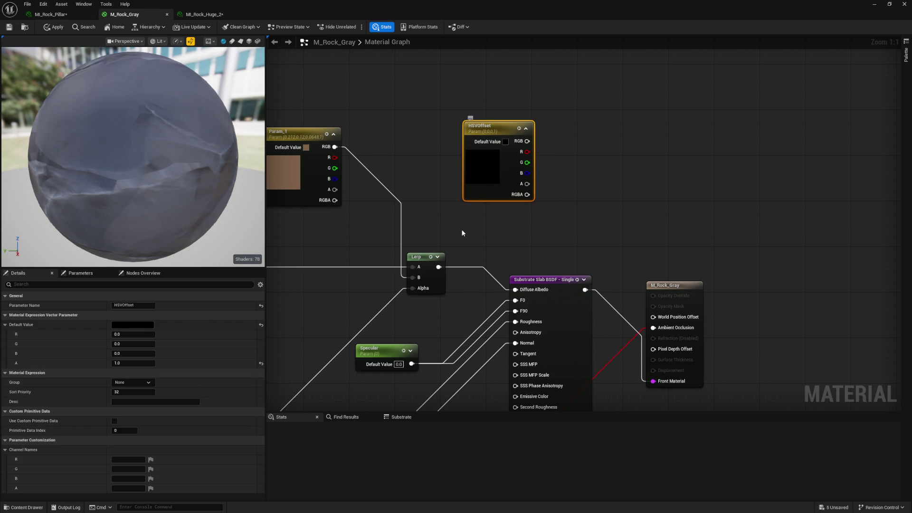
# - Route the albedo through RGBtoHSV, an Add with HSVOffset, and HSVToRGB into Diffuse Albedo
pyautogui.moveTo(439, 268); pyautogui.dragTo(597, 174)
pyautogui.write('rgb to hsv')
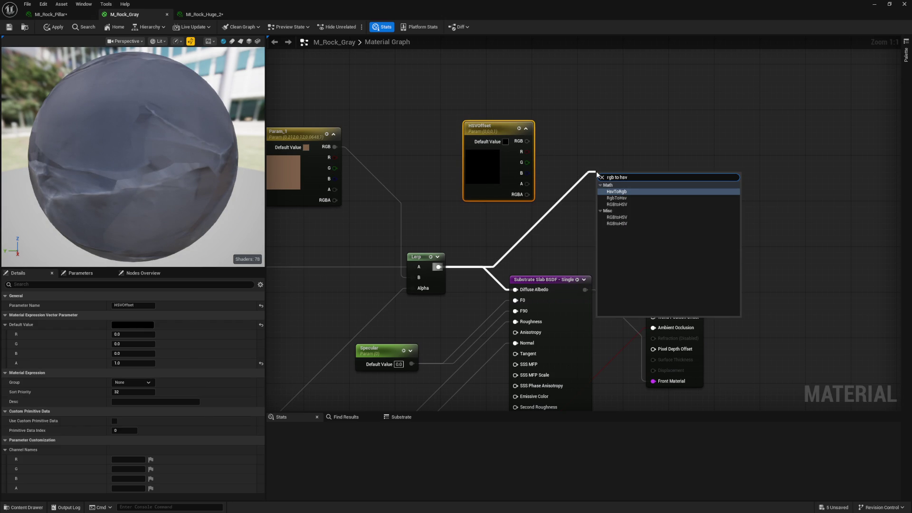
pyautogui.press('Down')
pyautogui.press('Return')
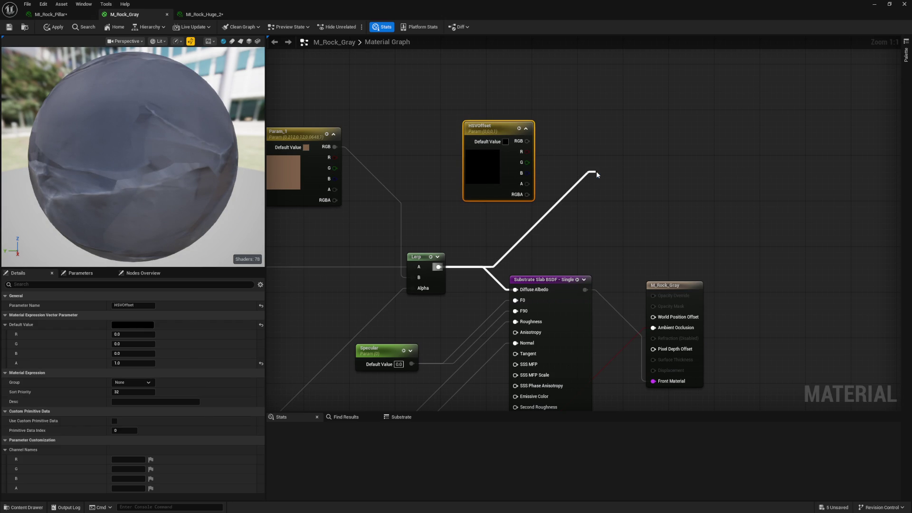
pyautogui.moveTo(597, 172)
pyautogui.mouseDown()
pyautogui.moveTo(455, 132)
pyautogui.moveTo(511, 181)
pyautogui.moveTo(490, 169)
pyautogui.moveTo(536, 142)
pyautogui.mouseUp()
pyautogui.moveTo(510, 181); pyautogui.dragTo(580, 156)
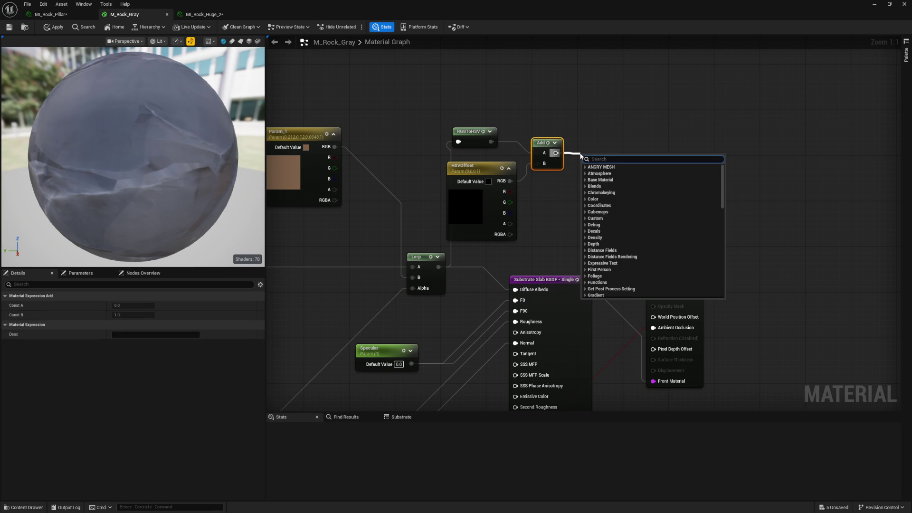
pyautogui.write('hsv to r')
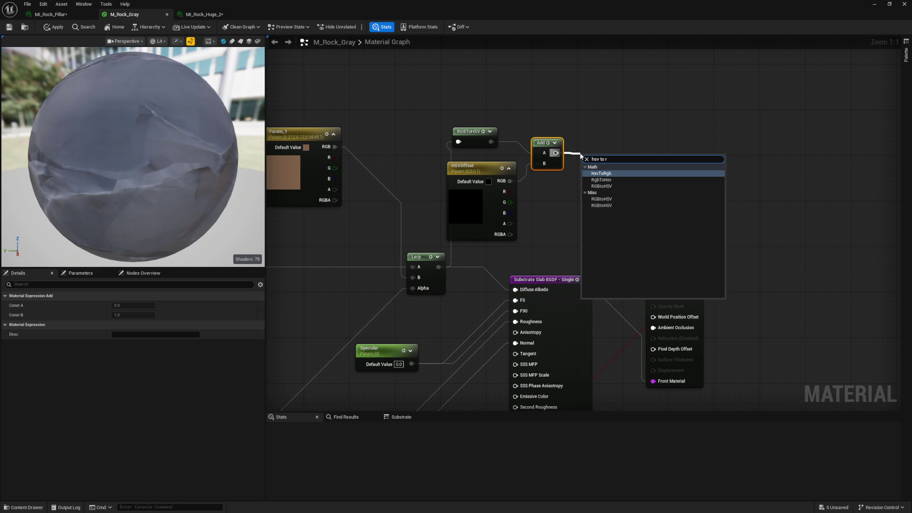
pyautogui.press('Return')
pyautogui.moveTo(616, 164)
pyautogui.mouseDown()
pyautogui.moveTo(514, 269)
pyautogui.moveTo(515, 291)
pyautogui.mouseUp()
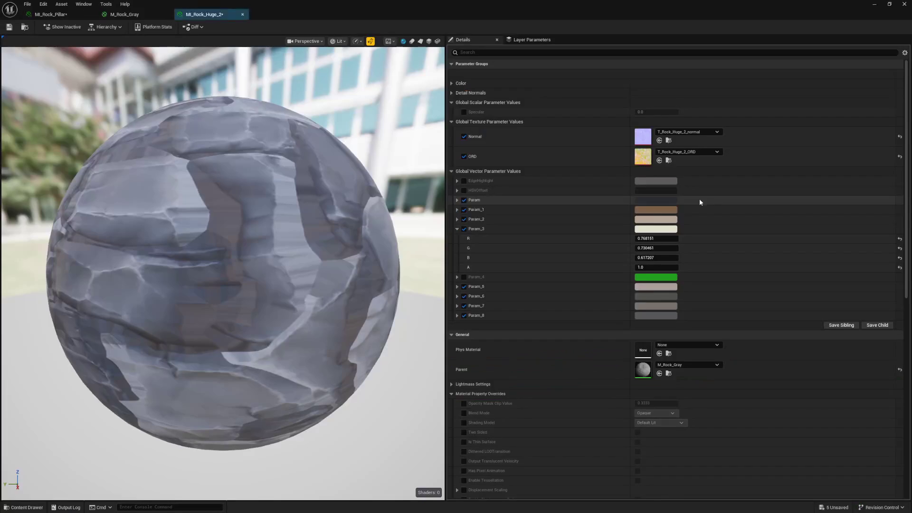
# - Override HSVOffset in MI_Rock_Huge_2 to 0.470998, 0.008, 0.392, turning the huge rock pale white
pyautogui.click(464, 190)
pyautogui.click(456, 190)
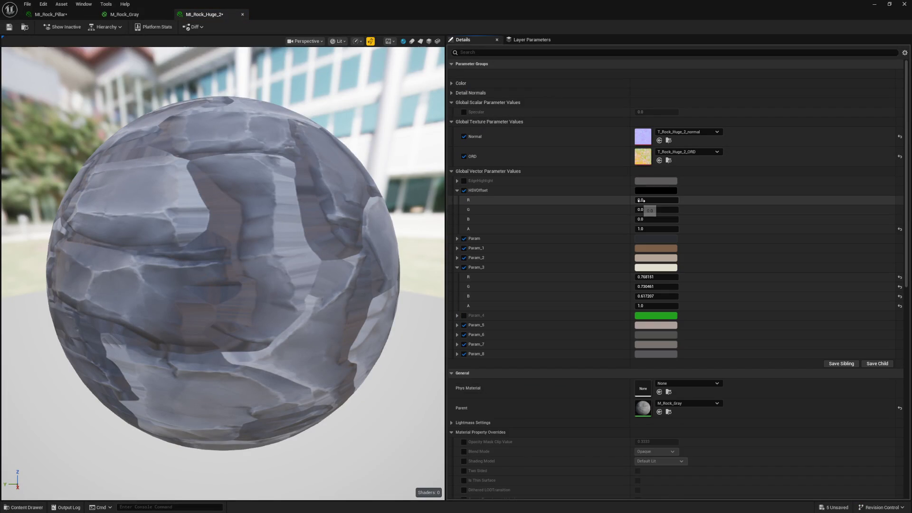
pyautogui.moveTo(656, 199)
pyautogui.mouseDown()
pyautogui.moveTo(693, 199)
pyautogui.moveTo(606, 210)
pyautogui.moveTo(620, 209)
pyautogui.mouseUp()
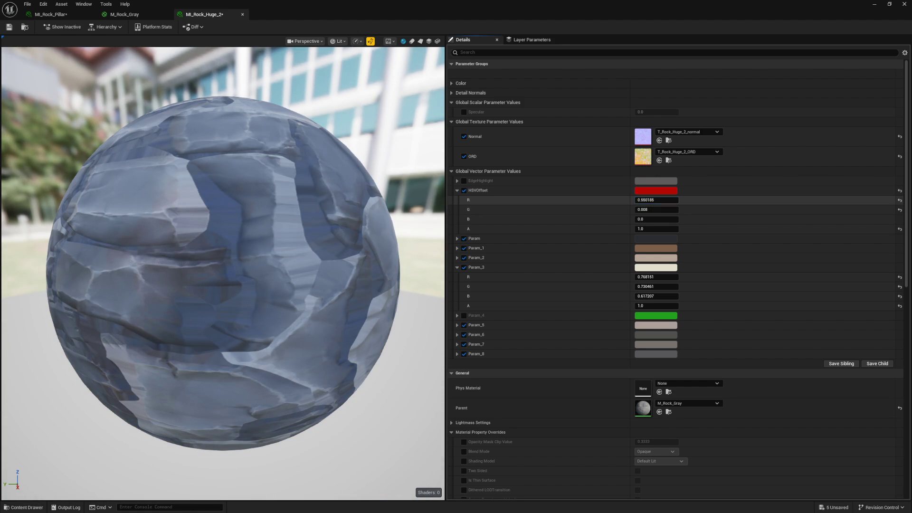
pyautogui.moveTo(657, 200); pyautogui.dragTo(641, 200)
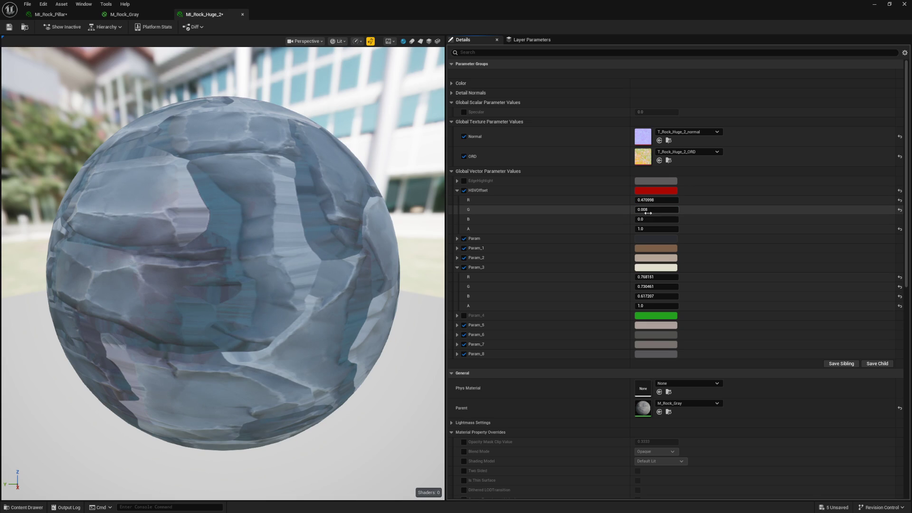
pyautogui.moveTo(657, 219); pyautogui.dragTo(666, 219)
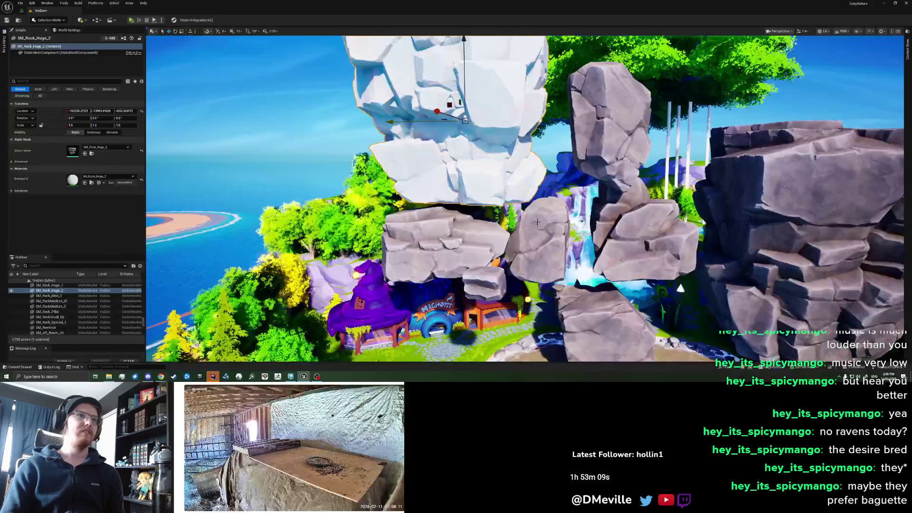
pyautogui.scroll(-6, 536, 222)
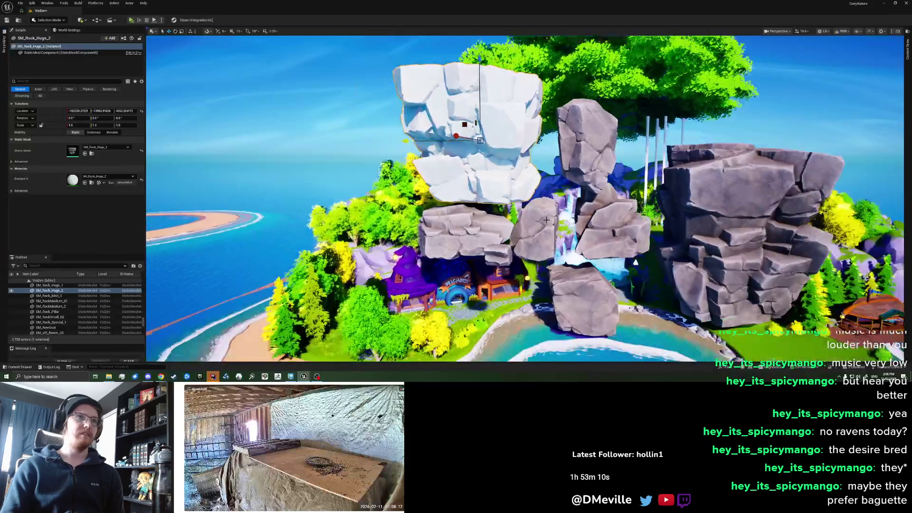
pyautogui.scroll(5, 547, 219)
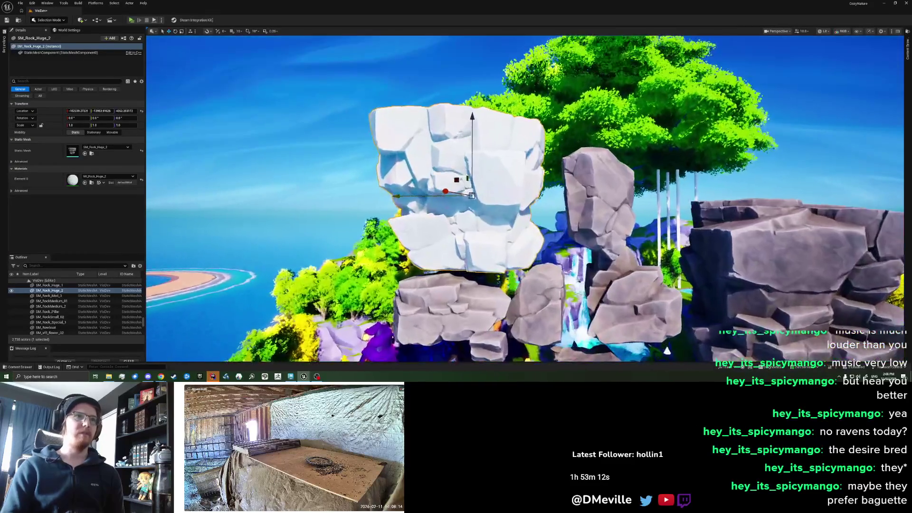
pyautogui.scroll(3, 546, 218)
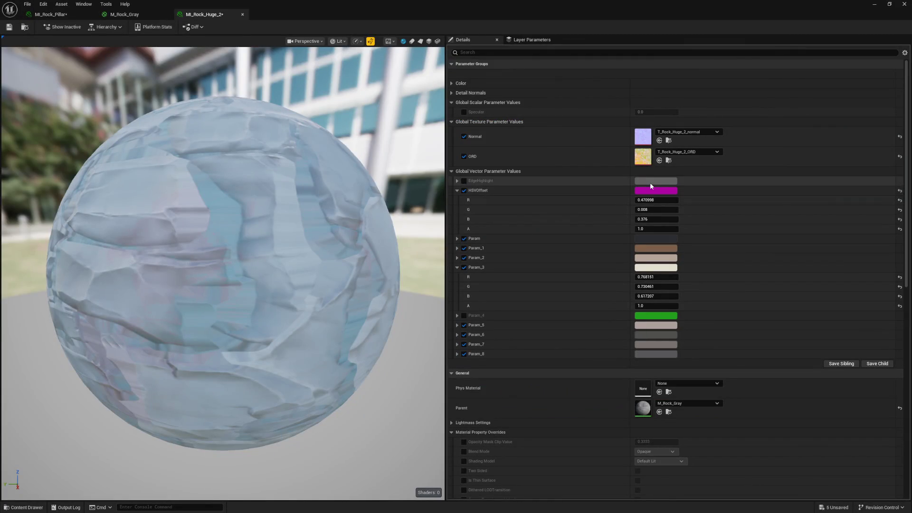
# - Set MI_Rock_Huge_2's HSVOffset saturation to 0.464 and hue to about 0.97, tinting the rock pink
pyautogui.moveTo(645, 200); pyautogui.dragTo(658, 200)
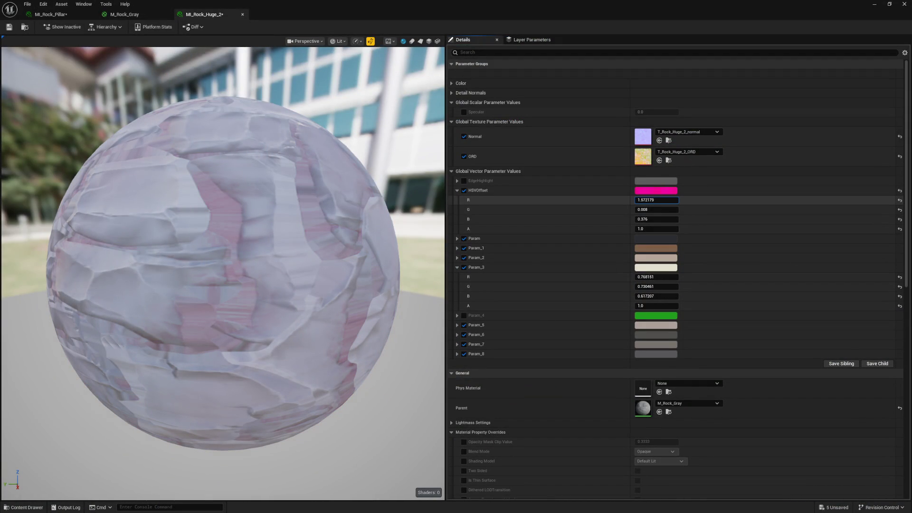
pyautogui.moveTo(657, 209); pyautogui.dragTo(676, 210)
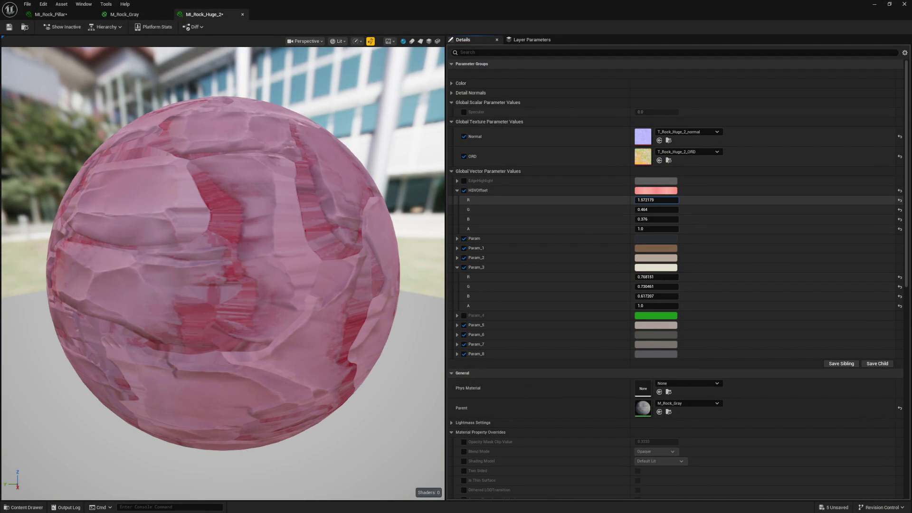
pyautogui.moveTo(656, 200)
pyautogui.mouseDown()
pyautogui.moveTo(626, 200)
pyautogui.moveTo(637, 200)
pyautogui.moveTo(592, 238)
pyautogui.mouseUp()
# - In the parent M_Rock_Gray material, add a Multiply node fed by the HSVToRGB output
pyautogui.doubleClick(642, 408)
pyautogui.rightClick(592, 240)
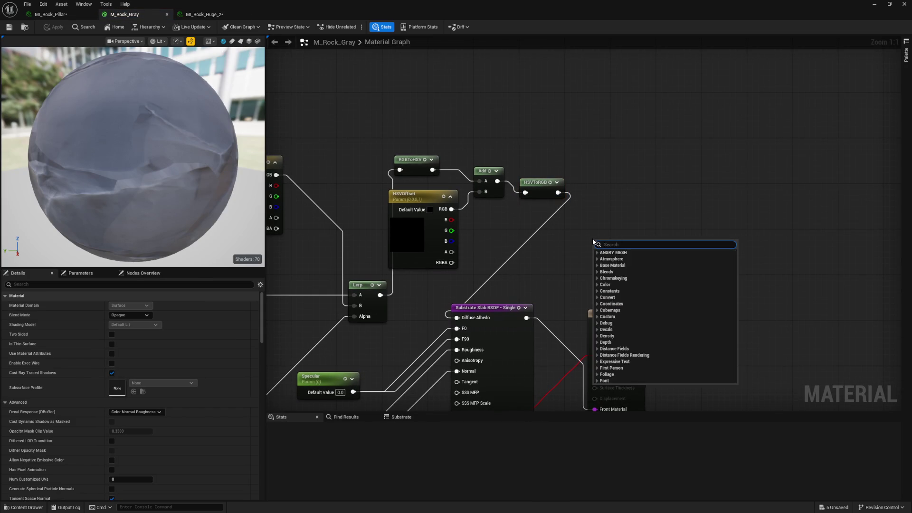
pyautogui.write('mul')
pyautogui.press('Return')
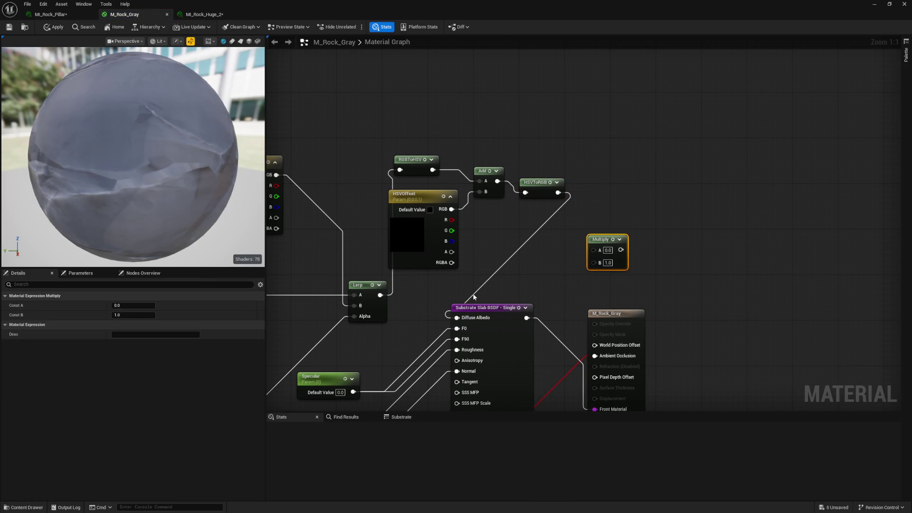
pyautogui.moveTo(558, 192)
pyautogui.mouseDown()
pyautogui.moveTo(597, 248)
pyautogui.moveTo(623, 254)
pyautogui.moveTo(458, 320)
pyautogui.mouseUp()
# - Add a ColorTint vector parameter set to 1,1,1, wire it into the Multiply, and apply
pyautogui.click(515, 93)
pyautogui.rightClick(522, 93)
pyautogui.click(548, 121)
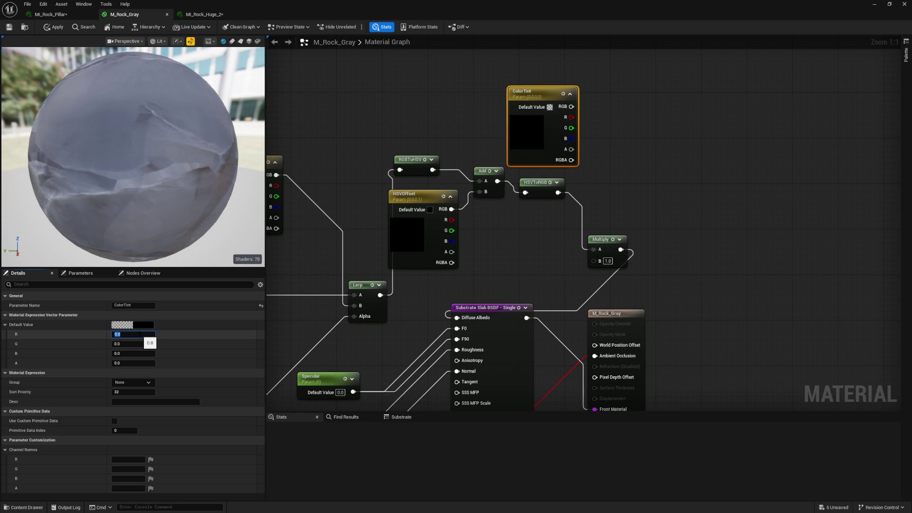
pyautogui.press('Tab')
pyautogui.write('1')
pyautogui.press('Tab')
pyautogui.write('1')
pyautogui.press('Return')
pyautogui.moveTo(572, 107); pyautogui.dragTo(594, 259)
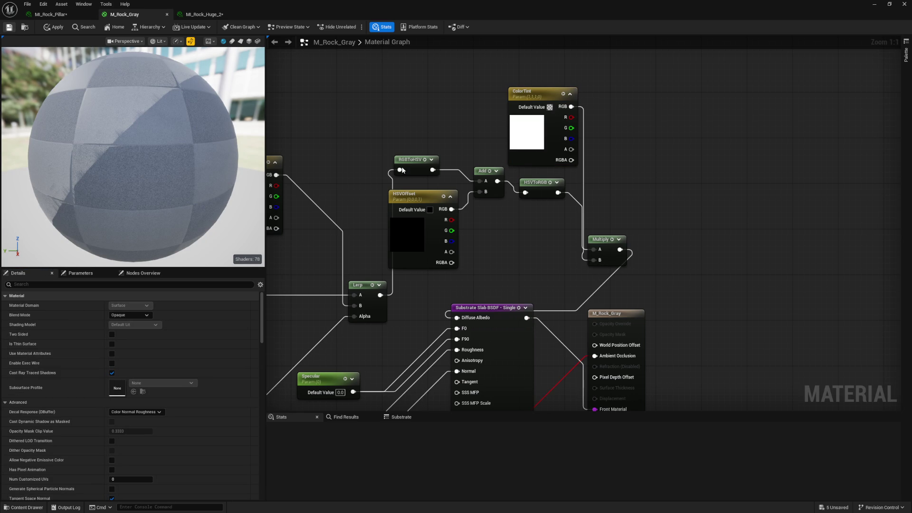
pyautogui.hotkey('ctrl', 's')
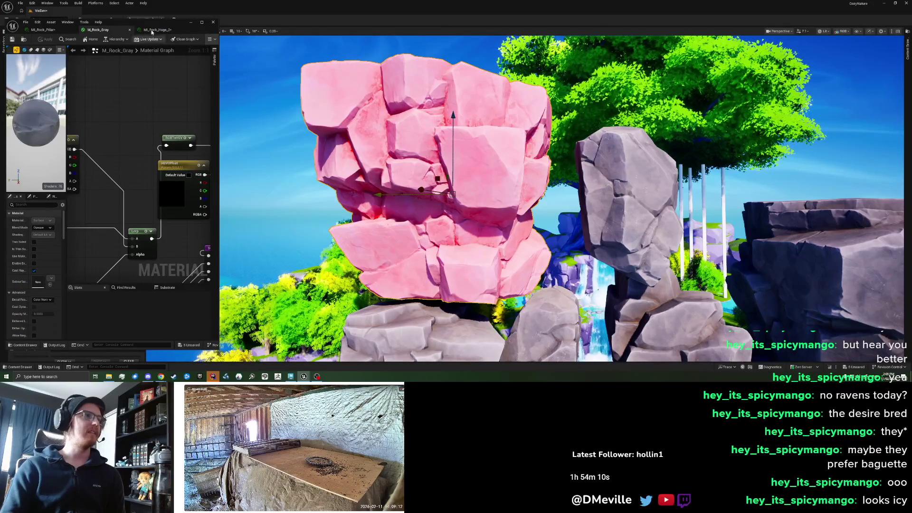
# - Set MI_Rock_Huge_2's HSVOffset to pure red (hue 1.0), make saturation slightly negative, and enable ColorTint
pyautogui.click(152, 32)
pyautogui.moveTo(218, 176); pyautogui.dragTo(263, 175)
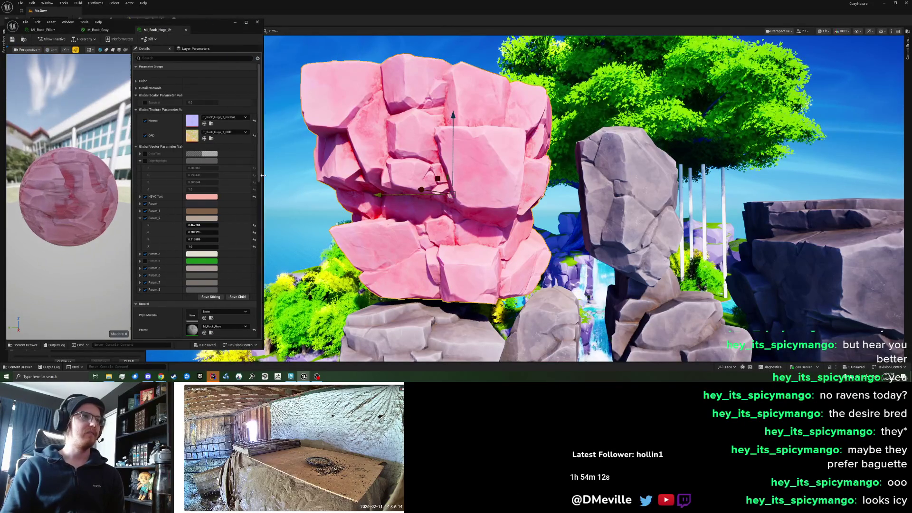
pyautogui.click(201, 196)
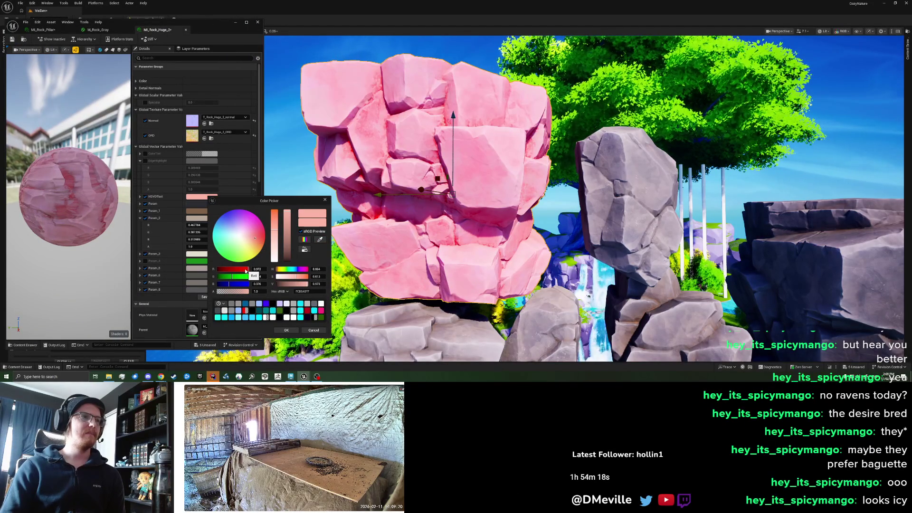
pyautogui.moveTo(246, 271)
pyautogui.mouseDown()
pyautogui.moveTo(223, 269)
pyautogui.moveTo(251, 264)
pyautogui.mouseUp()
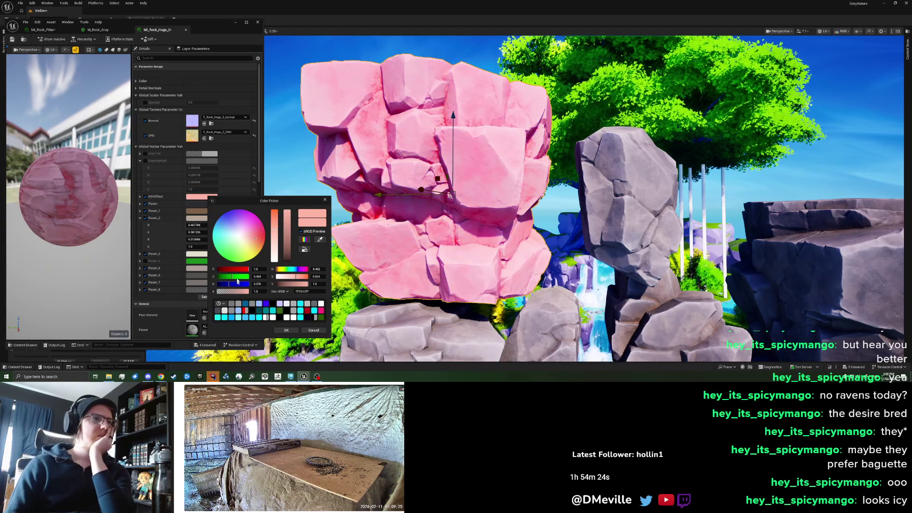
pyautogui.moveTo(237, 277)
pyautogui.mouseDown()
pyautogui.moveTo(197, 274)
pyautogui.moveTo(231, 285)
pyautogui.moveTo(215, 289)
pyautogui.mouseUp()
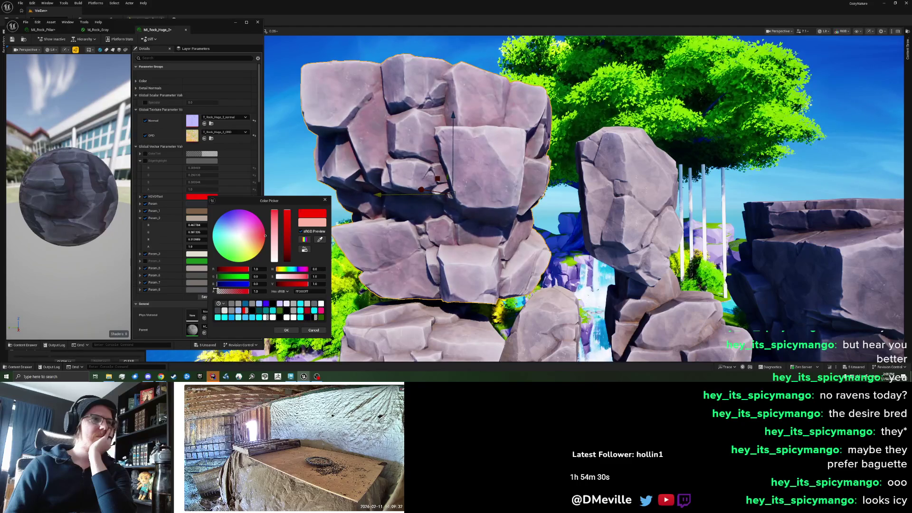
pyautogui.moveTo(220, 288); pyautogui.dragTo(213, 289)
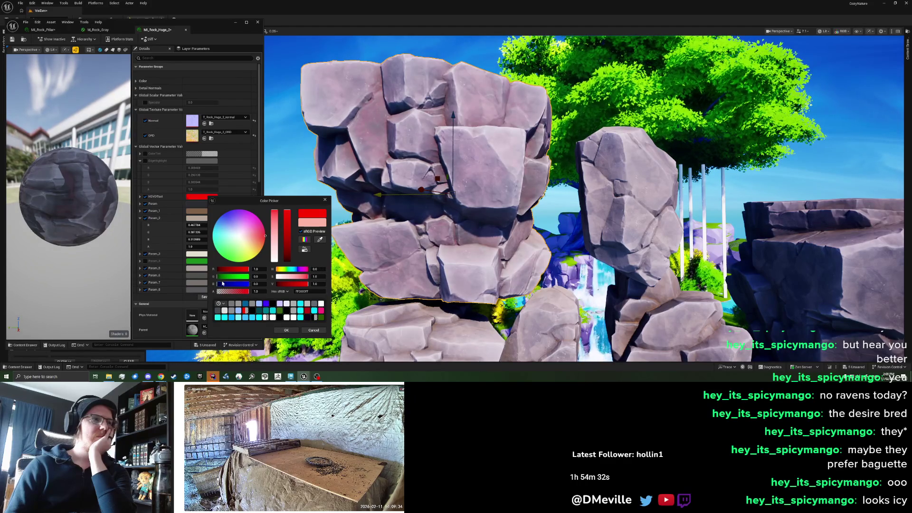
pyautogui.write('-1')
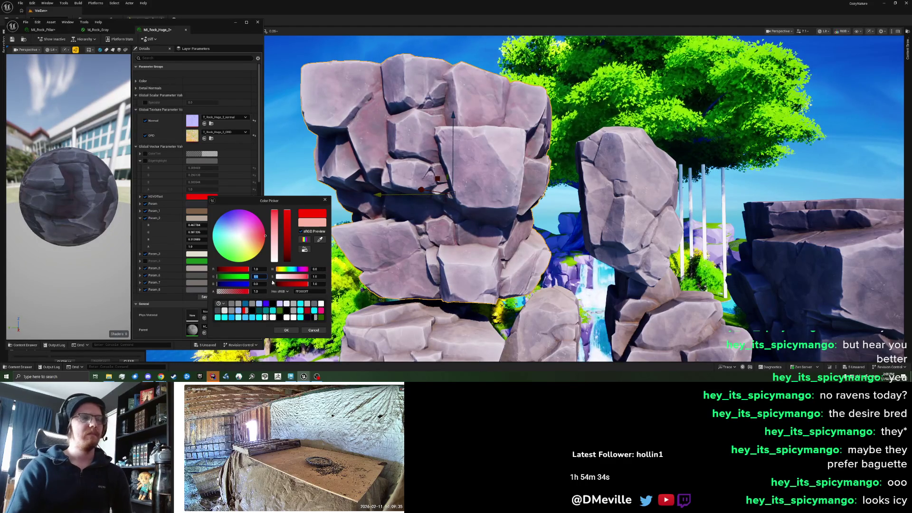
pyautogui.press('Return')
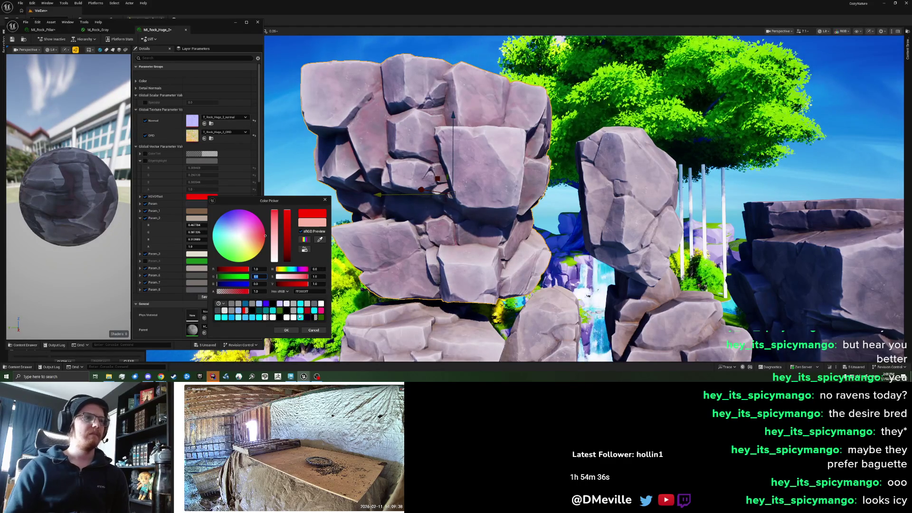
pyautogui.click(140, 196)
pyautogui.moveTo(205, 211)
pyautogui.mouseDown()
pyautogui.moveTo(187, 211)
pyautogui.moveTo(202, 211)
pyautogui.mouseUp()
pyautogui.click(145, 154)
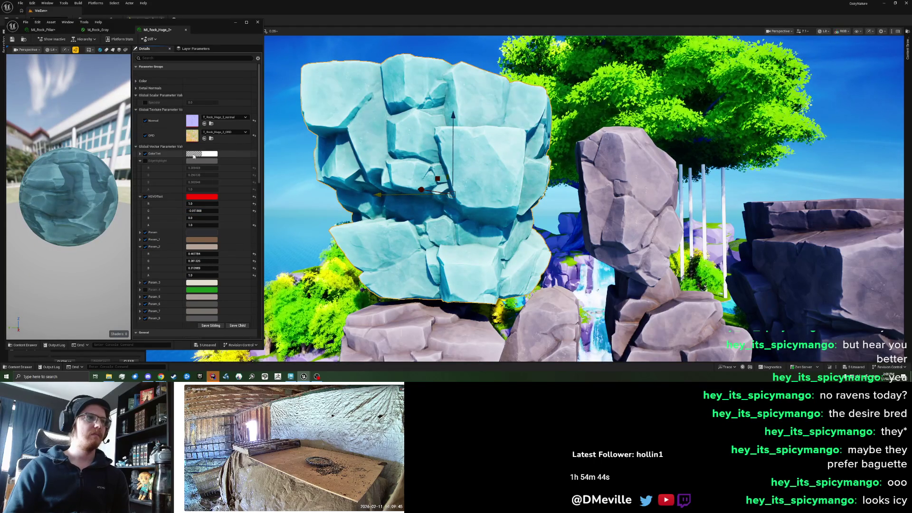
# - Choose a lavender ColorTint with raised saturation on the colour wheel and accept it
pyautogui.click(190, 155)
pyautogui.click(214, 187)
pyautogui.moveTo(214, 187)
pyautogui.mouseDown()
pyautogui.moveTo(234, 178)
pyautogui.moveTo(218, 175)
pyautogui.moveTo(211, 192)
pyautogui.moveTo(223, 217)
pyautogui.moveTo(257, 209)
pyautogui.moveTo(246, 201)
pyautogui.moveTo(256, 193)
pyautogui.moveTo(248, 216)
pyautogui.moveTo(240, 183)
pyautogui.mouseUp()
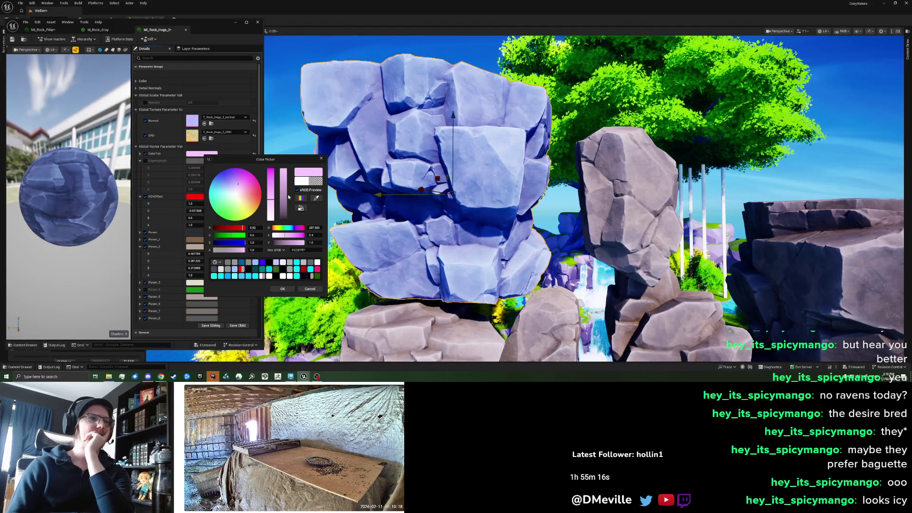
pyautogui.moveTo(238, 184)
pyautogui.mouseDown()
pyautogui.moveTo(272, 174)
pyautogui.moveTo(273, 201)
pyautogui.mouseUp()
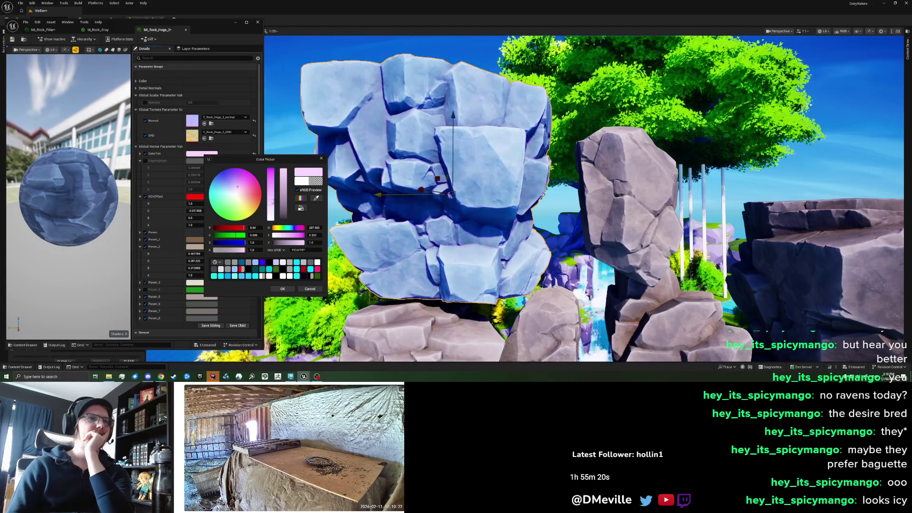
pyautogui.click(287, 291)
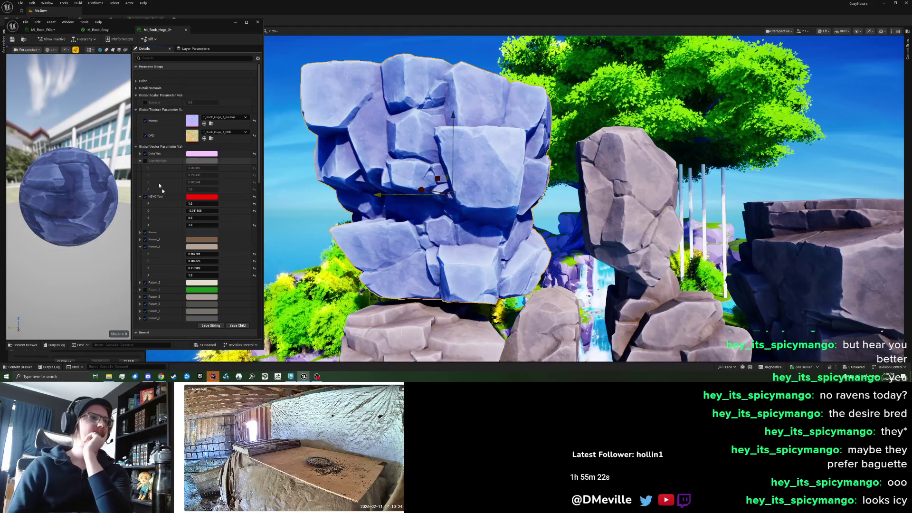
# - Zero the HSVOffset hue and saturation, then set its green value to -1
pyautogui.click(214, 204)
pyautogui.write('0')
pyautogui.press('Return')
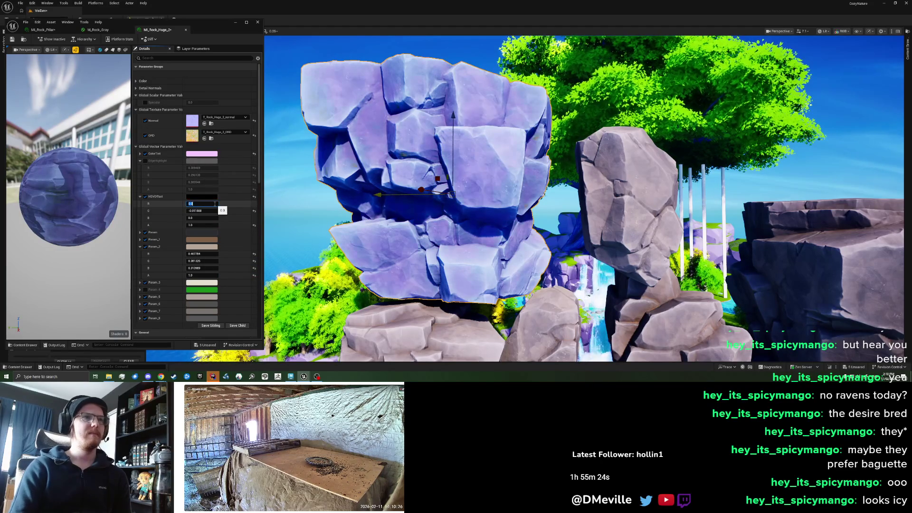
pyautogui.press('Tab')
pyautogui.write('0')
pyautogui.press('Return')
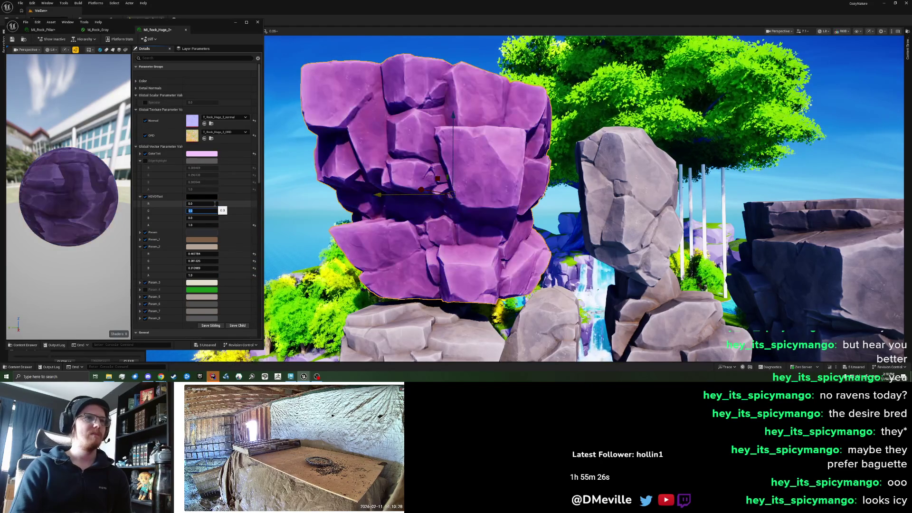
pyautogui.moveTo(203, 210); pyautogui.dragTo(180, 210)
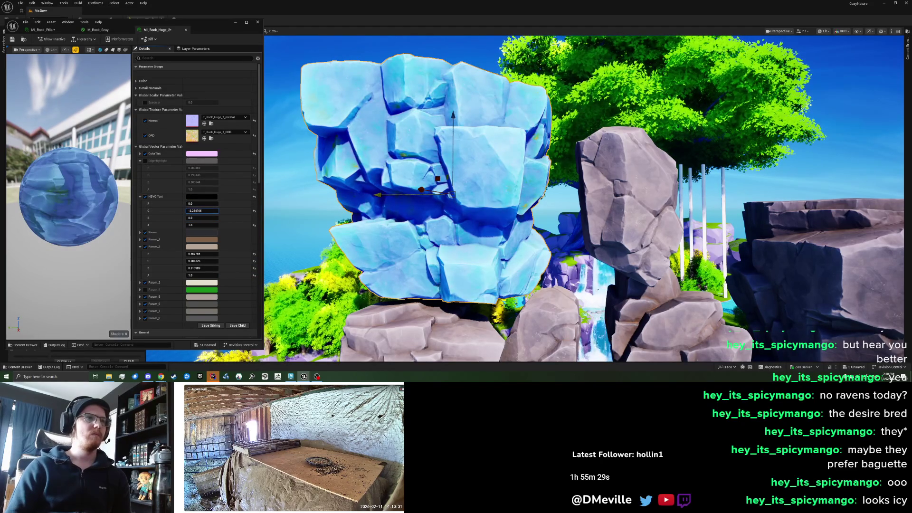
pyautogui.click(207, 211)
pyautogui.write('-1')
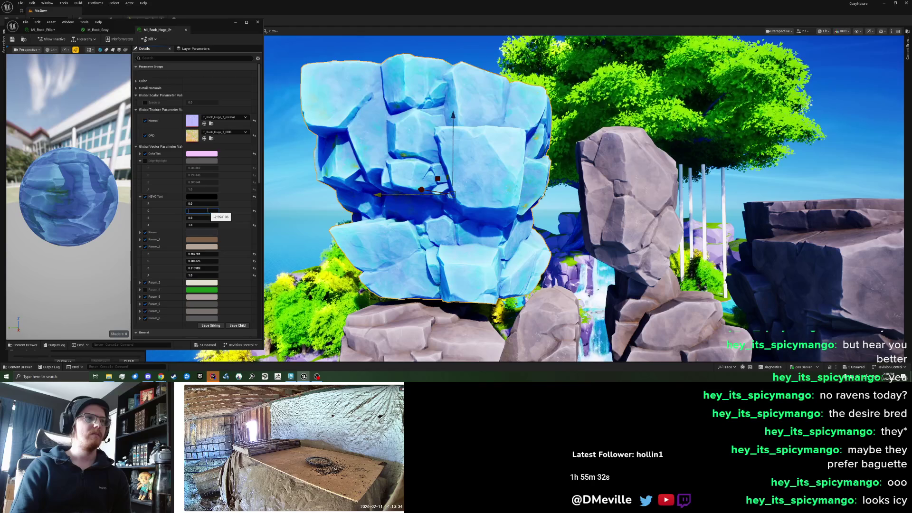
pyautogui.press('Return')
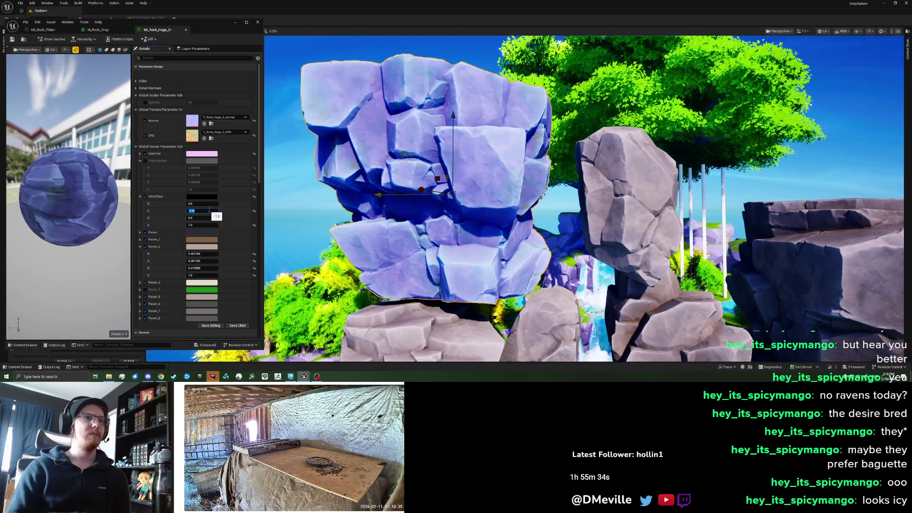
# - Pick a lavender-blue ColorTint in the colour picker and accept it
pyautogui.click(202, 153)
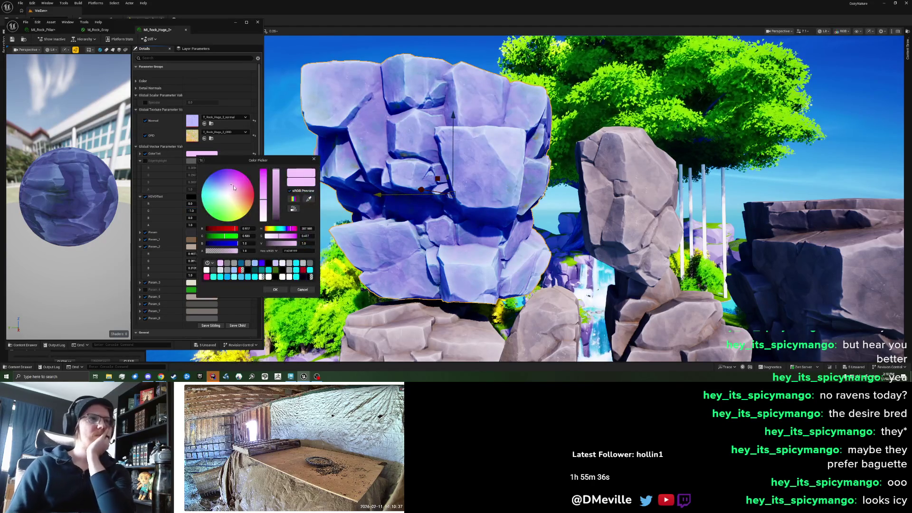
pyautogui.click(223, 179)
pyautogui.click(222, 184)
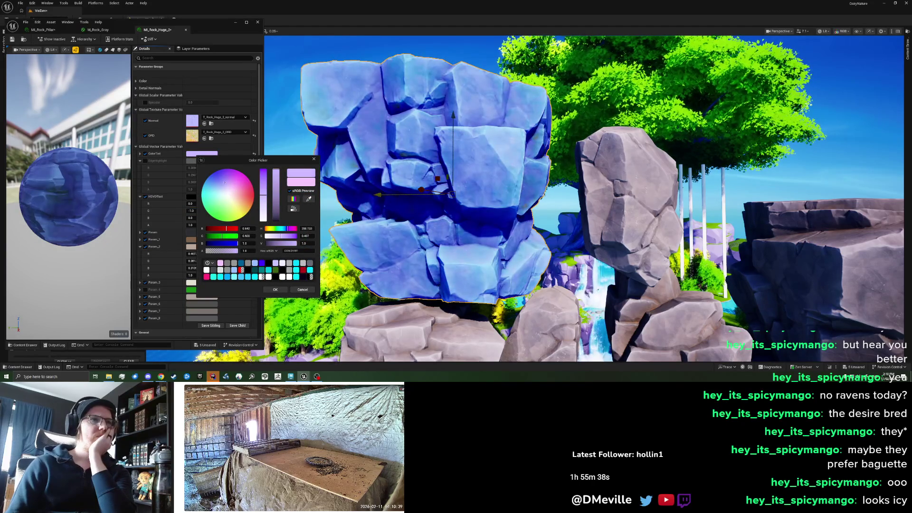
pyautogui.moveTo(221, 184)
pyautogui.mouseDown()
pyautogui.moveTo(273, 190)
pyautogui.moveTo(272, 206)
pyautogui.moveTo(264, 189)
pyautogui.moveTo(264, 216)
pyautogui.moveTo(274, 212)
pyautogui.moveTo(279, 158)
pyautogui.moveTo(278, 202)
pyautogui.moveTo(284, 188)
pyautogui.mouseUp()
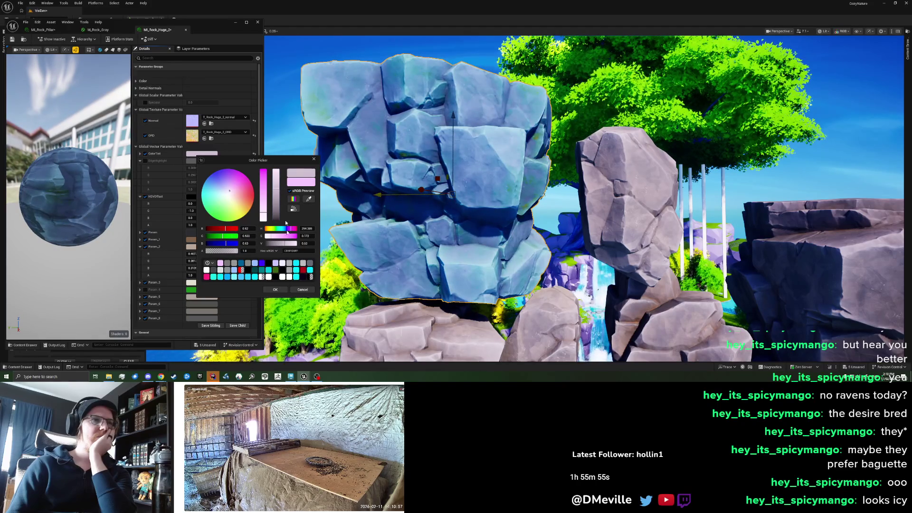
pyautogui.click(275, 290)
# - Change the ColorTint to a fully desaturated, slightly darker grey and accept it
pyautogui.scroll(-5, 584, 200)
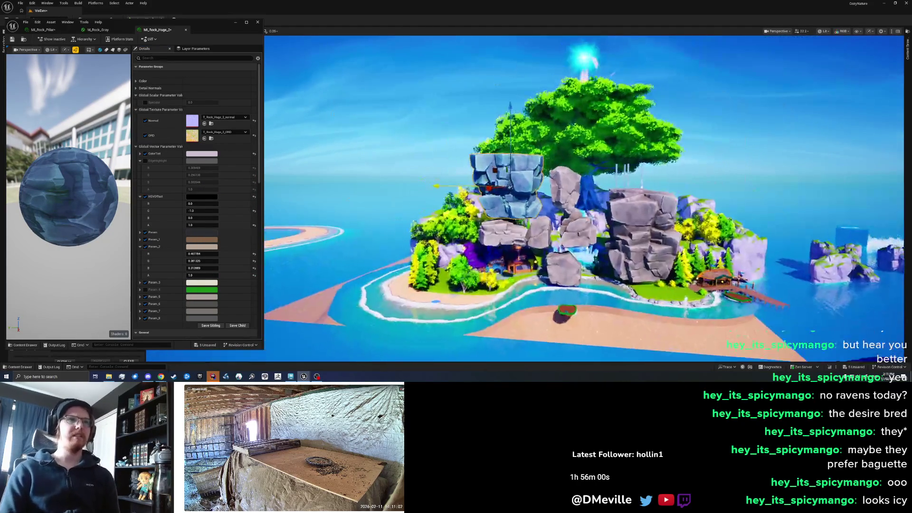
pyautogui.scroll(5, 584, 199)
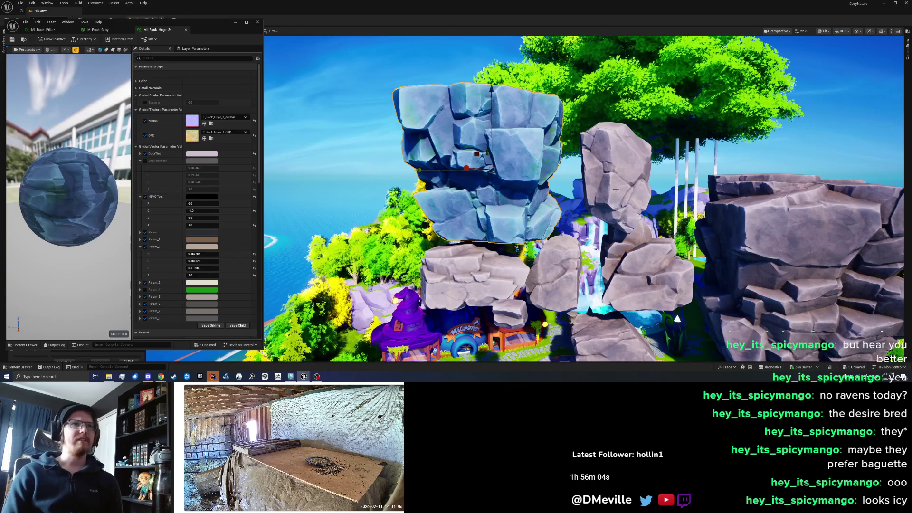
pyautogui.click(198, 155)
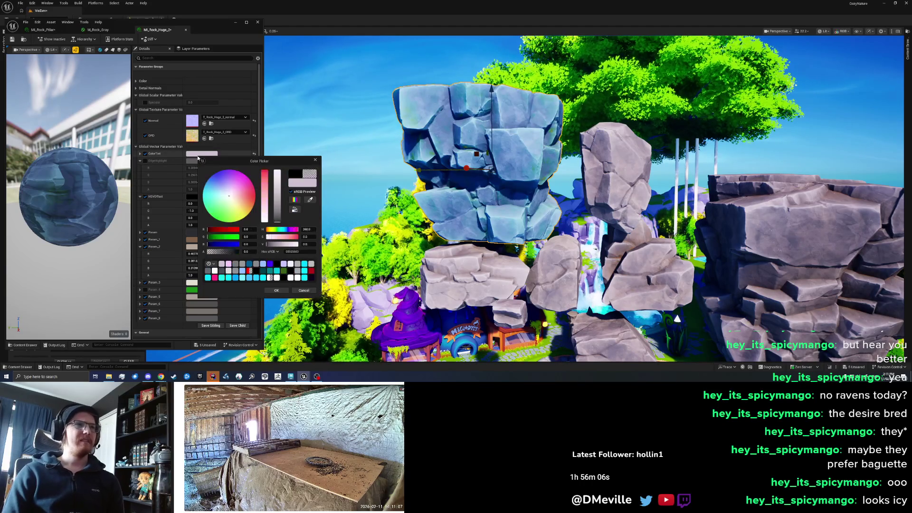
pyautogui.click(265, 222)
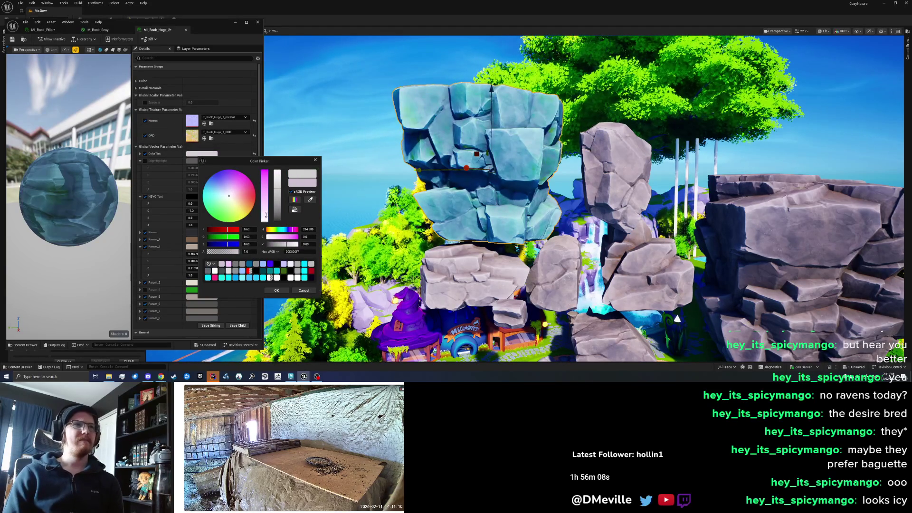
pyautogui.moveTo(276, 196)
pyautogui.mouseDown()
pyautogui.moveTo(277, 207)
pyautogui.moveTo(279, 191)
pyautogui.mouseUp()
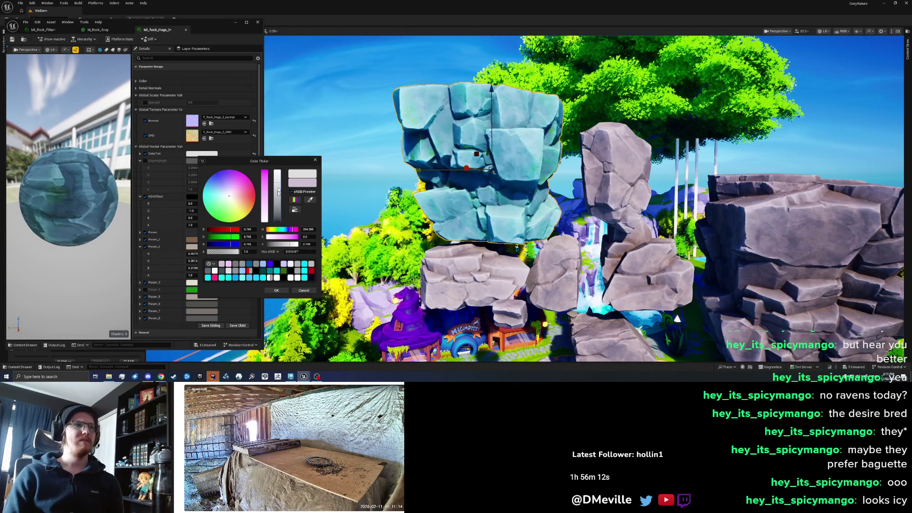
pyautogui.click(276, 290)
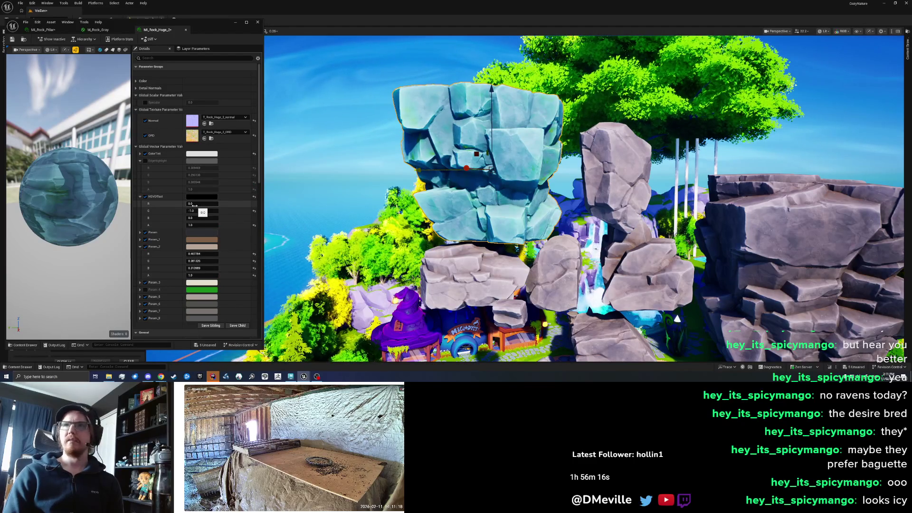
# - Try HSVOffset red 0.472 and green 0.16, then reset HSVOffset to 0, 0, 0
pyautogui.moveTo(197, 205)
pyautogui.mouseDown()
pyautogui.moveTo(212, 205)
pyautogui.moveTo(195, 203)
pyautogui.moveTo(204, 203)
pyautogui.mouseUp()
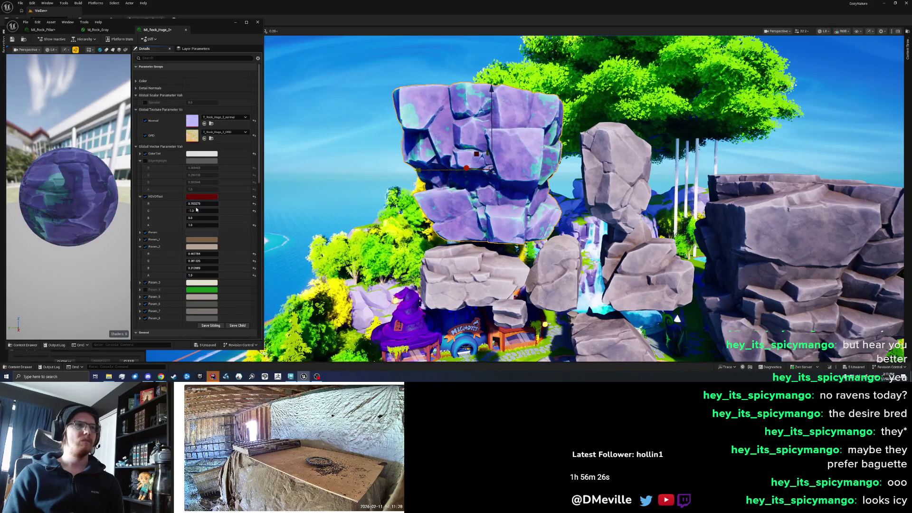
pyautogui.write('0.16')
pyautogui.press('Return')
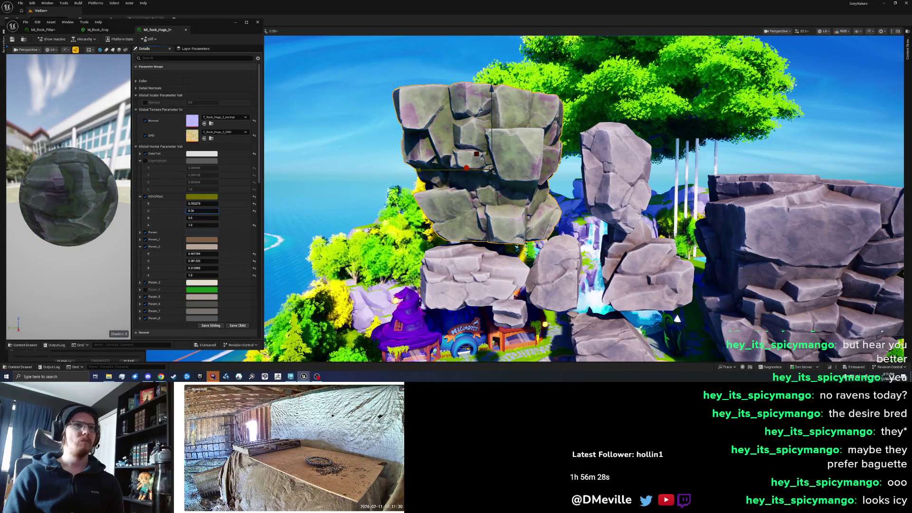
pyautogui.click(255, 196)
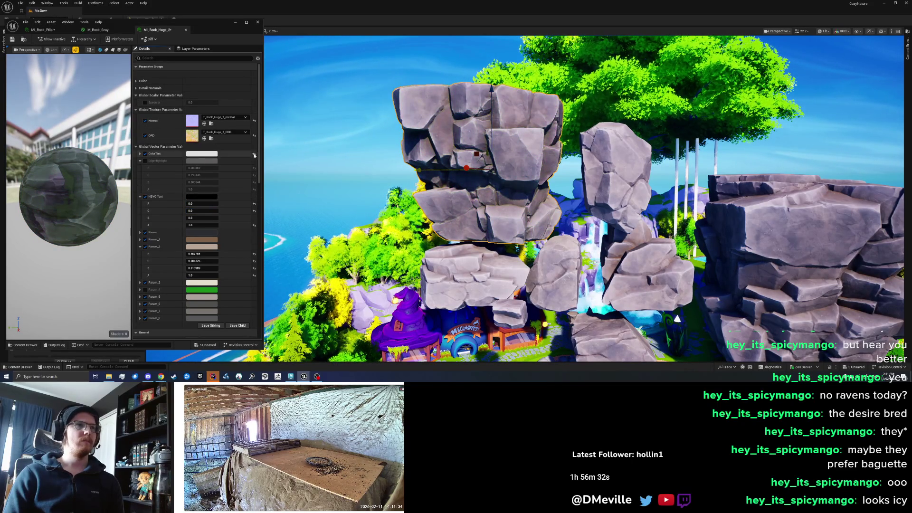
# - Set MI_Rock_Huge_2's ColorTint to a pale light blue and accept it
pyautogui.click(208, 154)
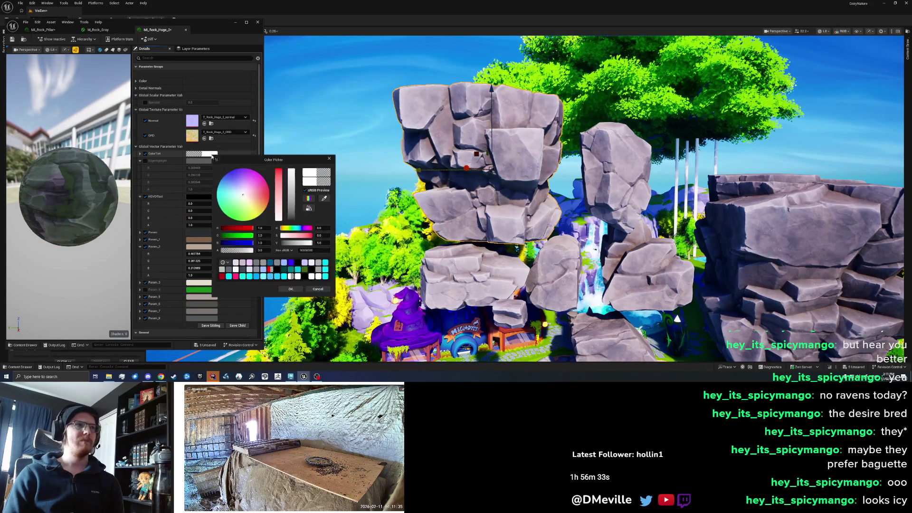
pyautogui.click(248, 184)
pyautogui.moveTo(248, 184); pyautogui.dragTo(232, 188)
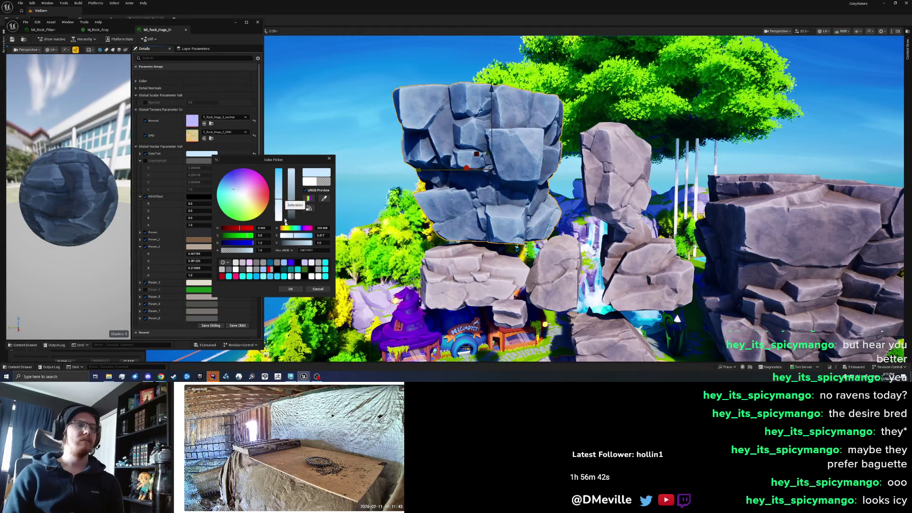
pyautogui.click(291, 288)
pyautogui.scroll(-5, 401, 200)
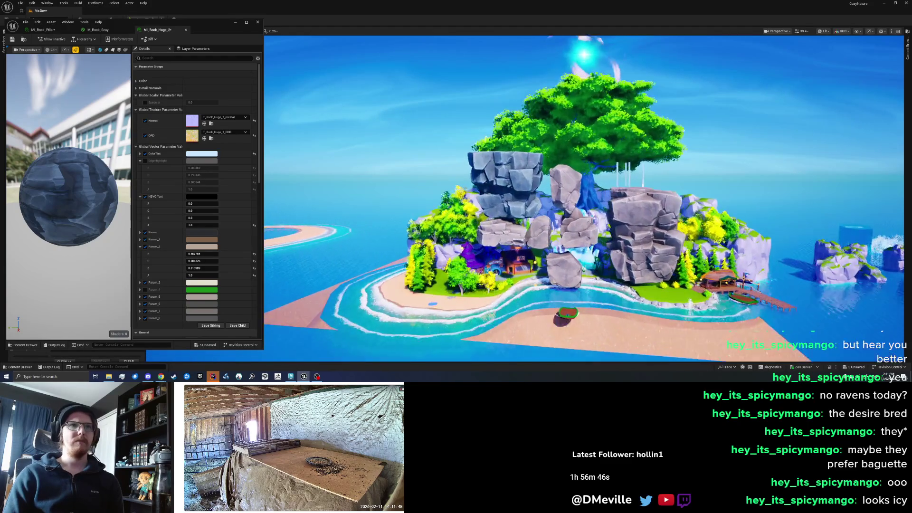
# - Zoom and pan the viewport across the island rocks toward the underwater arch room
pyautogui.scroll(5, 401, 200)
pyautogui.scroll(-3, 584, 199)
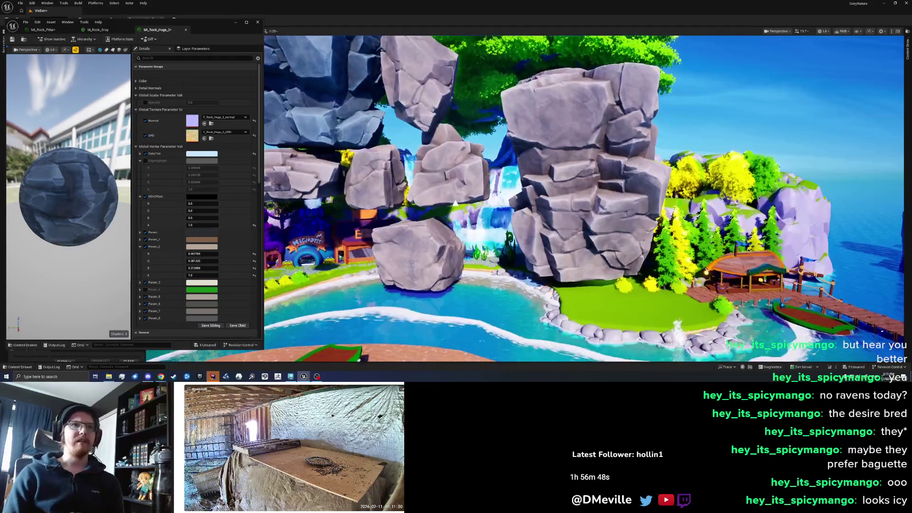
pyautogui.scroll(-2, 584, 198)
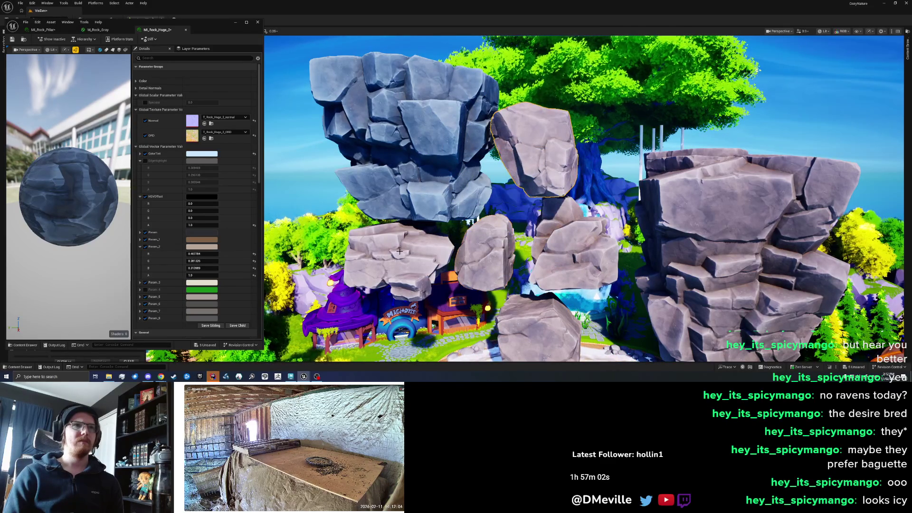
pyautogui.moveTo(494, 255)
pyautogui.mouseDown()
pyautogui.moveTo(570, 243)
pyautogui.moveTo(521, 239)
pyautogui.moveTo(518, 152)
pyautogui.mouseUp()
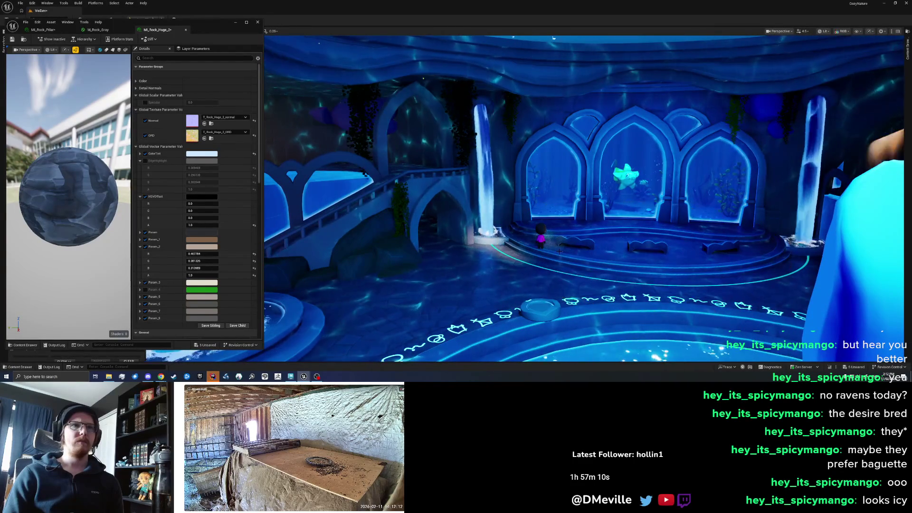
# - Frame the rock beside the arches and scale it up larger
pyautogui.moveTo(559, 250)
pyautogui.mouseDown()
pyautogui.moveTo(546, 250)
pyautogui.moveTo(565, 250)
pyautogui.mouseUp()
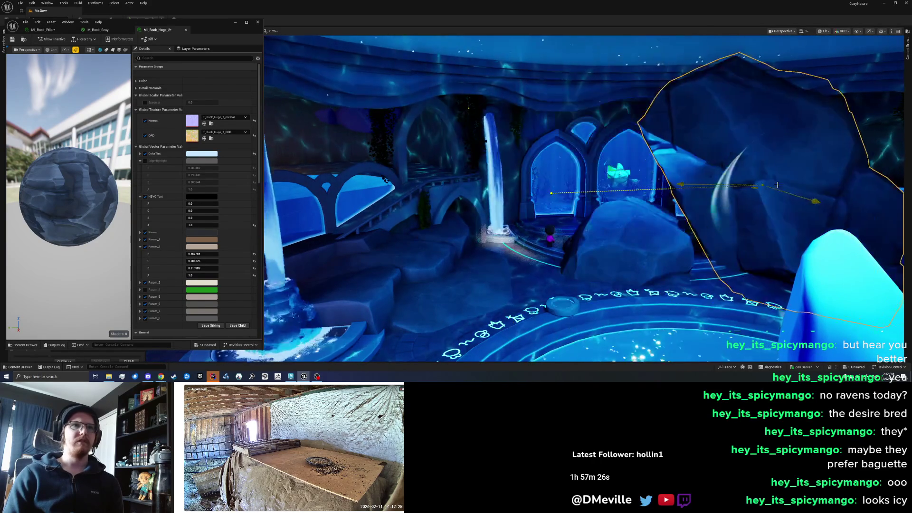
pyautogui.press('s')
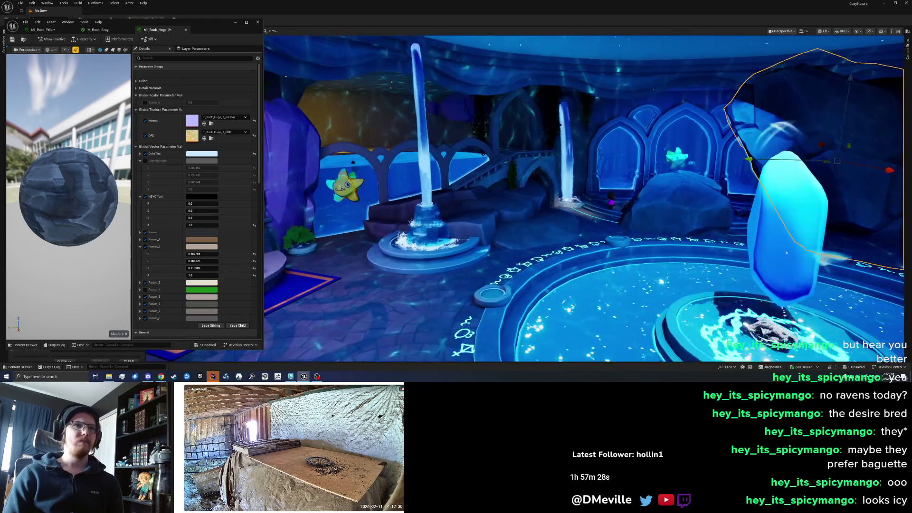
pyautogui.press('w')
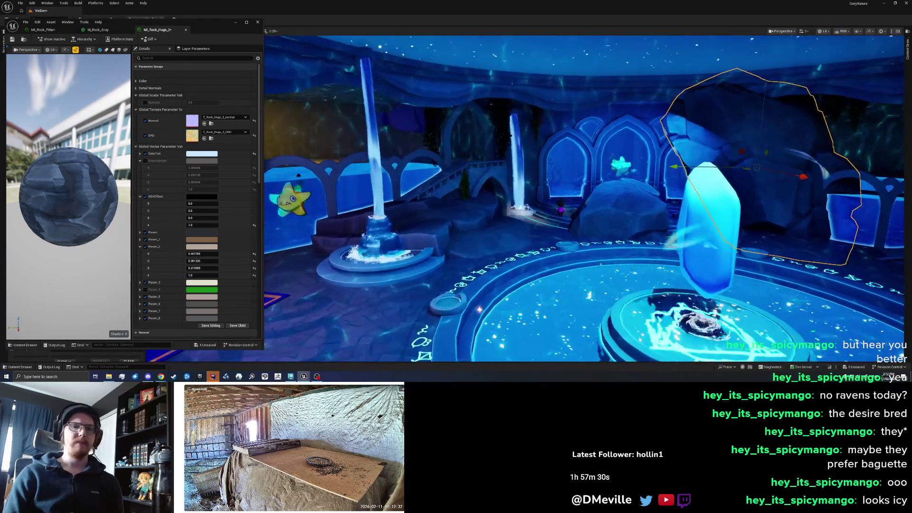
pyautogui.press('f')
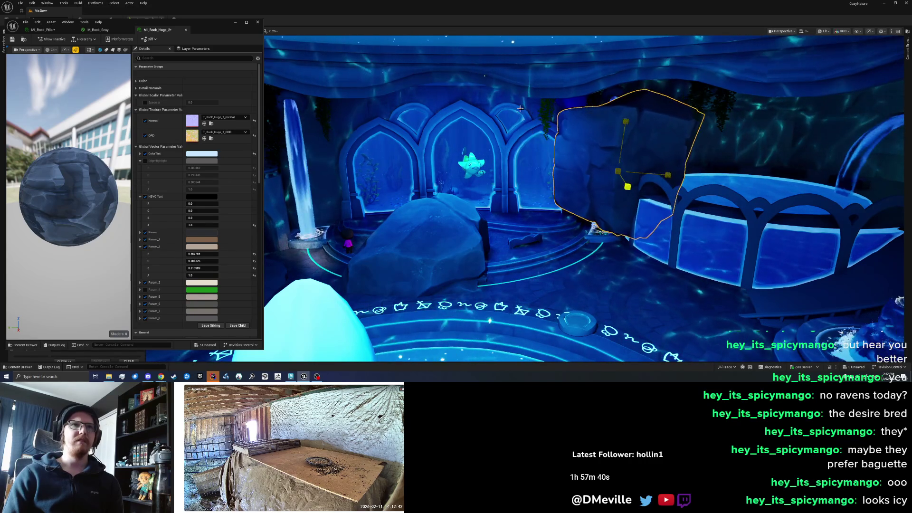
pyautogui.moveTo(624, 170); pyautogui.dragTo(637, 167)
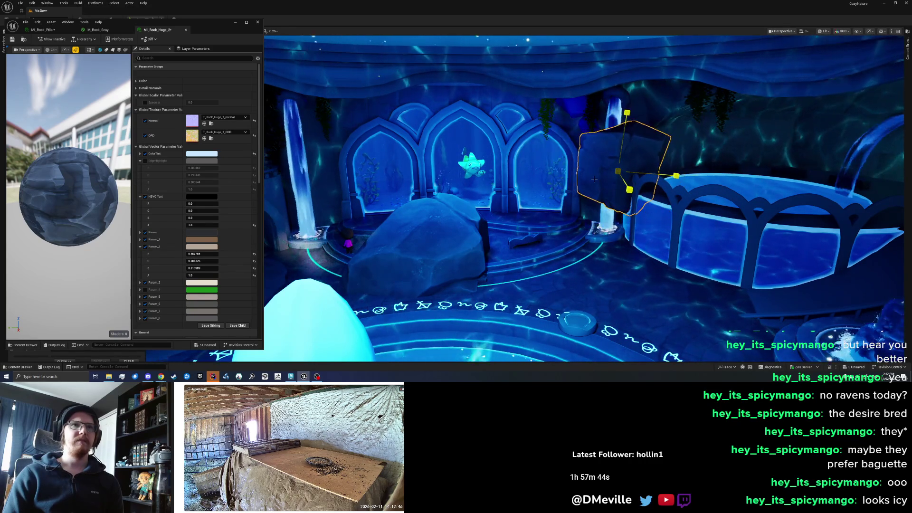
# - Rotate the rock about 32 degrees and a little further, then re-centre the view on it
pyautogui.press('e')
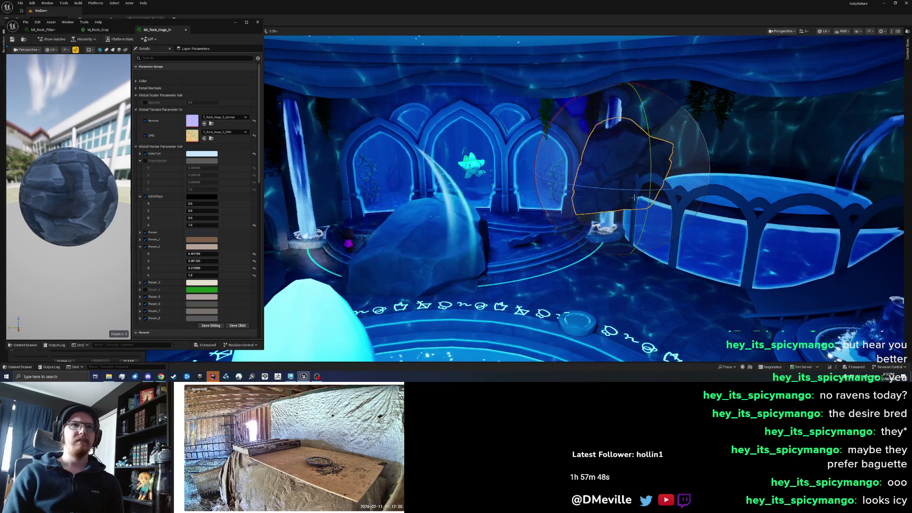
pyautogui.moveTo(601, 209); pyautogui.dragTo(560, 180)
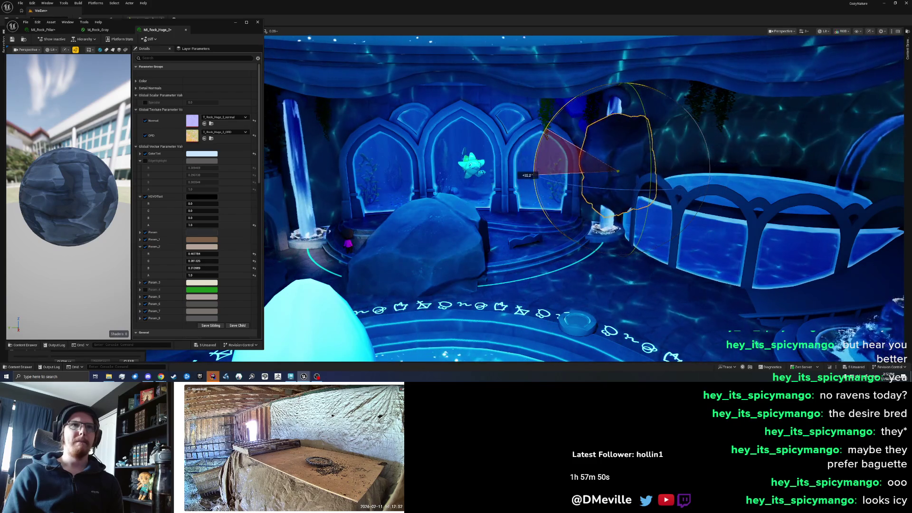
pyautogui.moveTo(626, 150); pyautogui.dragTo(673, 148)
pyautogui.press('w')
pyautogui.press('f')
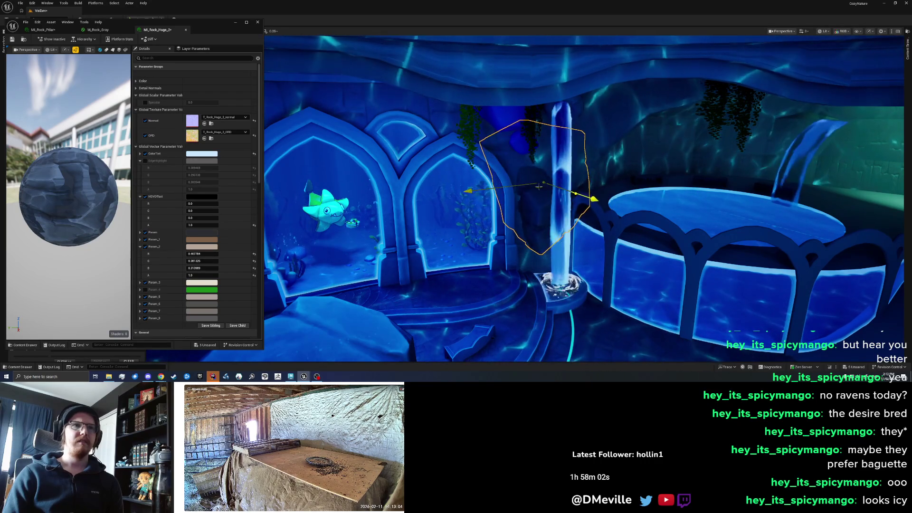
# - Rotate the large rock to a new angle and raise it above the arch
pyautogui.moveTo(555, 202); pyautogui.dragTo(544, 202)
pyautogui.press('w')
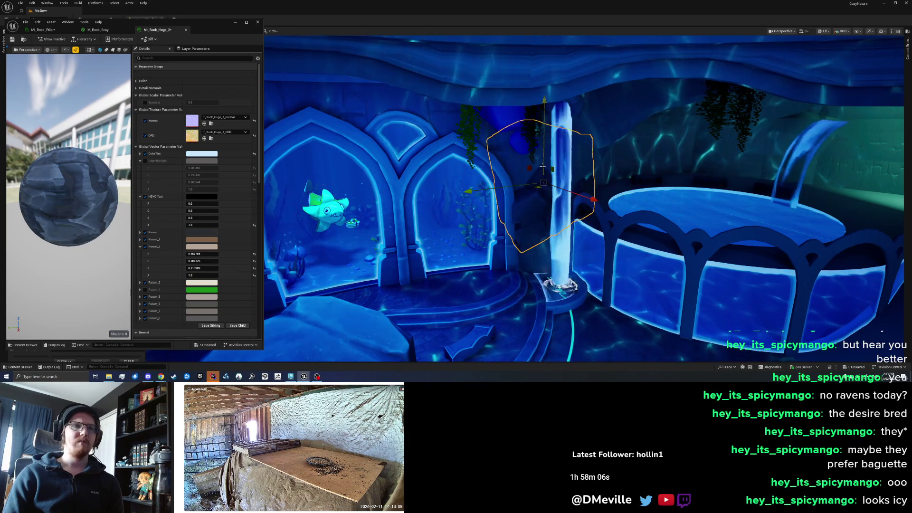
pyautogui.moveTo(542, 192); pyautogui.dragTo(503, 137)
pyautogui.press('e')
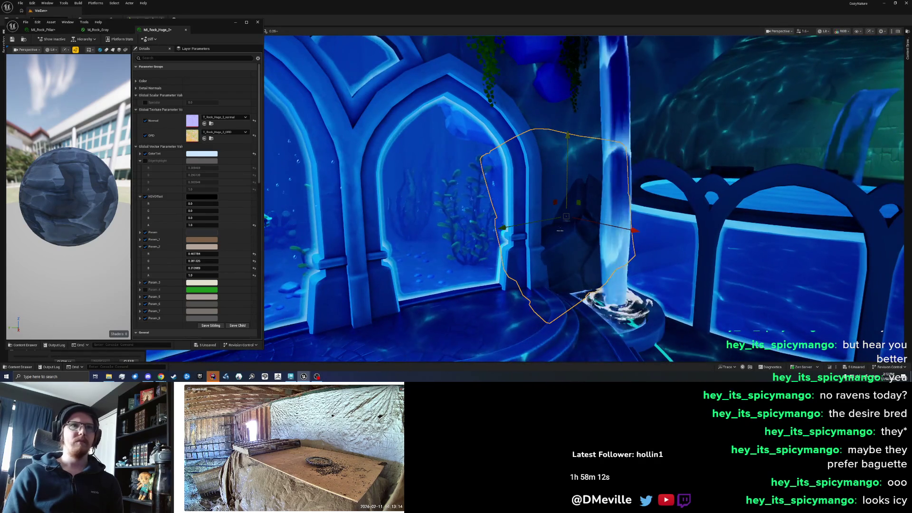
pyautogui.press('w')
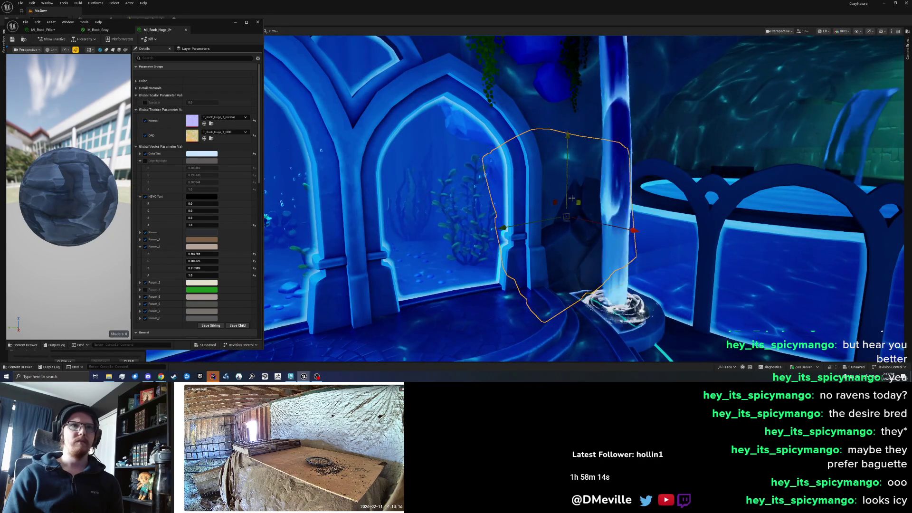
pyautogui.moveTo(561, 126); pyautogui.dragTo(555, 95)
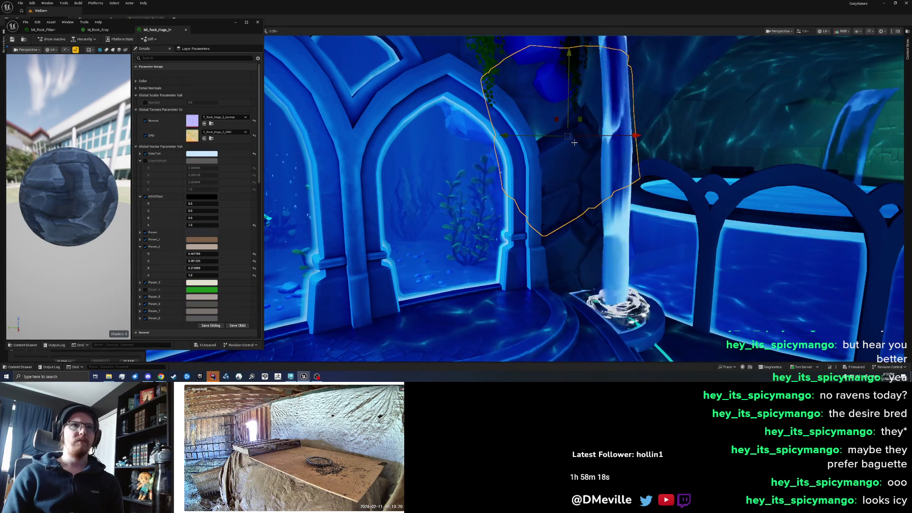
# - Shift the rock left beside the right-hand waterfall and lower it into place
pyautogui.moveTo(582, 135); pyautogui.dragTo(583, 135)
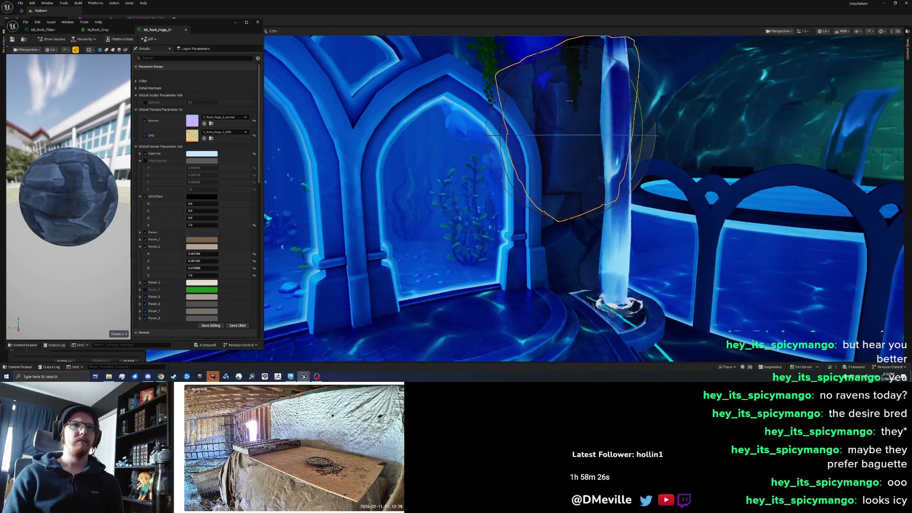
pyautogui.press('w')
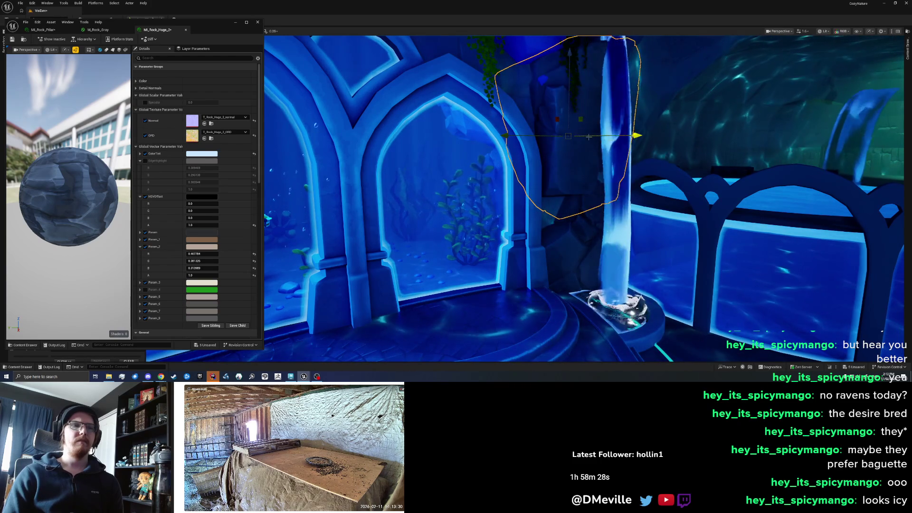
pyautogui.moveTo(568, 189); pyautogui.dragTo(574, 190)
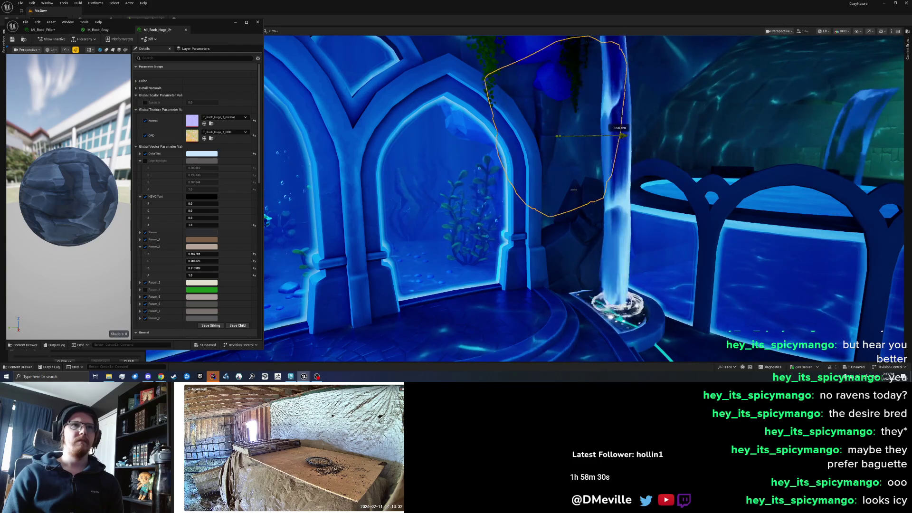
pyautogui.moveTo(588, 189); pyautogui.dragTo(562, 198)
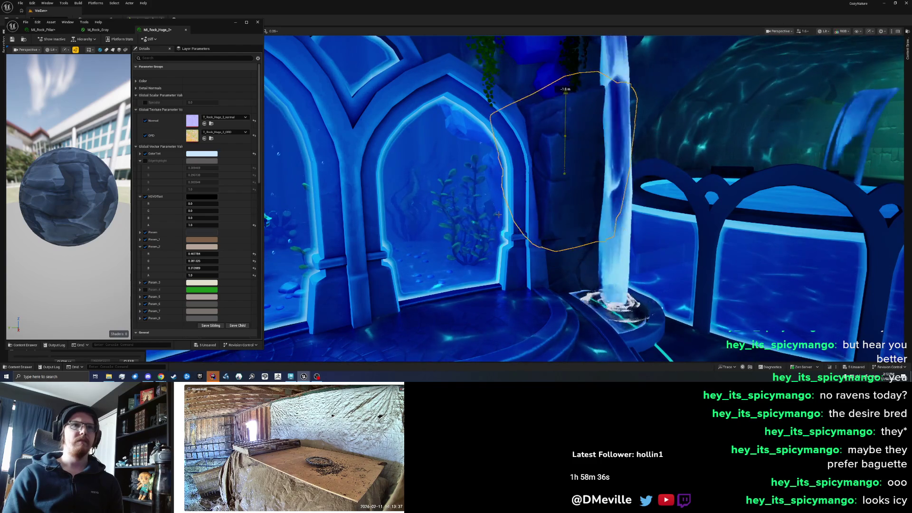
pyautogui.moveTo(498, 223); pyautogui.dragTo(540, 175)
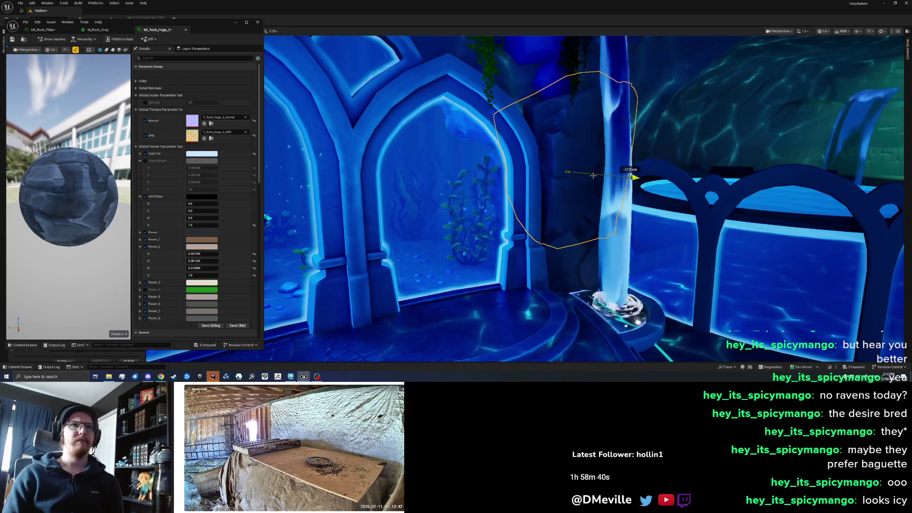
pyautogui.moveTo(582, 167)
pyautogui.mouseDown()
pyautogui.moveTo(565, 167)
pyautogui.moveTo(582, 167)
pyautogui.mouseUp()
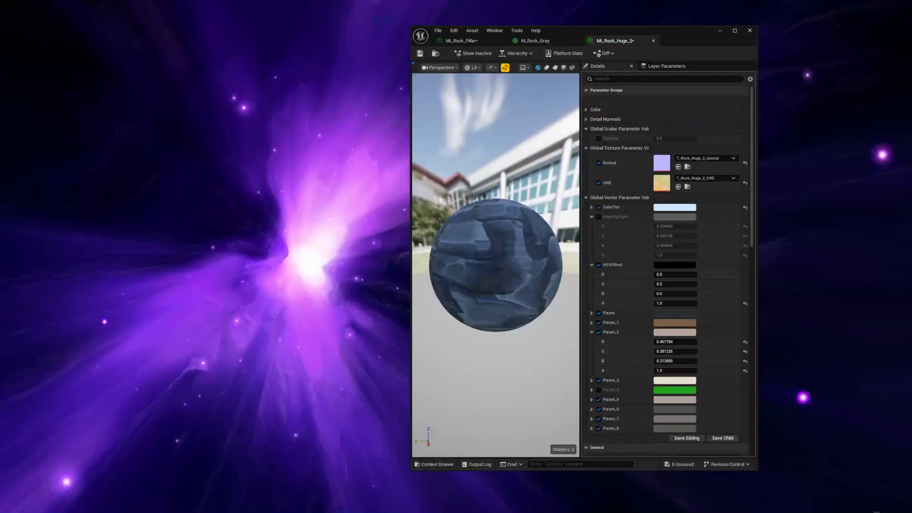
# - Hide the right-side waterfall pipe in the Outliner and deselect it
pyautogui.click(11, 320)
pyautogui.click(12, 316)
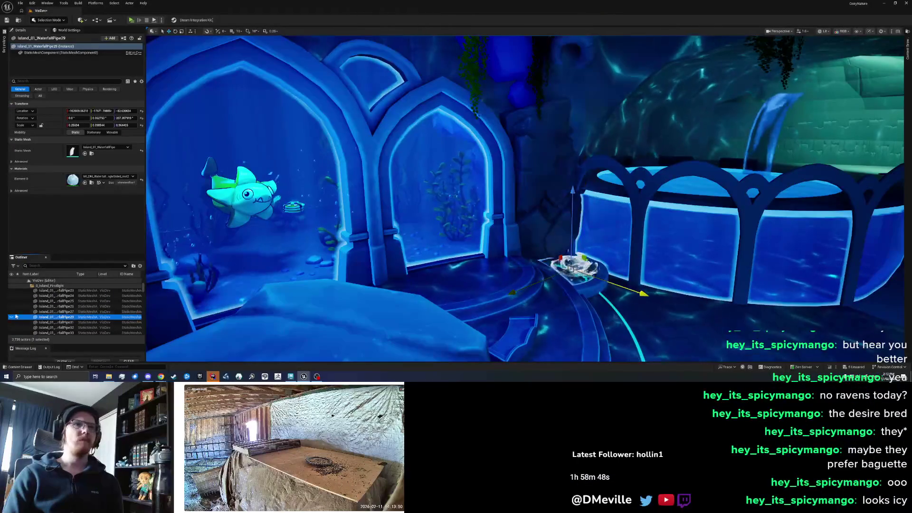
pyautogui.moveTo(408, 193)
pyautogui.mouseDown()
pyautogui.moveTo(389, 193)
pyautogui.moveTo(389, 174)
pyautogui.moveTo(408, 157)
pyautogui.moveTo(420, 160)
pyautogui.moveTo(392, 168)
pyautogui.mouseUp()
pyautogui.press('Escape')
# - Select rock SM_Rock_Big_18 in the viewport instead of SM_Rock_Big_19
pyautogui.click(479, 81)
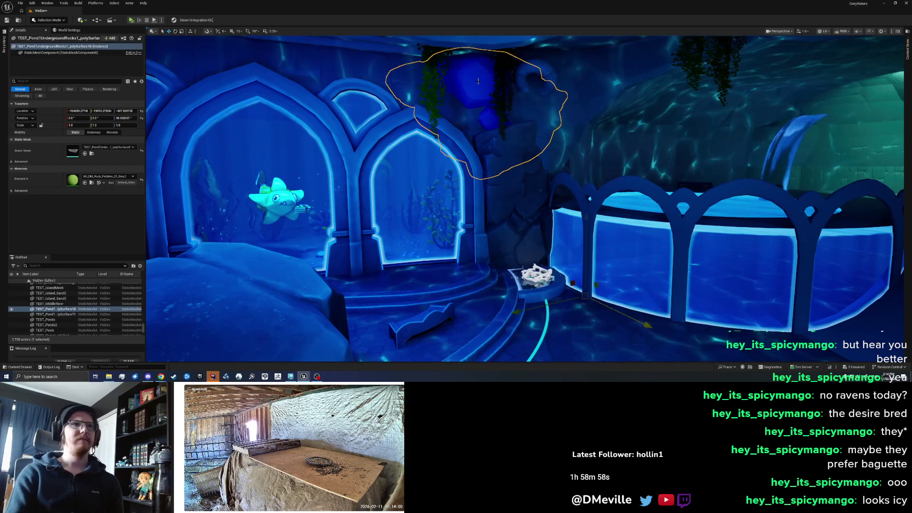
pyautogui.click(475, 200)
pyautogui.moveTo(455, 202); pyautogui.dragTo(446, 205)
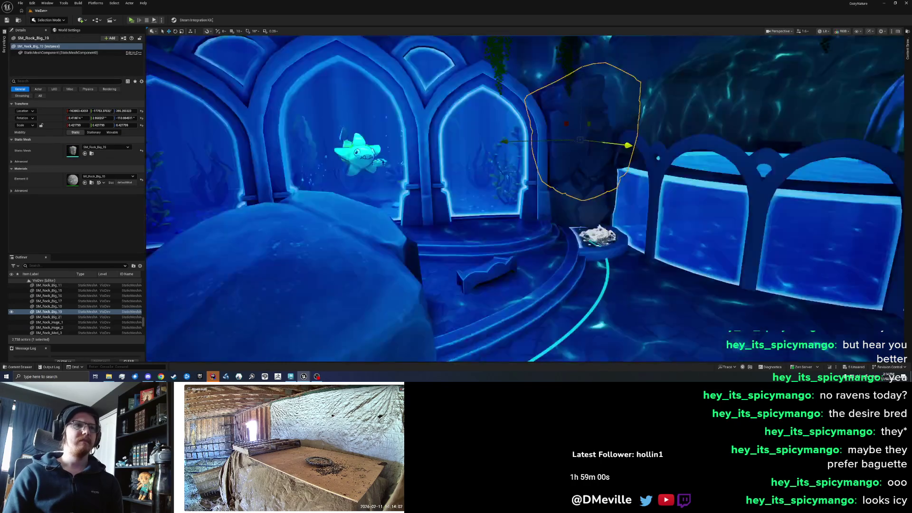
pyautogui.click(386, 244)
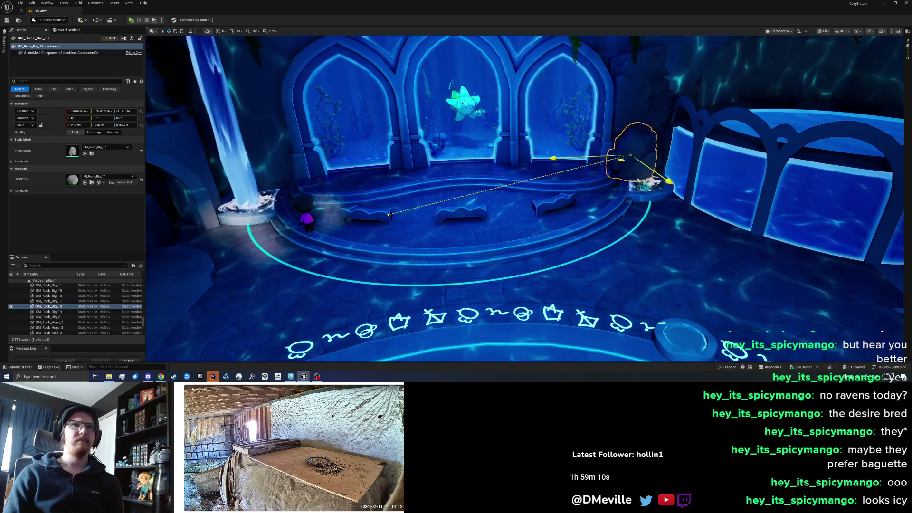
# - Enlarge the rock above the right arch, moving it about 31 cm left and 66 cm up
pyautogui.moveTo(614, 219)
pyautogui.mouseDown()
pyautogui.moveTo(637, 180)
pyautogui.moveTo(615, 202)
pyautogui.moveTo(619, 128)
pyautogui.mouseUp()
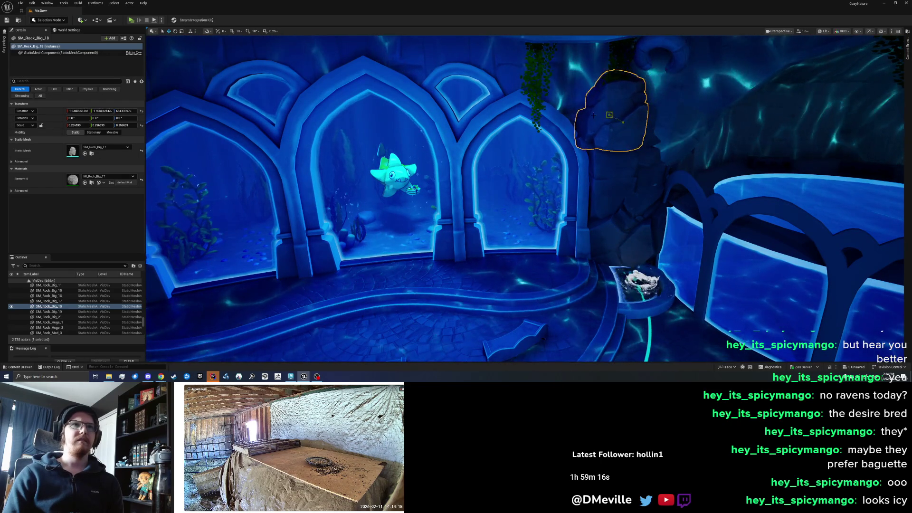
pyautogui.moveTo(636, 116); pyautogui.dragTo(636, 115)
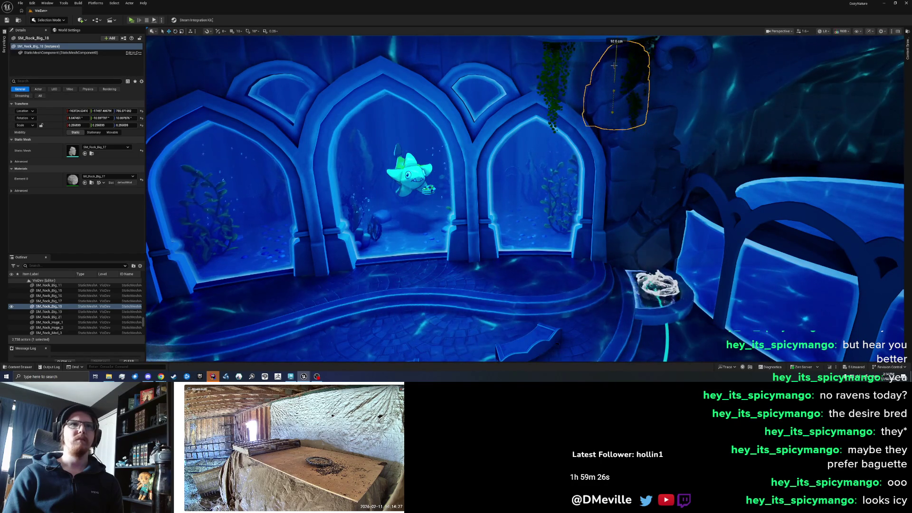
pyautogui.moveTo(593, 101); pyautogui.dragTo(587, 194)
pyautogui.click(587, 194)
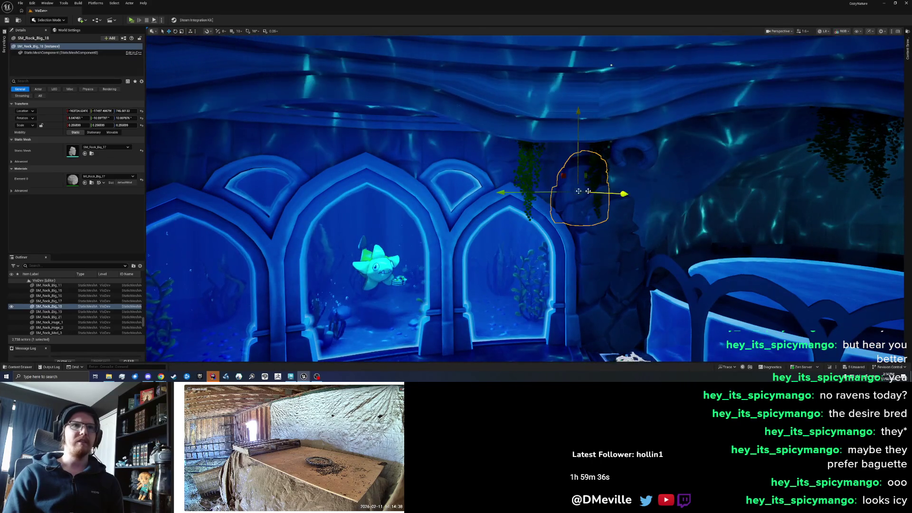
pyautogui.scroll(3, 602, 190)
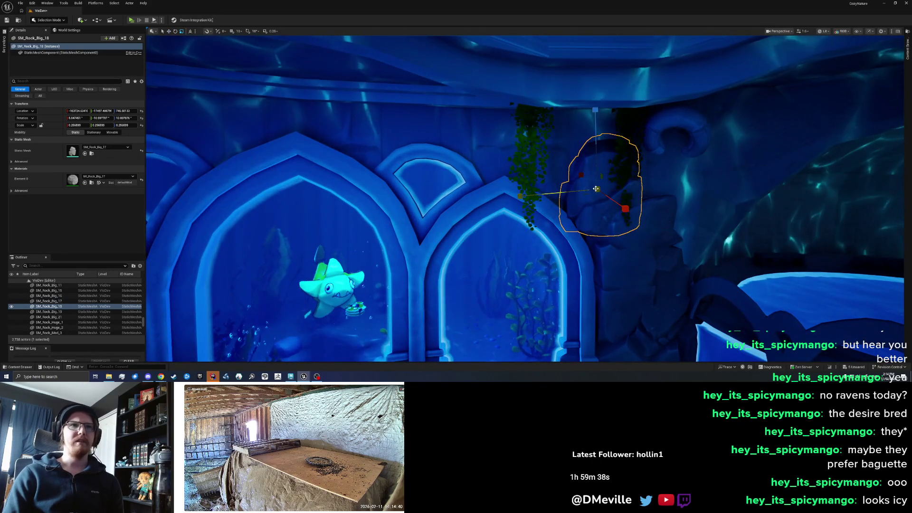
pyautogui.moveTo(625, 208); pyautogui.dragTo(637, 216)
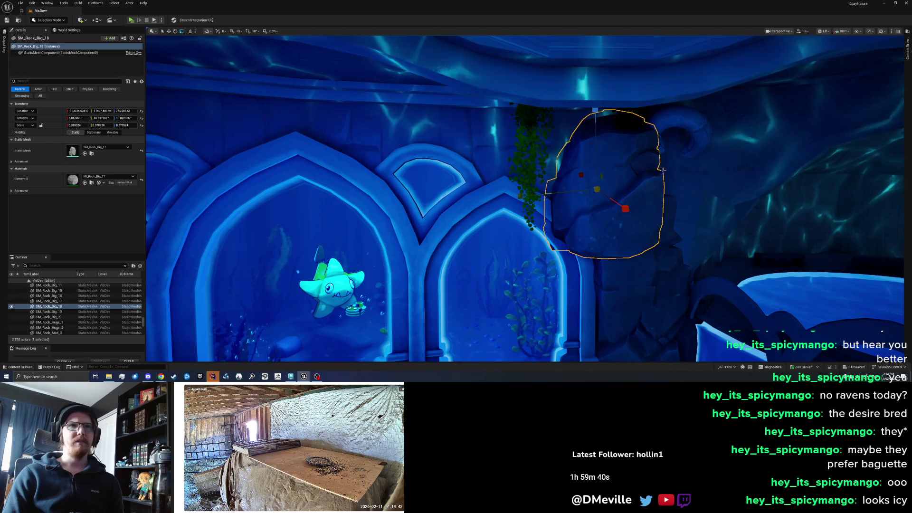
pyautogui.press('w')
pyautogui.moveTo(647, 190); pyautogui.dragTo(631, 190)
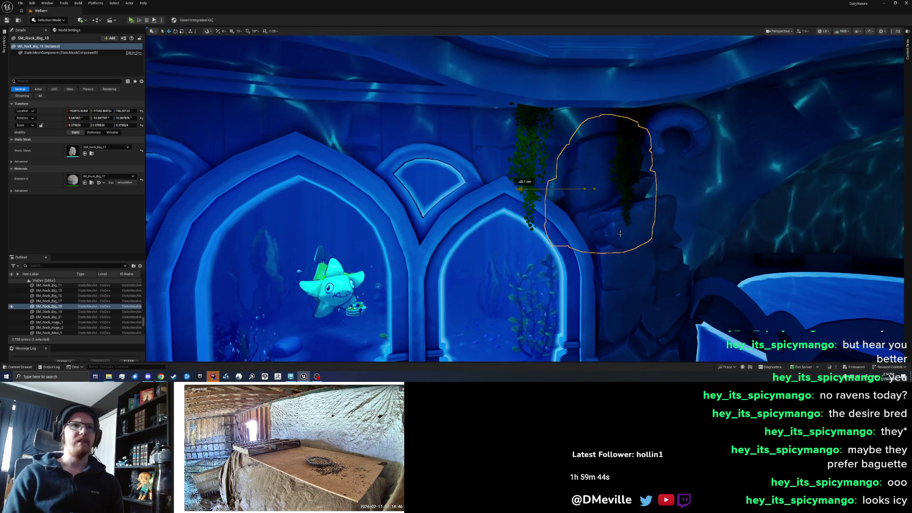
pyautogui.moveTo(594, 153)
pyautogui.mouseDown()
pyautogui.moveTo(611, 199)
pyautogui.moveTo(603, 223)
pyautogui.moveTo(612, 222)
pyautogui.moveTo(602, 221)
pyautogui.moveTo(578, 172)
pyautogui.moveTo(599, 176)
pyautogui.mouseUp()
# - Rotate the rock, nudge it about 10 cm left, and undo a stray duplicate and rotation
pyautogui.press('w')
pyautogui.press('e')
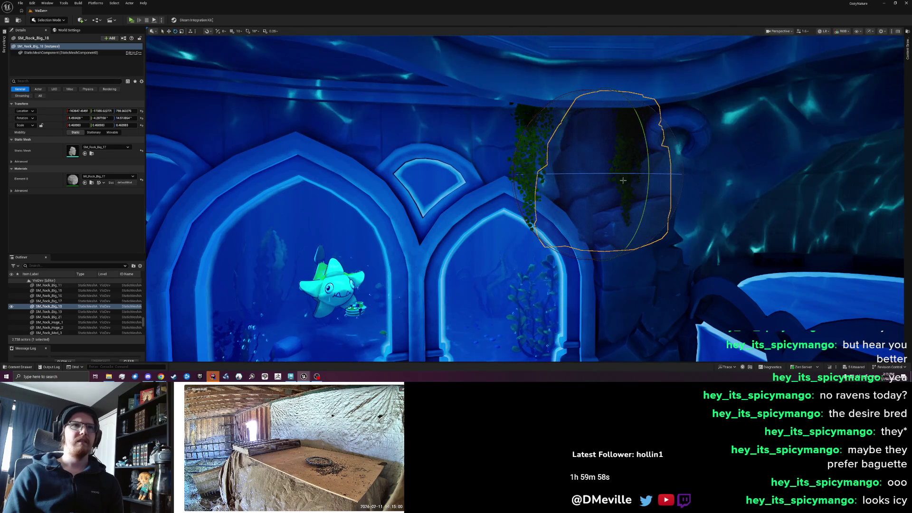
pyautogui.moveTo(599, 176)
pyautogui.mouseDown()
pyautogui.moveTo(567, 136)
pyautogui.moveTo(504, 166)
pyautogui.moveTo(513, 187)
pyautogui.mouseUp()
pyautogui.press('w')
pyautogui.moveTo(609, 173)
pyautogui.mouseDown()
pyautogui.moveTo(641, 171)
pyautogui.moveTo(581, 173)
pyautogui.moveTo(604, 199)
pyautogui.mouseUp()
pyautogui.press('e')
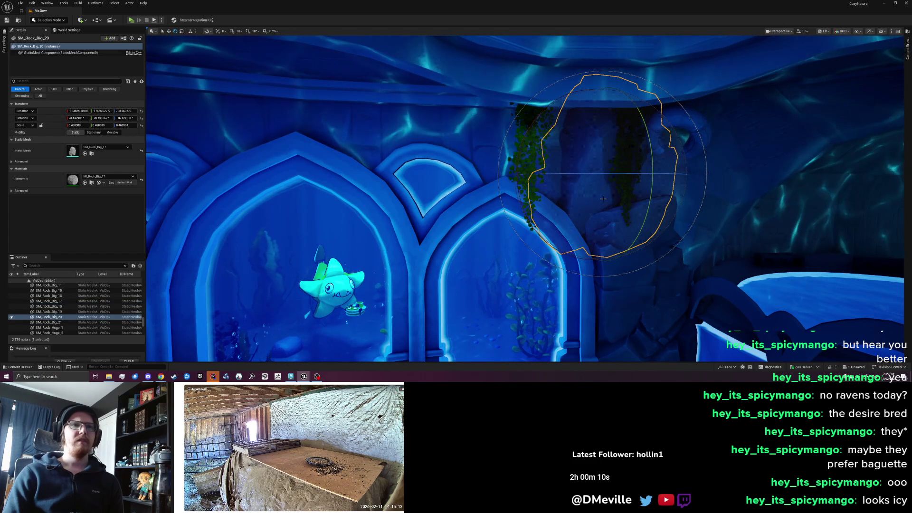
pyautogui.hotkey('ctrl', 'z')
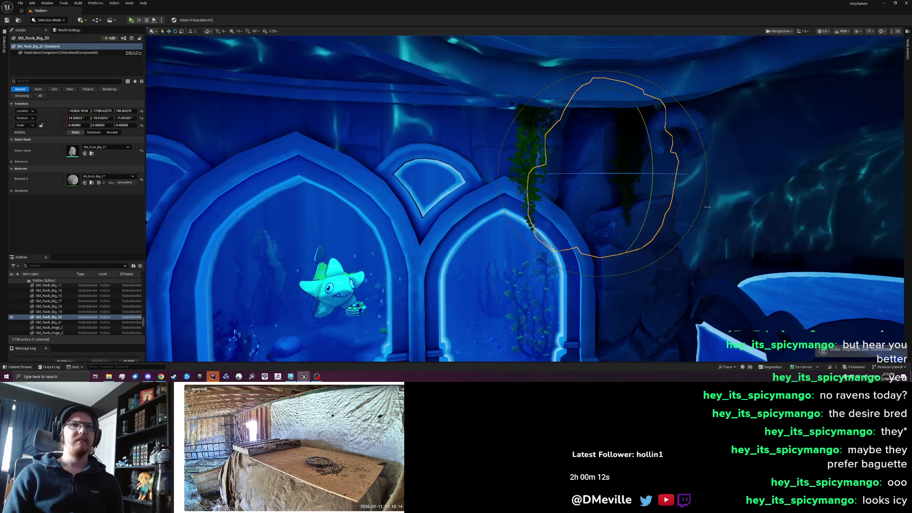
pyautogui.moveTo(590, 159)
pyautogui.mouseDown()
pyautogui.moveTo(590, 147)
pyautogui.moveTo(591, 159)
pyautogui.moveTo(577, 161)
pyautogui.mouseUp()
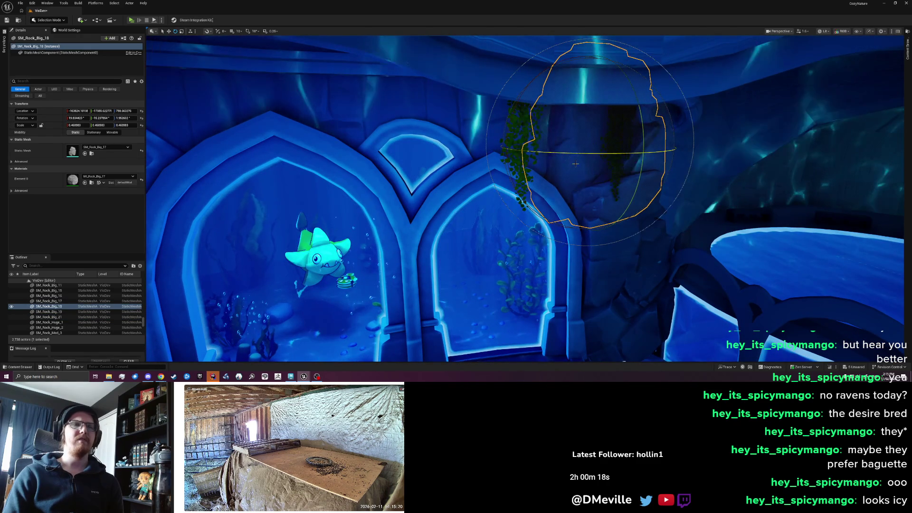
pyautogui.hotkey('ctrl', 'z')
# - Make a copy of the rock, moving it about 1.1 m along Y and 70 cm up
pyautogui.moveTo(575, 163); pyautogui.dragTo(600, 244)
pyautogui.hotkey('ctrl', 'z')
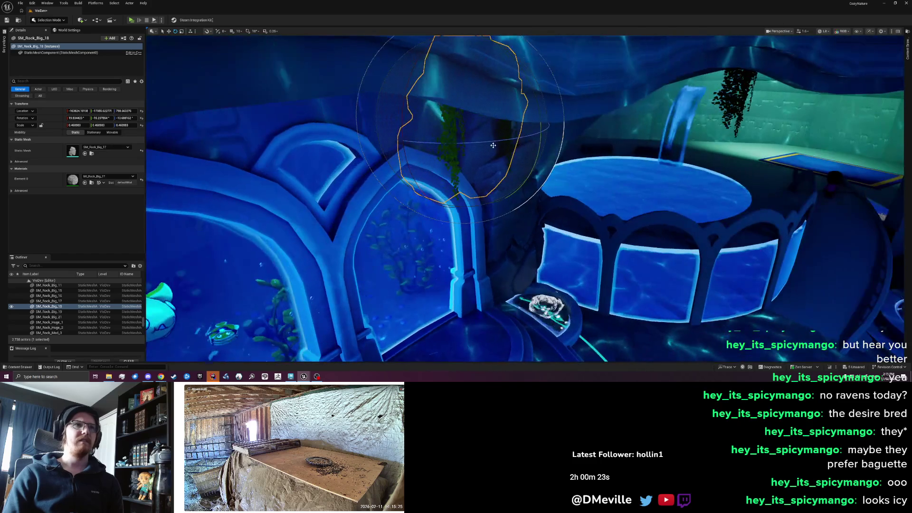
pyautogui.moveTo(542, 135)
pyautogui.mouseDown()
pyautogui.moveTo(524, 148)
pyautogui.moveTo(595, 248)
pyautogui.mouseUp()
pyautogui.hotkey('ctrl', 'z')
pyautogui.press('f')
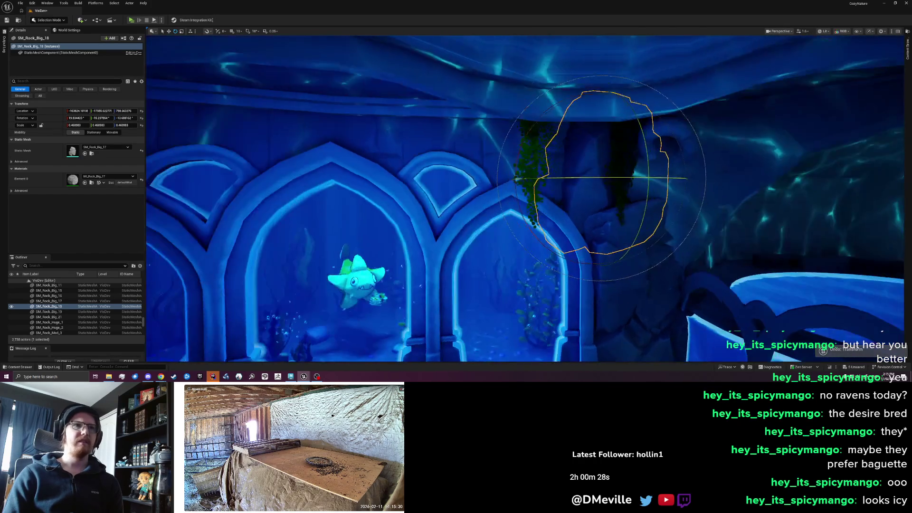
pyautogui.press('w')
pyautogui.moveTo(565, 183); pyautogui.dragTo(514, 179)
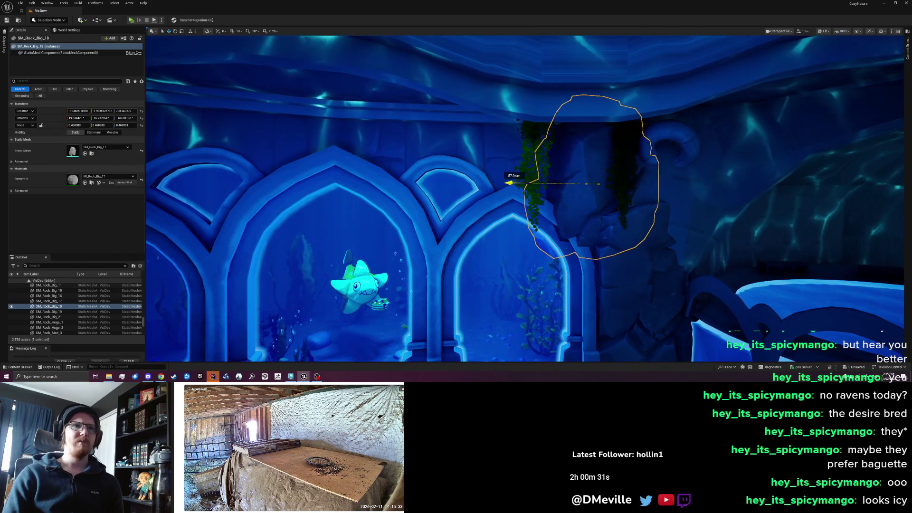
pyautogui.click(588, 150)
pyautogui.moveTo(588, 150); pyautogui.dragTo(589, 133)
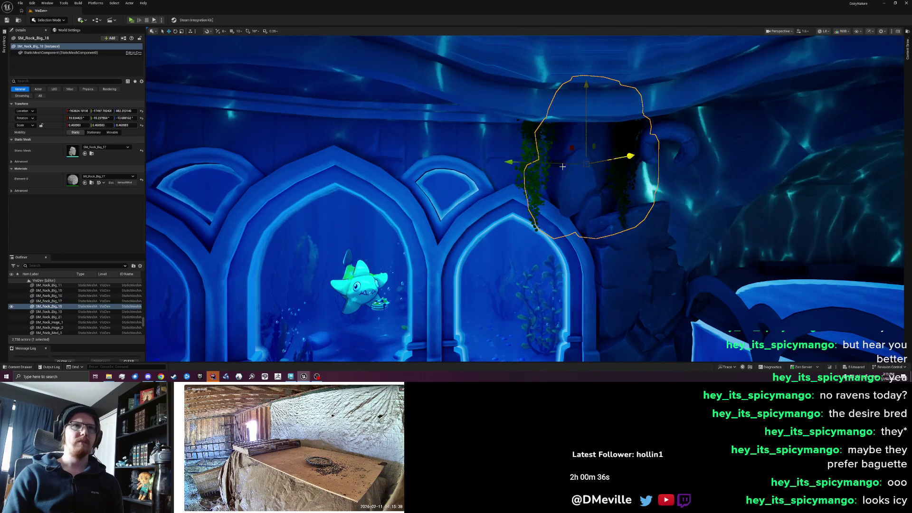
pyautogui.moveTo(549, 162); pyautogui.dragTo(415, 165)
# - Push the duplicate rock along X and turn it around its vertical axis
pyautogui.scroll(3, 449, 149)
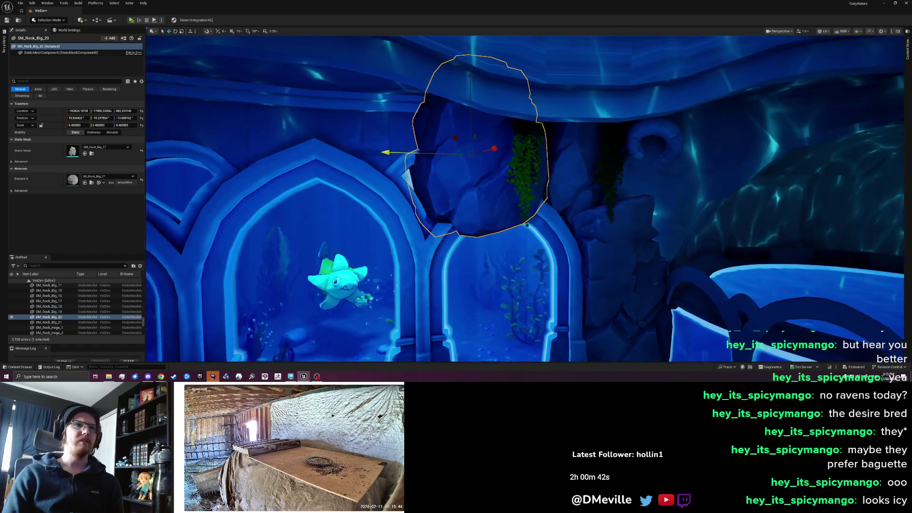
pyautogui.moveTo(473, 145)
pyautogui.mouseDown()
pyautogui.moveTo(458, 142)
pyautogui.moveTo(562, 149)
pyautogui.mouseUp()
pyautogui.press('e')
pyautogui.moveTo(457, 151)
pyautogui.mouseDown()
pyautogui.moveTo(445, 166)
pyautogui.moveTo(456, 150)
pyautogui.mouseUp()
pyautogui.press('w')
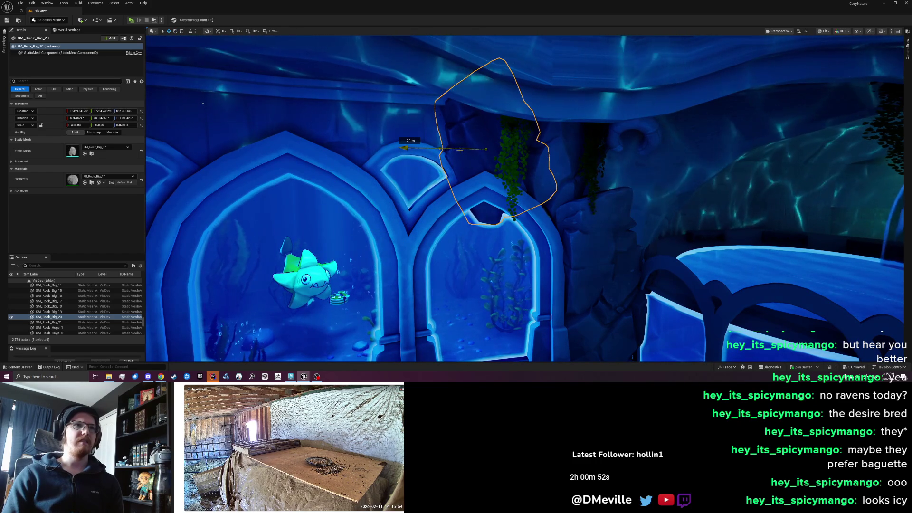
pyautogui.press('e')
pyautogui.moveTo(484, 145)
pyautogui.mouseDown()
pyautogui.moveTo(496, 142)
pyautogui.moveTo(490, 98)
pyautogui.moveTo(489, 149)
pyautogui.moveTo(515, 169)
pyautogui.mouseUp()
# - Tilt and flip the duplicate rock, shift it along X over the right arch, then deselect
pyautogui.press('e')
pyautogui.moveTo(540, 240); pyautogui.dragTo(474, 186)
pyautogui.moveTo(512, 257)
pyautogui.mouseDown()
pyautogui.moveTo(406, 199)
pyautogui.moveTo(466, 207)
pyautogui.moveTo(408, 199)
pyautogui.mouseUp()
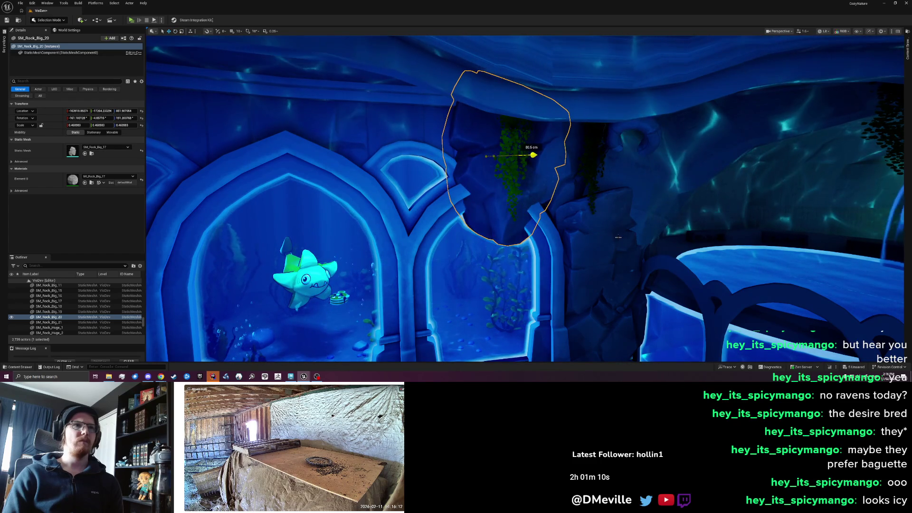
pyautogui.moveTo(613, 237); pyautogui.dragTo(491, 135)
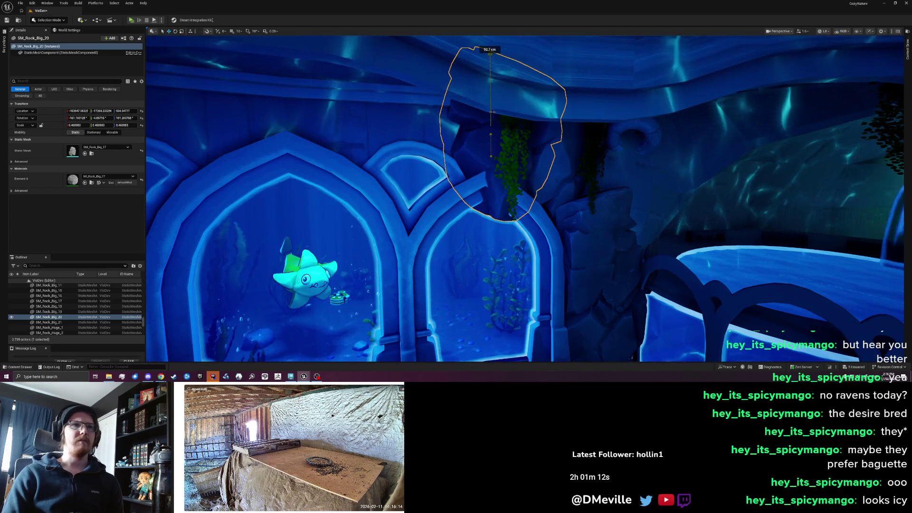
pyautogui.moveTo(601, 215); pyautogui.dragTo(528, 178)
pyautogui.press('e')
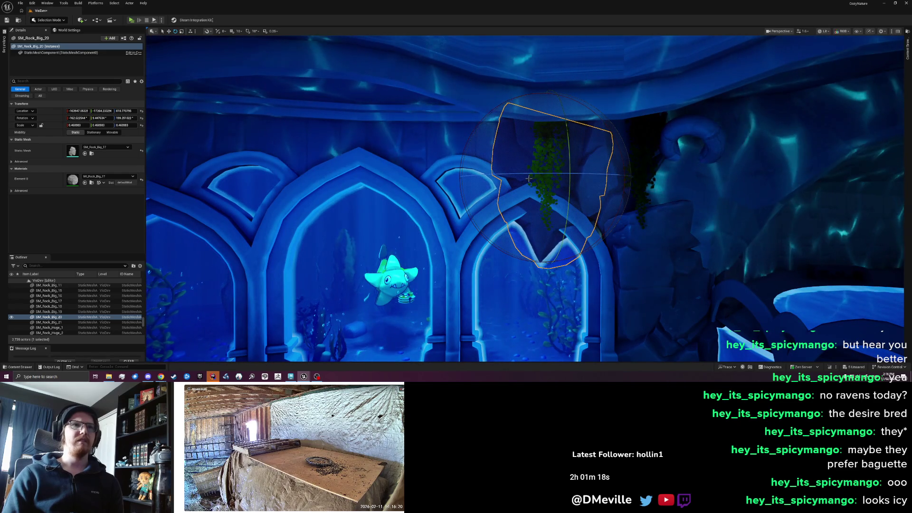
pyautogui.press('Escape')
pyautogui.scroll(-3, 525, 199)
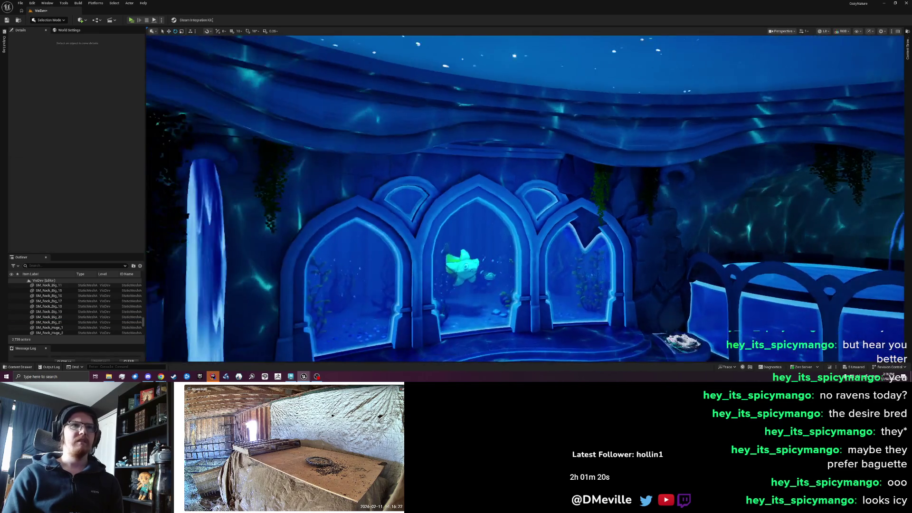
pyautogui.scroll(-2, 525, 198)
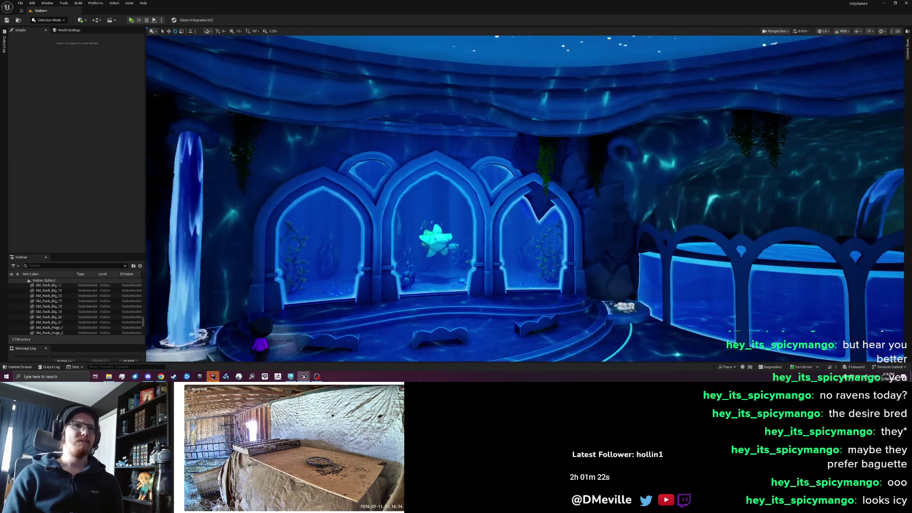
pyautogui.scroll(2, 525, 199)
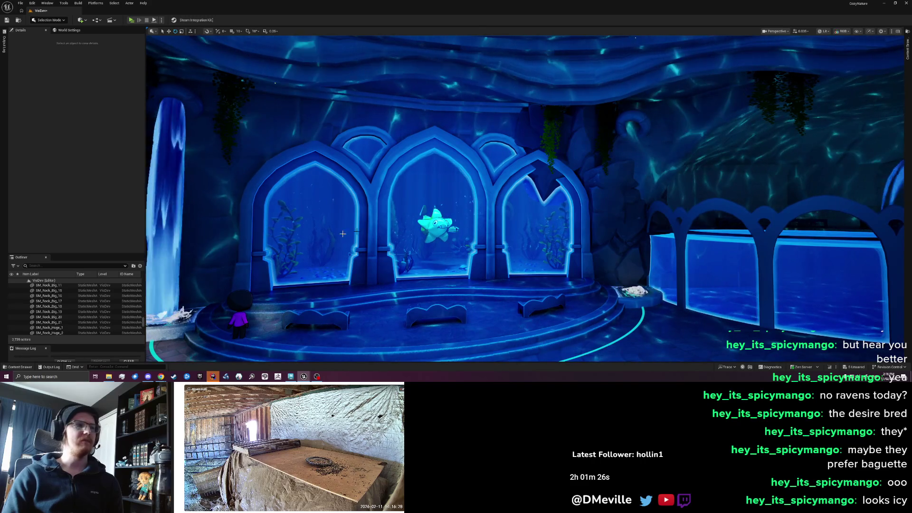
pyautogui.click(160, 241)
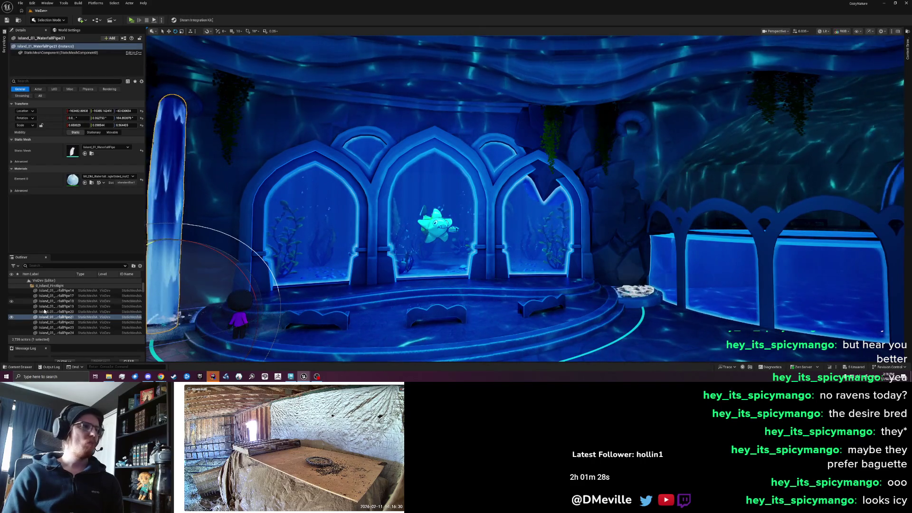
pyautogui.scroll(5, 45, 311)
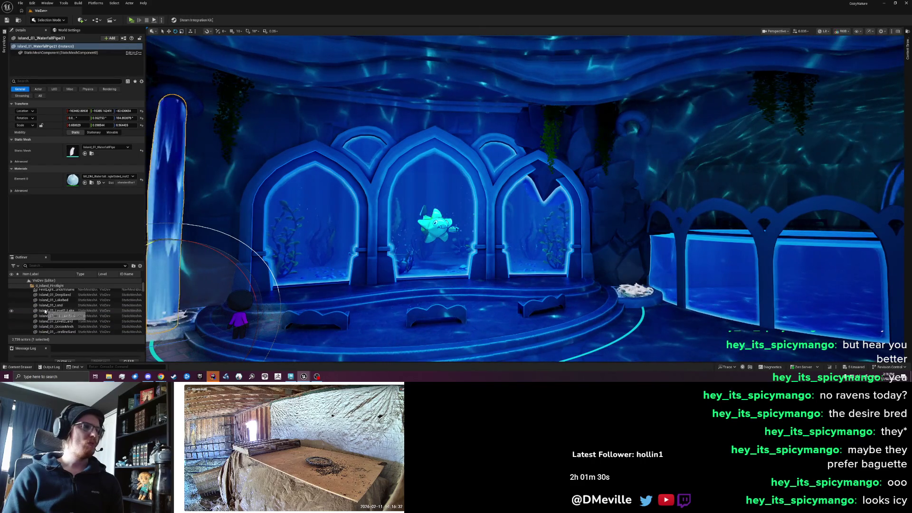
pyautogui.scroll(-5, 45, 311)
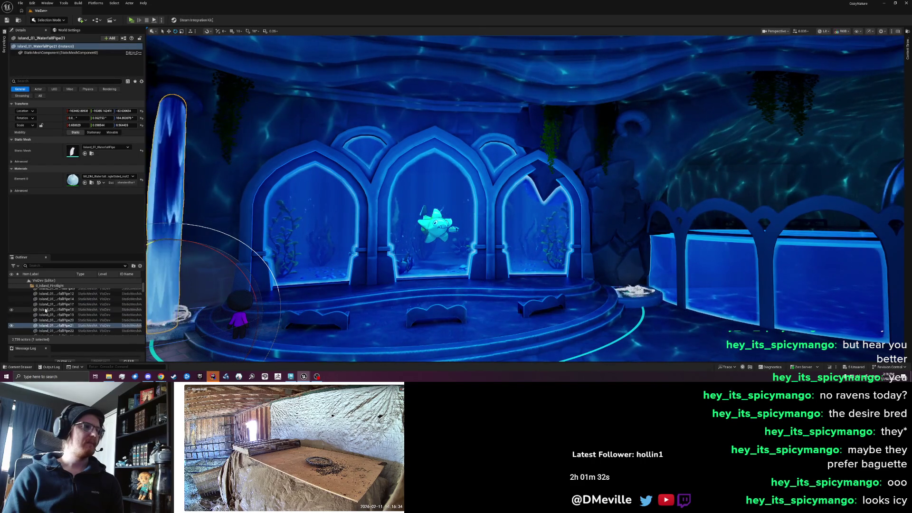
pyautogui.scroll(1, 45, 310)
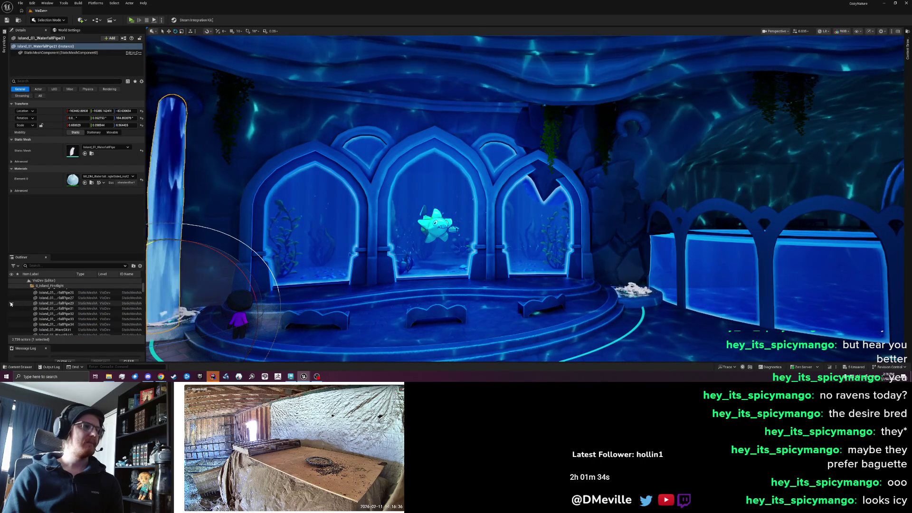
pyautogui.moveTo(415, 267); pyautogui.dragTo(404, 267)
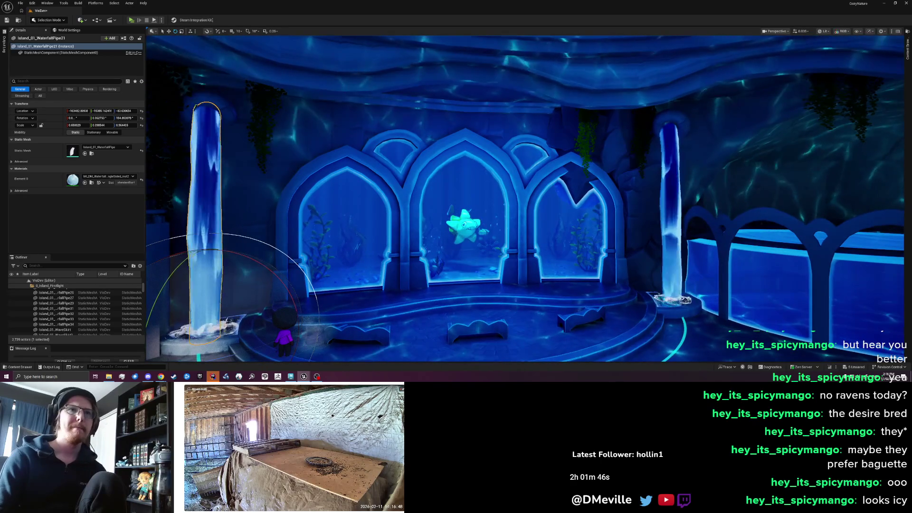
pyautogui.click(634, 214)
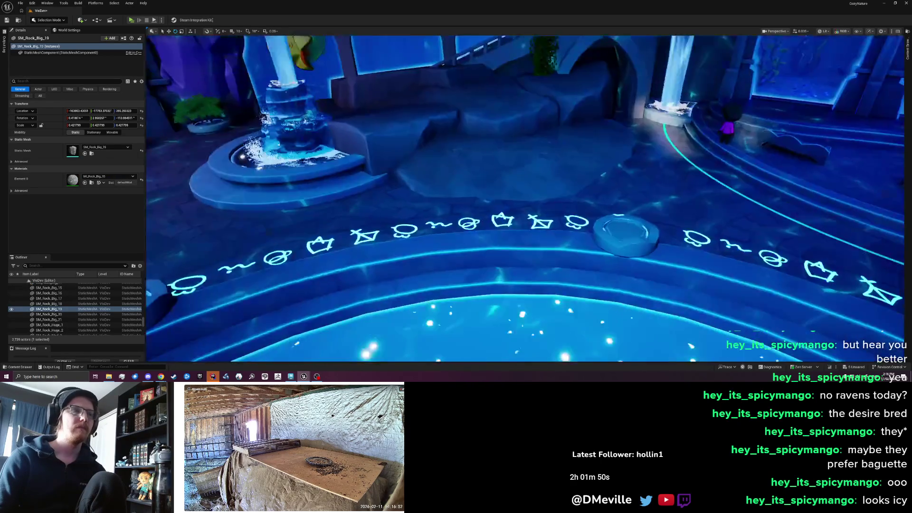
# - Shrink SM_Rock_Big_11 to about 0.42 scale, lift it, and move it toward the arches
pyautogui.click(245, 239)
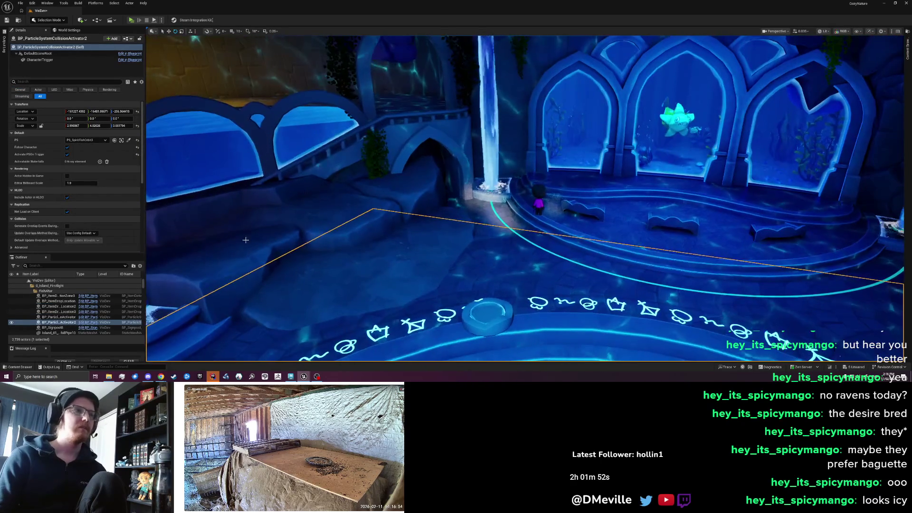
pyautogui.click(248, 230)
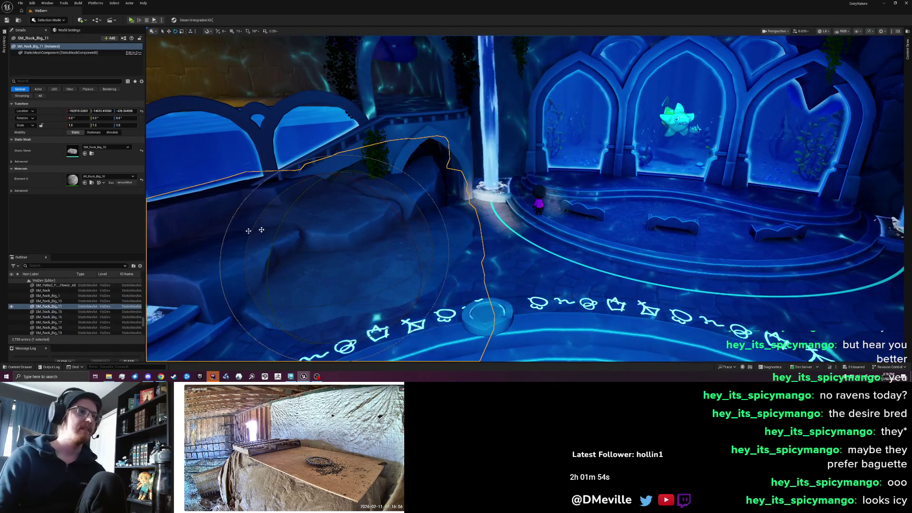
pyautogui.press('w')
pyautogui.moveTo(348, 256); pyautogui.dragTo(278, 248)
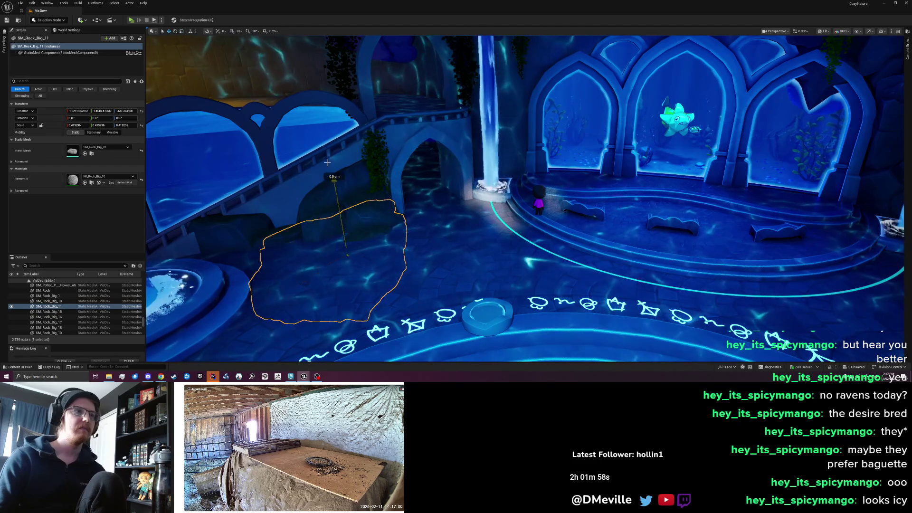
pyautogui.moveTo(326, 163); pyautogui.dragTo(321, 139)
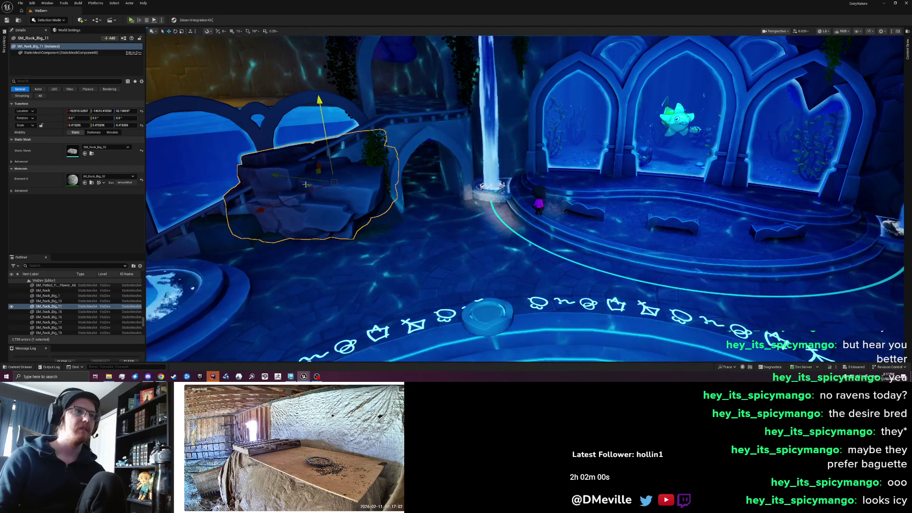
pyautogui.moveTo(305, 184); pyautogui.dragTo(502, 202)
pyautogui.moveTo(553, 230); pyautogui.dragTo(553, 232)
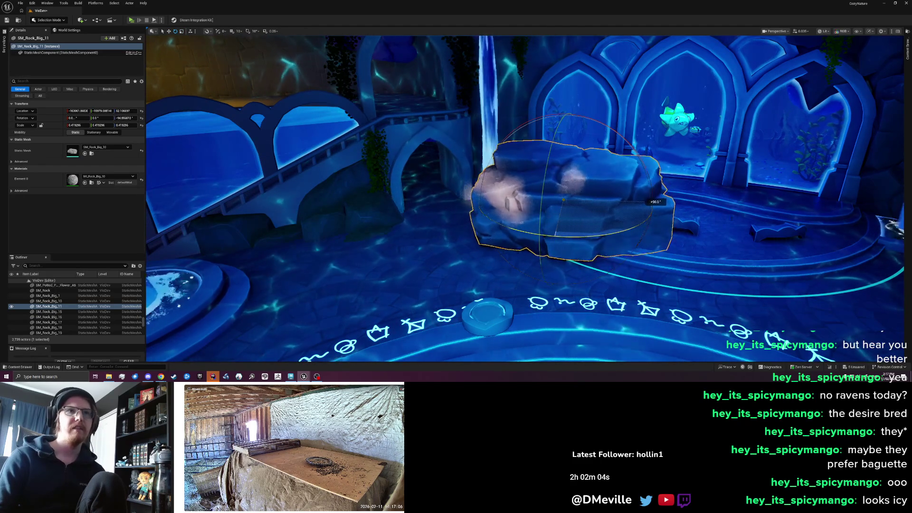
pyautogui.moveTo(651, 201); pyautogui.dragTo(643, 193)
# - Turn the rock about 89 degrees around its vertical axis, discarding a height stretch
pyautogui.press('r')
pyautogui.moveTo(513, 157); pyautogui.dragTo(512, 38)
pyautogui.hotkey('ctrl', 'z')
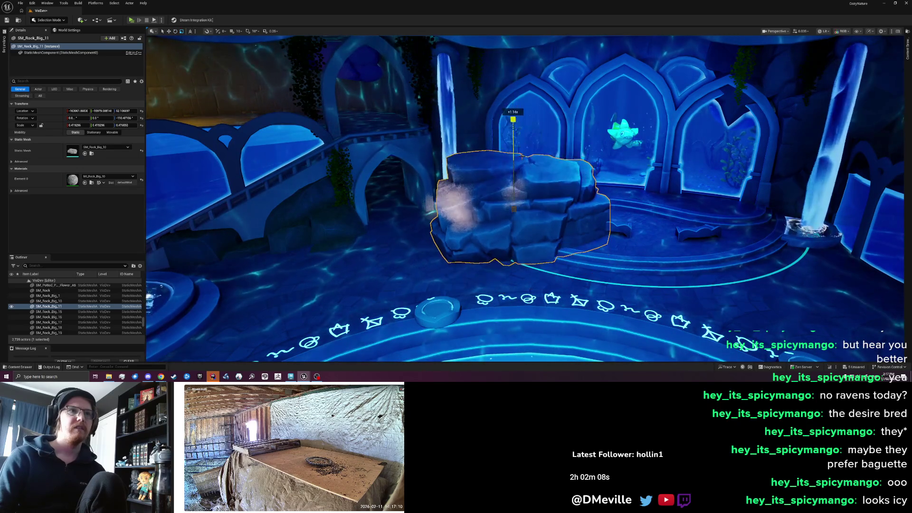
pyautogui.press('e')
pyautogui.moveTo(592, 227)
pyautogui.mouseDown()
pyautogui.moveTo(599, 212)
pyautogui.moveTo(636, 199)
pyautogui.moveTo(760, 169)
pyautogui.mouseUp()
pyautogui.moveTo(602, 215); pyautogui.dragTo(590, 231)
# - Slide the rock sideways and up above the left arch beside the left waterfall pillar
pyautogui.moveTo(549, 207)
pyautogui.mouseDown()
pyautogui.moveTo(507, 182)
pyautogui.moveTo(434, 177)
pyautogui.mouseUp()
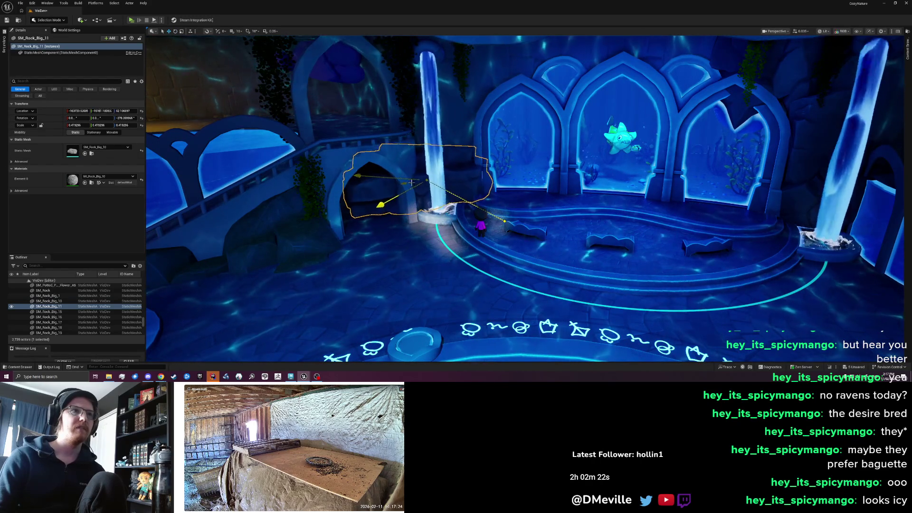
pyautogui.moveTo(451, 180); pyautogui.dragTo(463, 165)
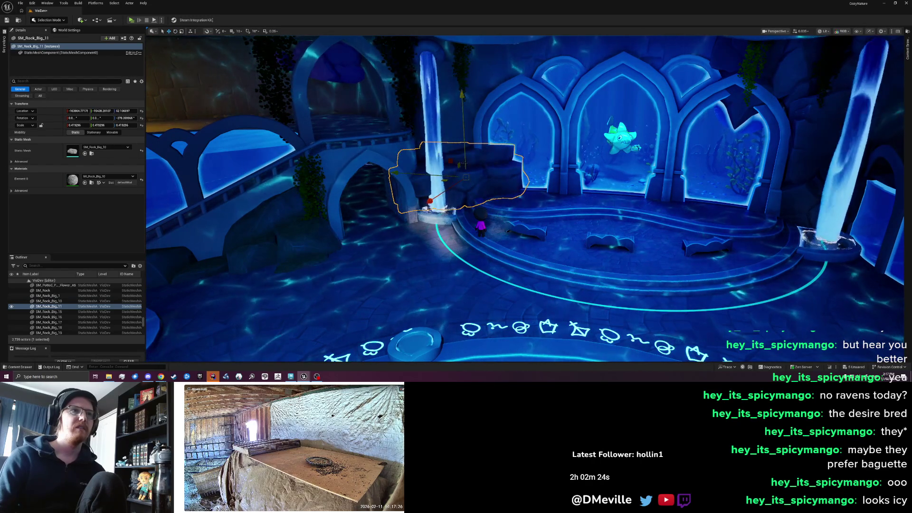
pyautogui.moveTo(492, 103); pyautogui.dragTo(500, 207)
pyautogui.moveTo(394, 175)
pyautogui.mouseDown()
pyautogui.moveTo(380, 171)
pyautogui.moveTo(465, 157)
pyautogui.moveTo(451, 214)
pyautogui.moveTo(518, 236)
pyautogui.moveTo(720, 175)
pyautogui.mouseUp()
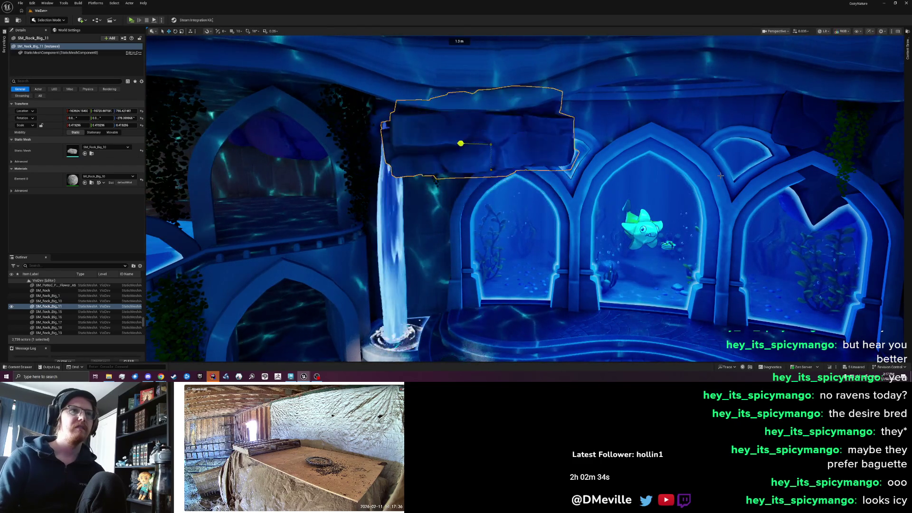
pyautogui.moveTo(525, 210); pyautogui.dragTo(627, 213)
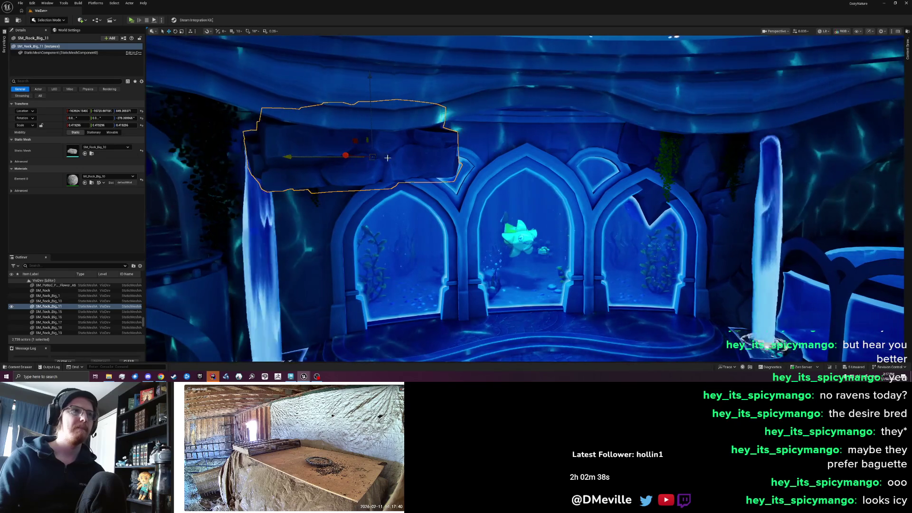
pyautogui.moveTo(357, 155); pyautogui.dragTo(360, 156)
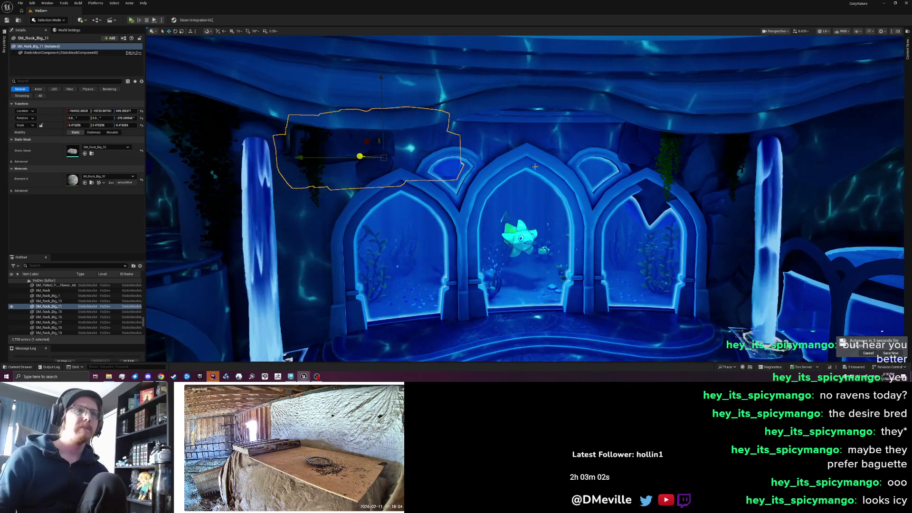
# - Rotate the rock about 30 degrees, then reselect it and lift it higher above the arches
pyautogui.moveTo(494, 163); pyautogui.dragTo(476, 166)
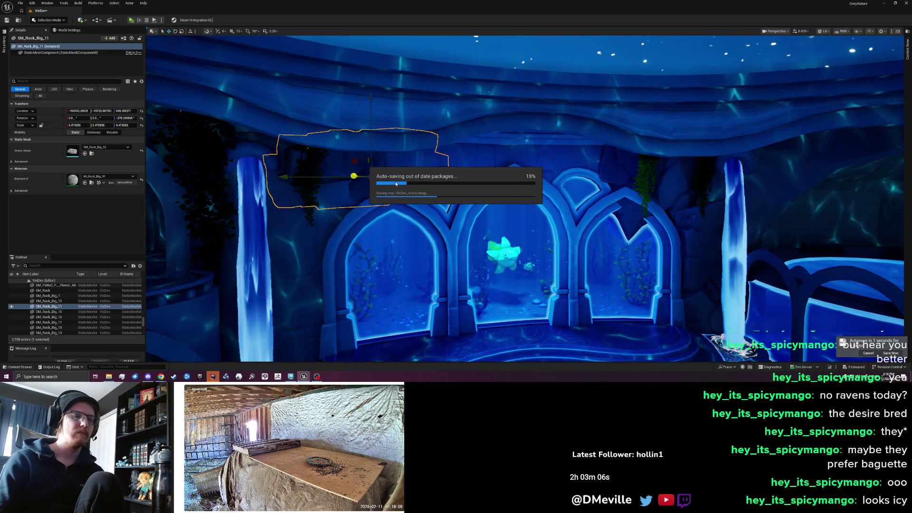
pyautogui.press('e')
pyautogui.moveTo(387, 176); pyautogui.dragTo(422, 179)
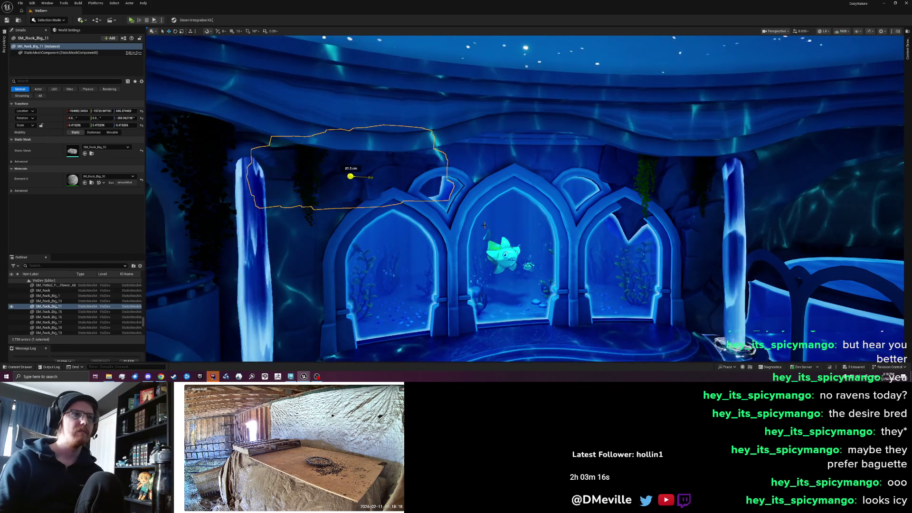
pyautogui.press('Escape')
pyautogui.press('s')
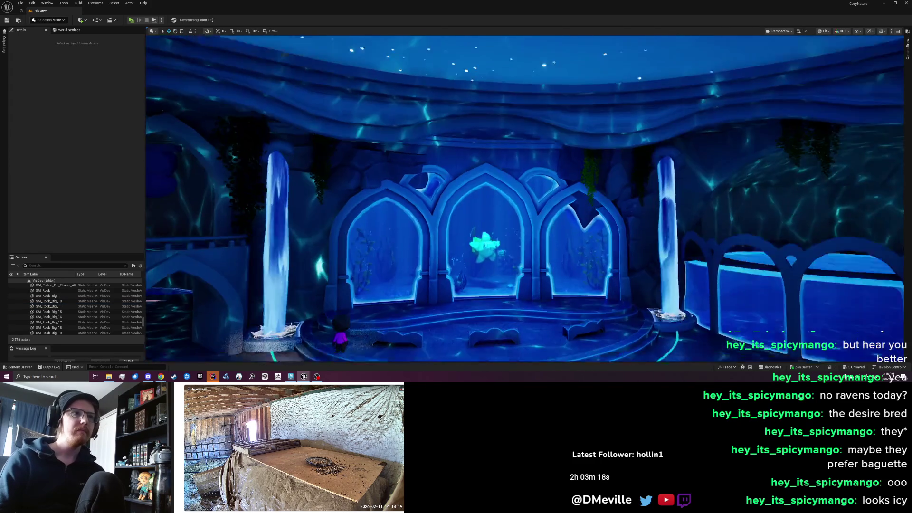
pyautogui.press('w')
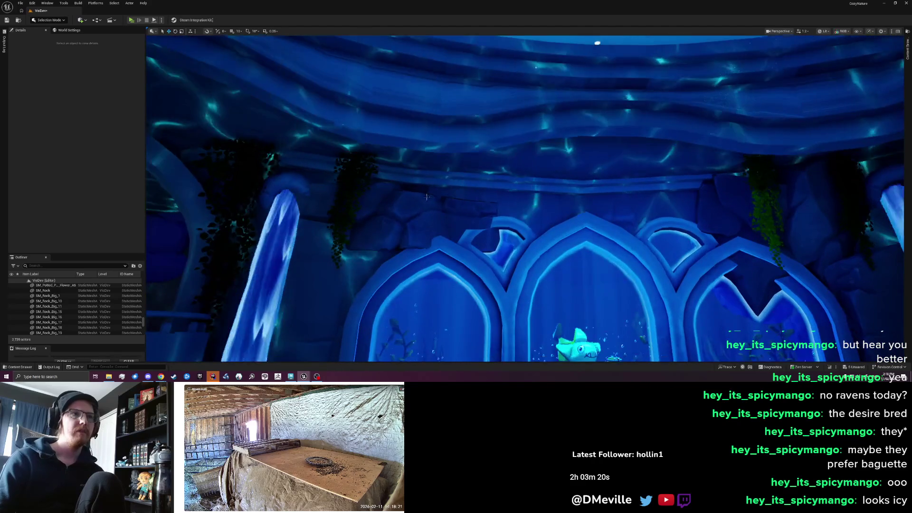
pyautogui.click(430, 176)
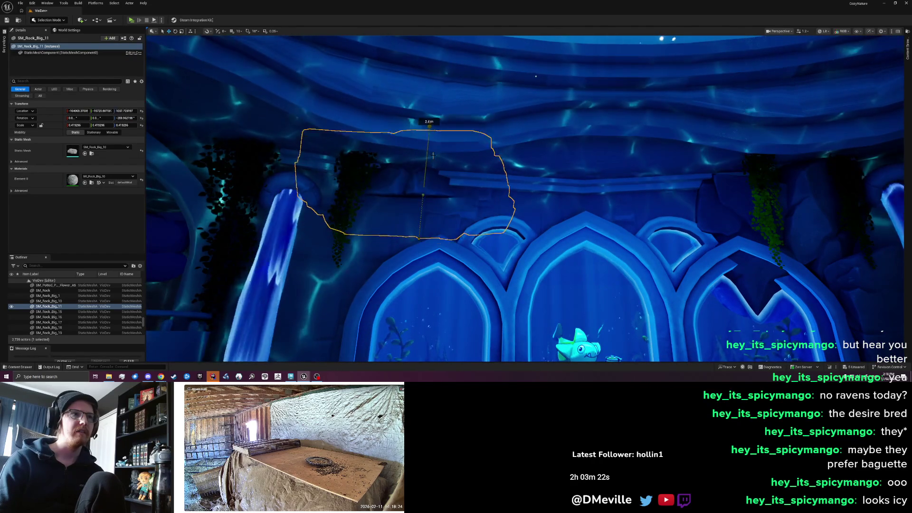
pyautogui.moveTo(400, 164); pyautogui.dragTo(398, 149)
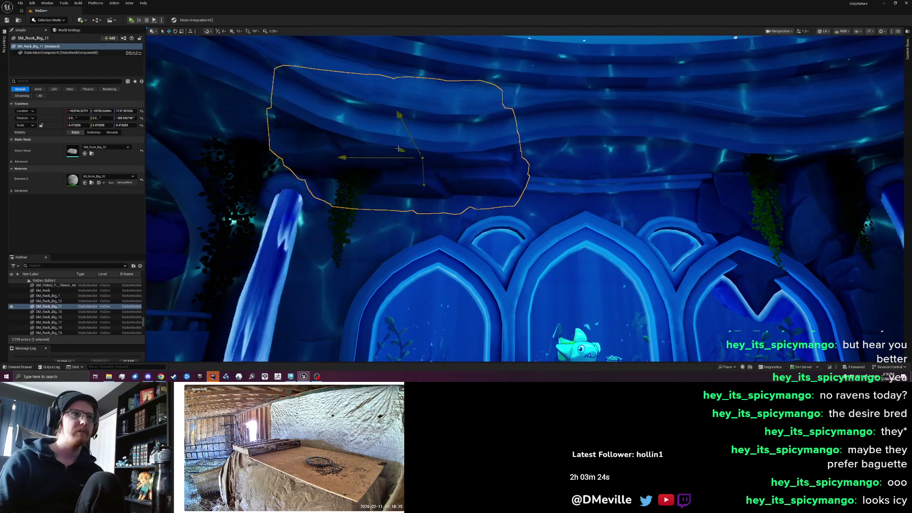
# - Duplicate the rock with Ctrl+D and rotate the copy slightly
pyautogui.scroll(4, 415, 194)
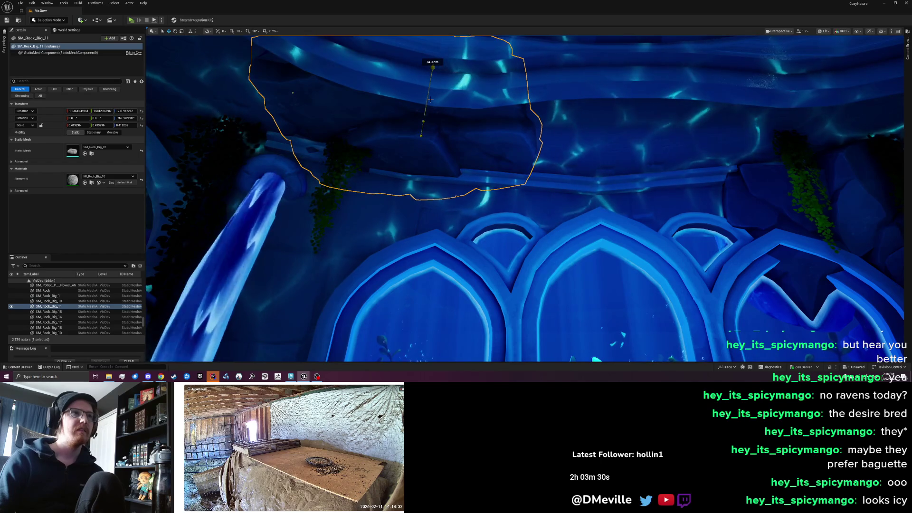
pyautogui.hotkey('ctrl', 'd')
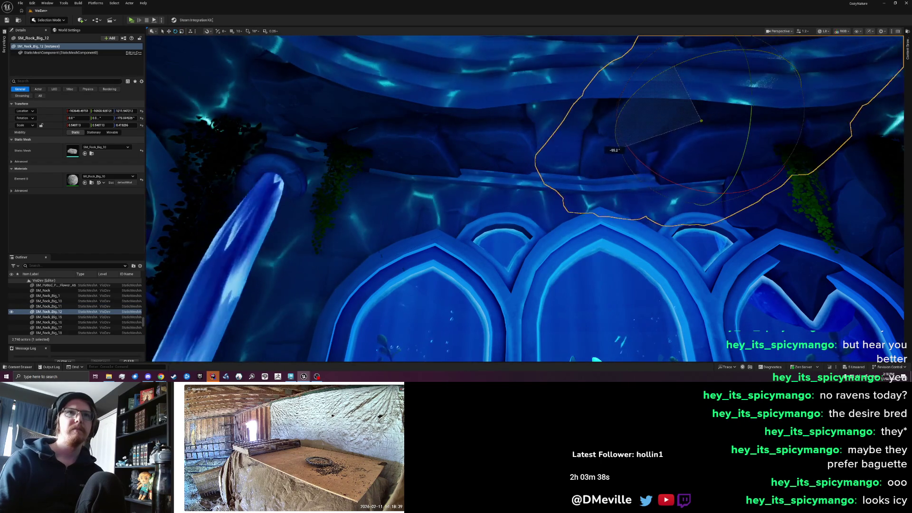
pyautogui.moveTo(772, 132); pyautogui.dragTo(686, 110)
pyautogui.press('w')
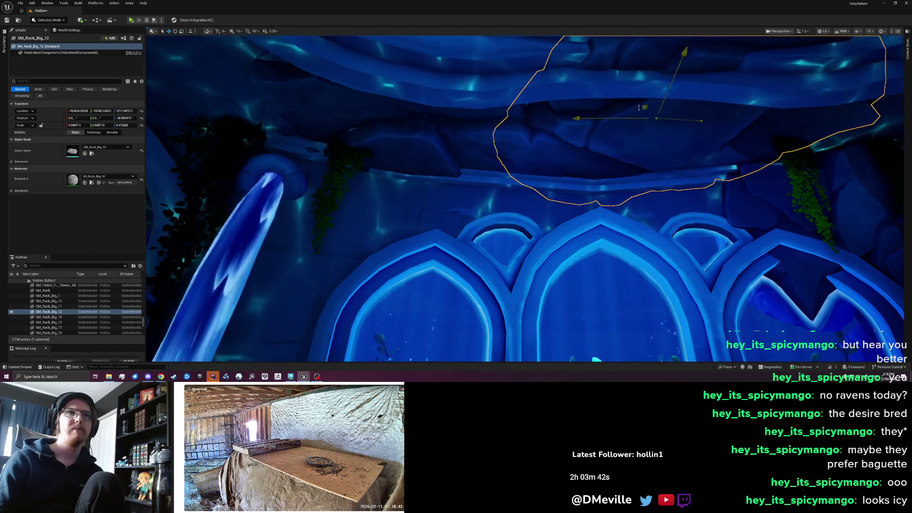